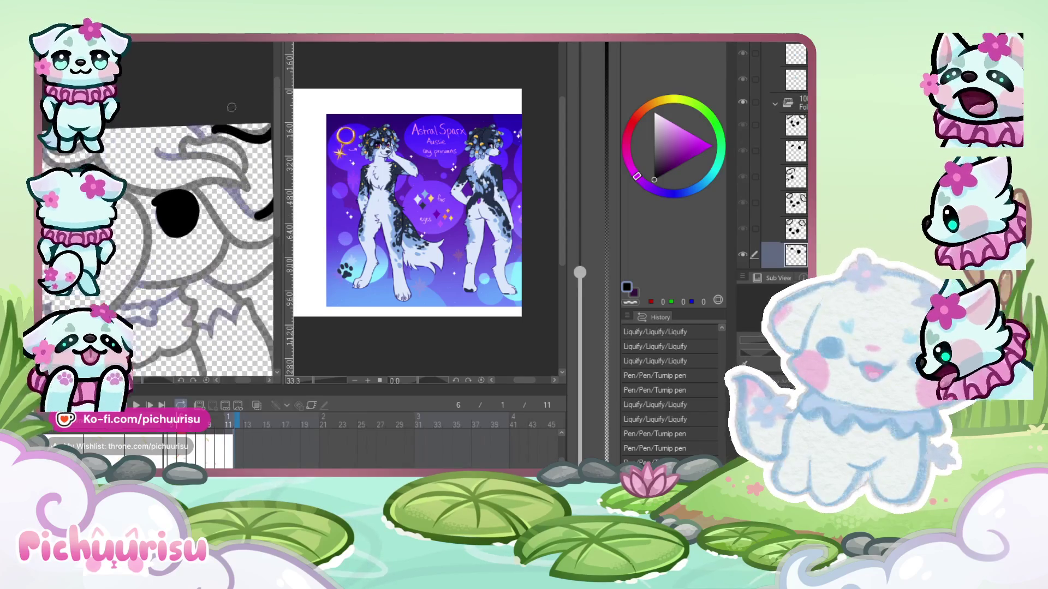
- Widen the canvas pane to give the grey sketch more room
scroll(395, 122, "up", 5)
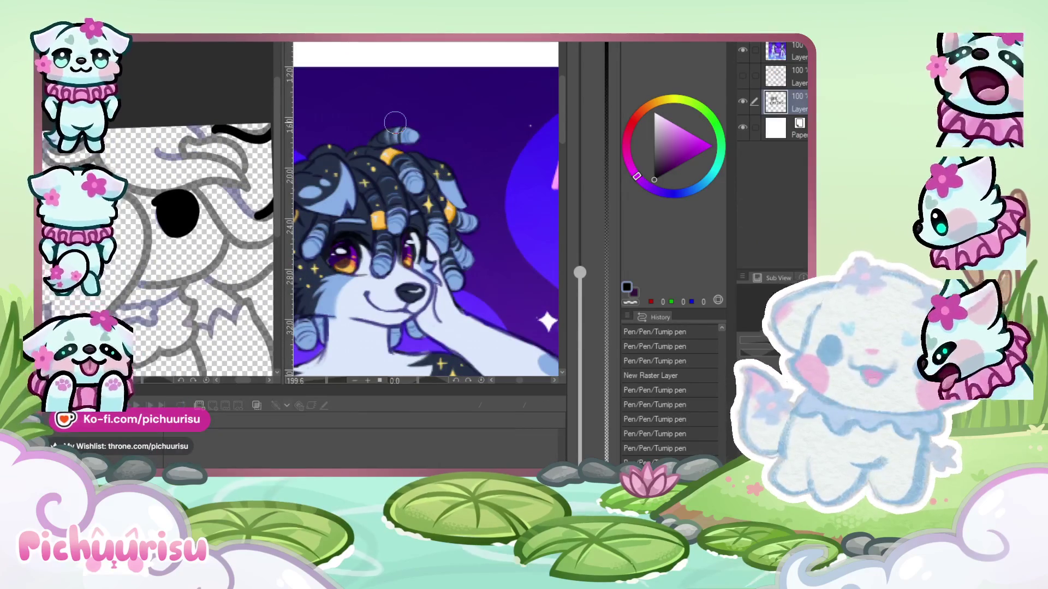
scroll(394, 122, "down", 2)
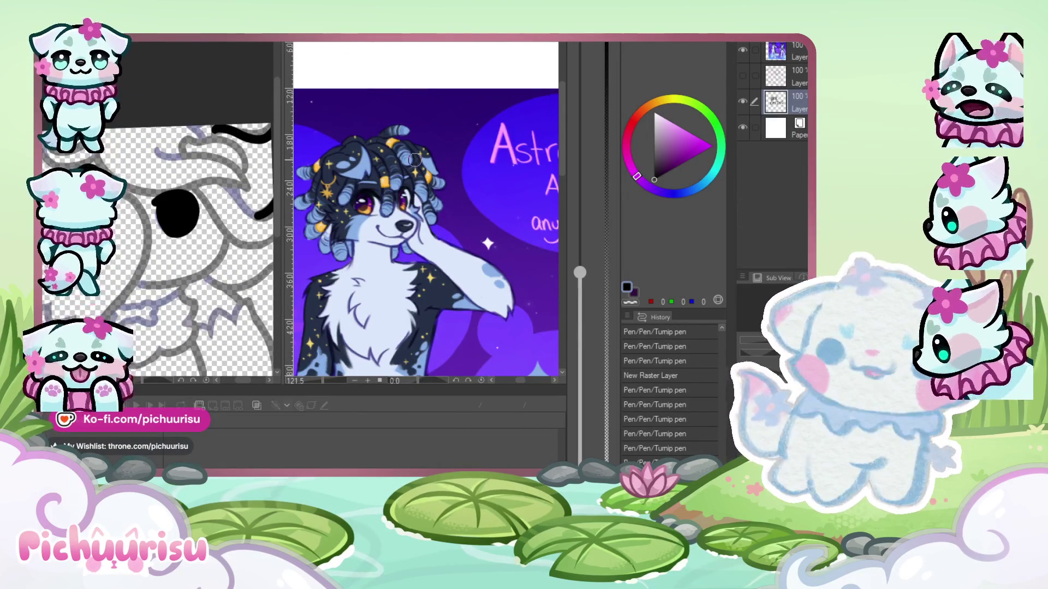
scroll(382, 191, "up", 2)
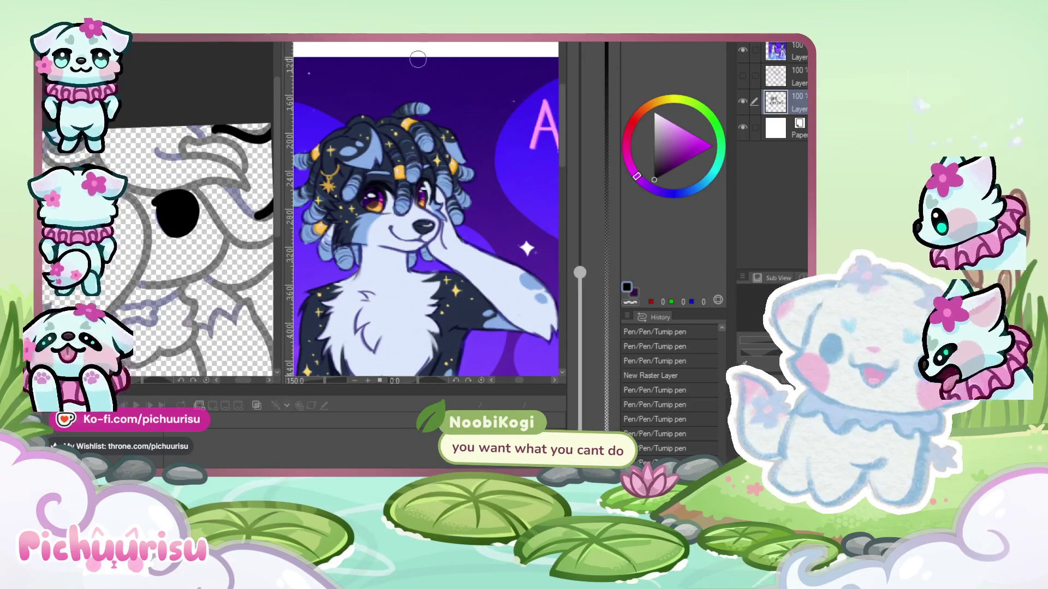
scroll(418, 59, "down", 3)
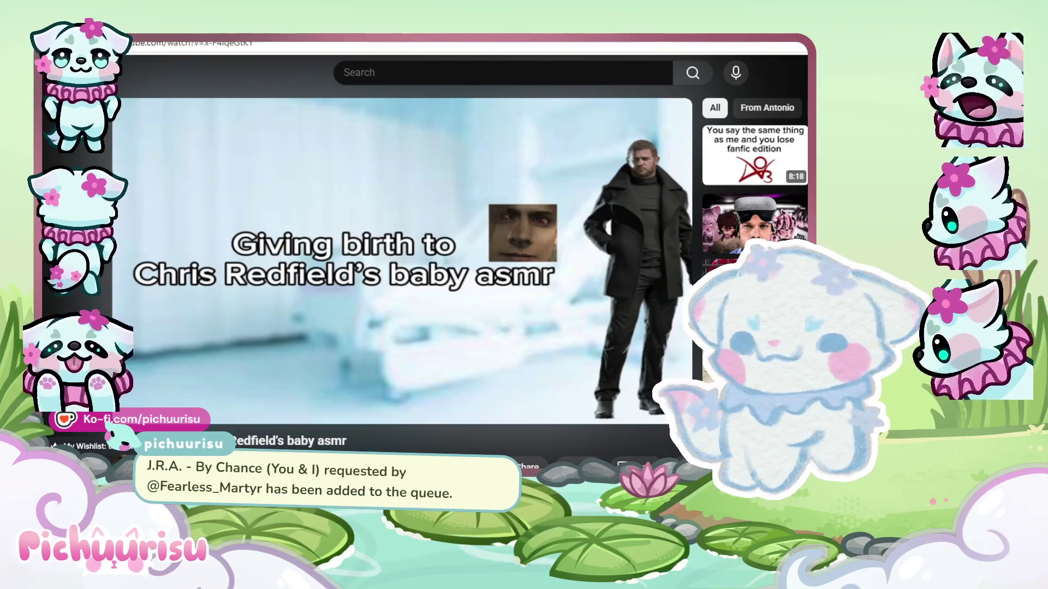
mouse_move(522, 244)
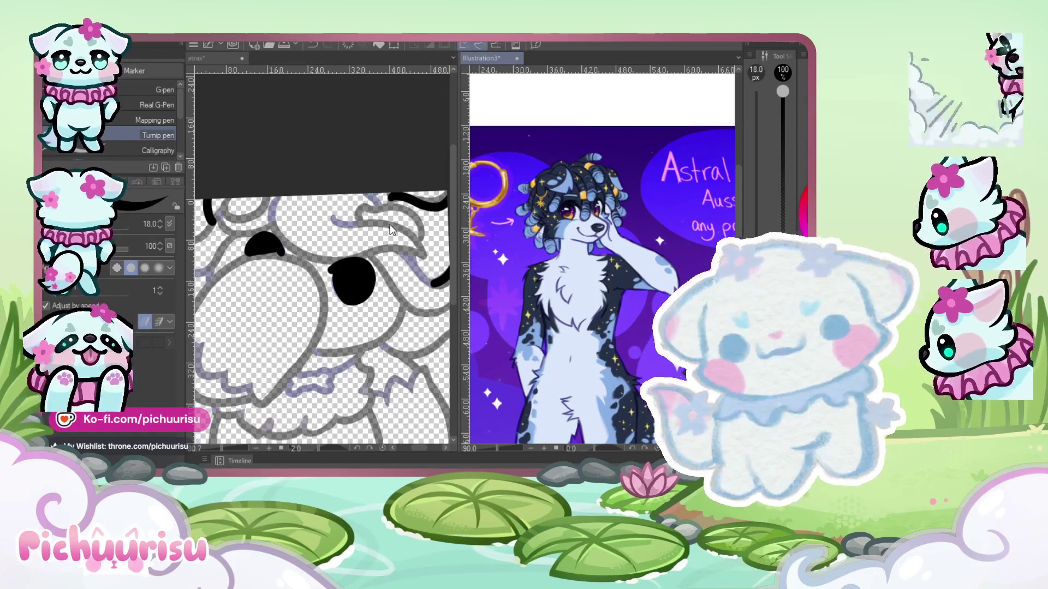
scroll(399, 169, "down", 2)
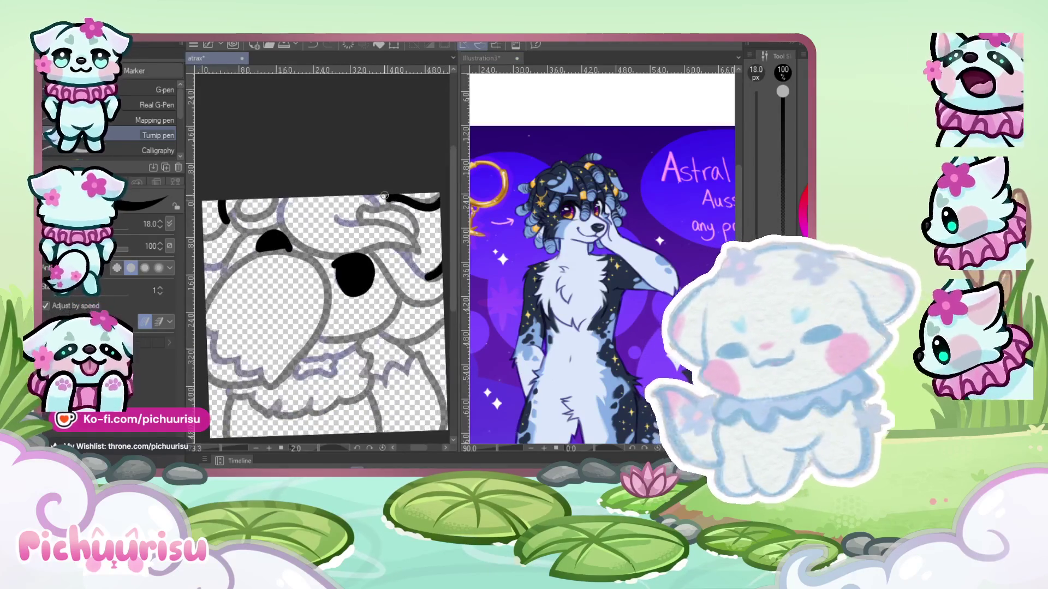
scroll(399, 169, "down", 2)
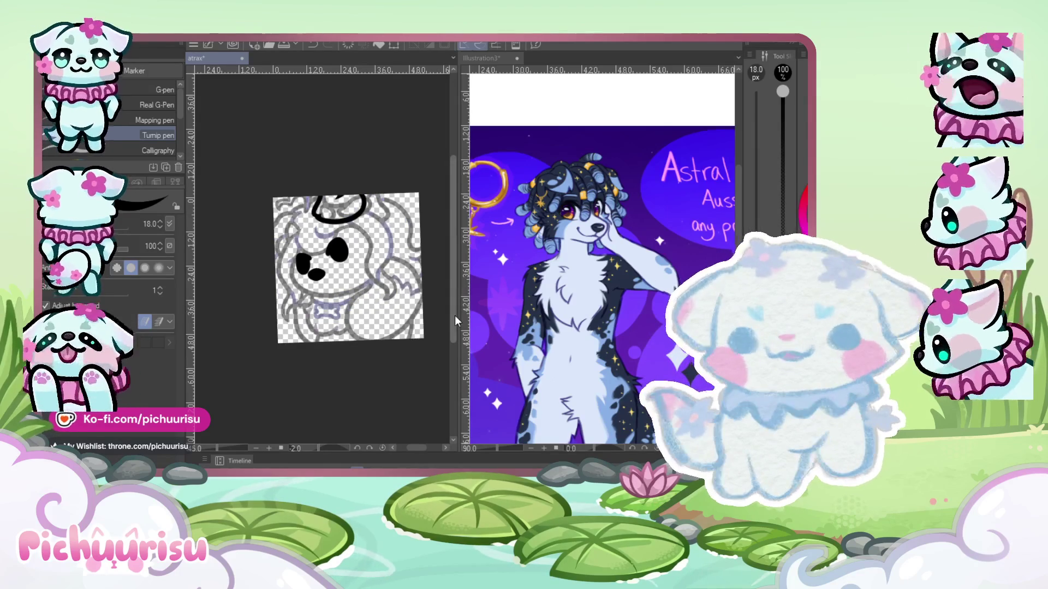
left_click_drag(457, 315, 536, 316)
- Ink a hair curl and the long C-shaped head outline, undoing and redrawing both strokes
scroll(378, 187, "up", 1)
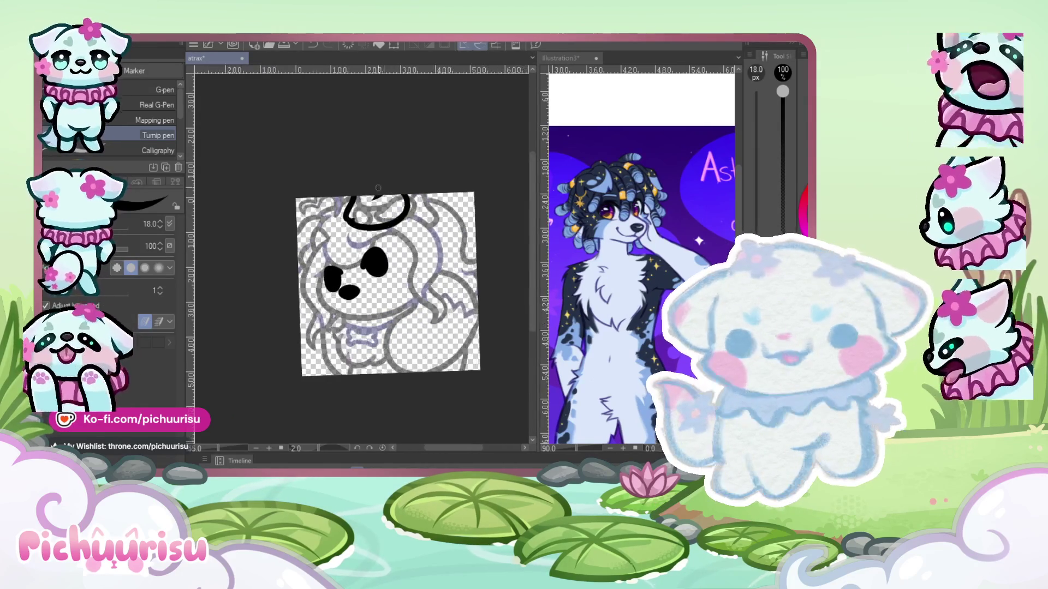
scroll(378, 188, "up", 6)
mouse_move(301, 267)
left_mouse_down()
mouse_move(460, 219)
mouse_move(480, 278)
left_mouse_up()
left_click_drag(193, 231, 391, 377)
scroll(225, 254, "down", 3)
scroll(224, 254, "up", 2)
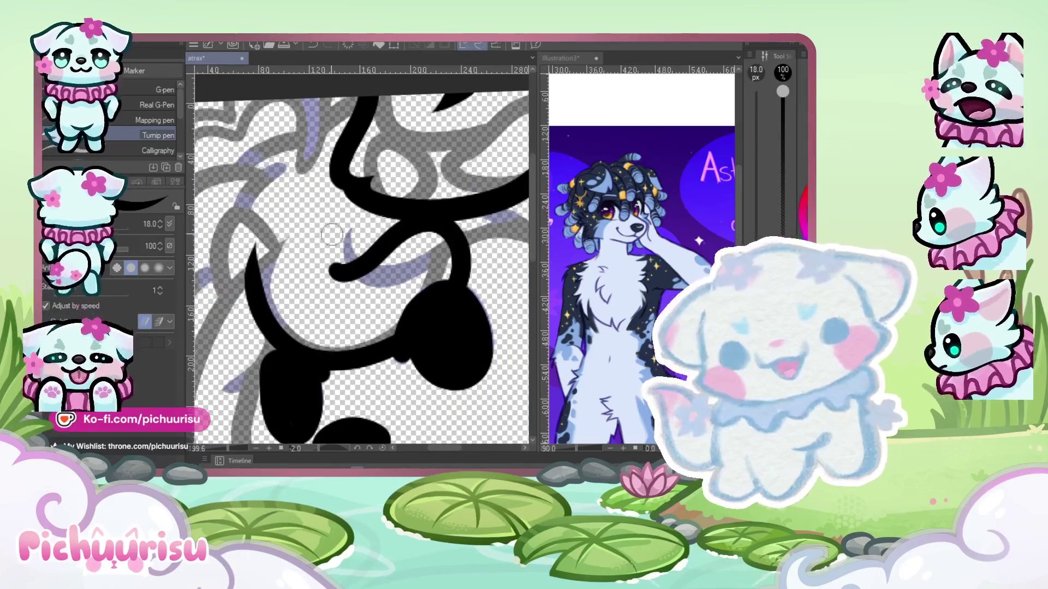
key("ctrl+z")
key("ctrl+z")
key("ctrl+z")
left_click_drag(308, 243, 300, 189)
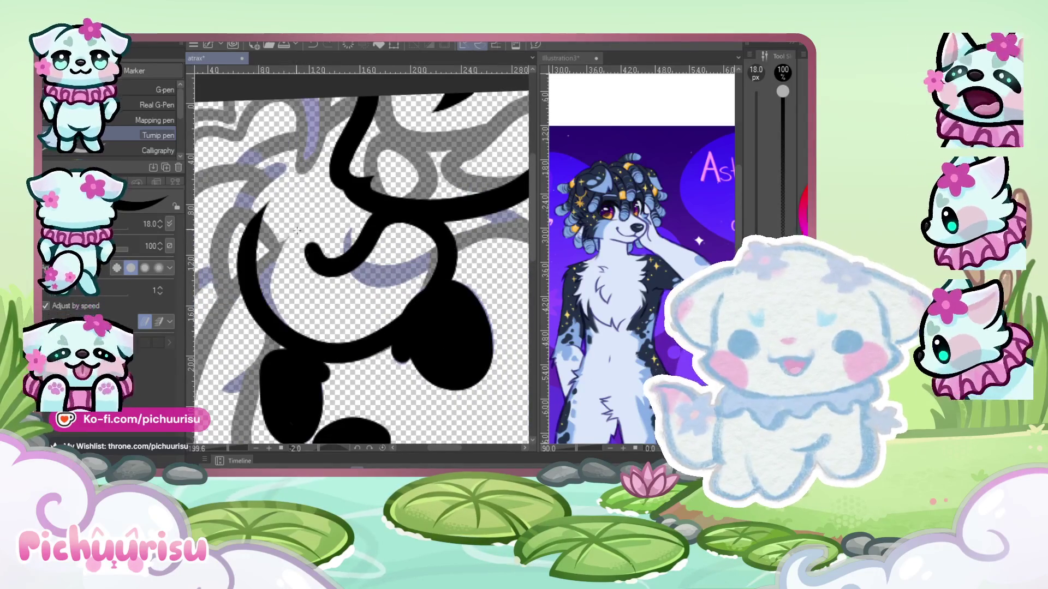
key("ctrl+z")
key("ctrl+z")
left_click_drag(309, 234, 459, 221)
left_click_drag(437, 295, 273, 206)
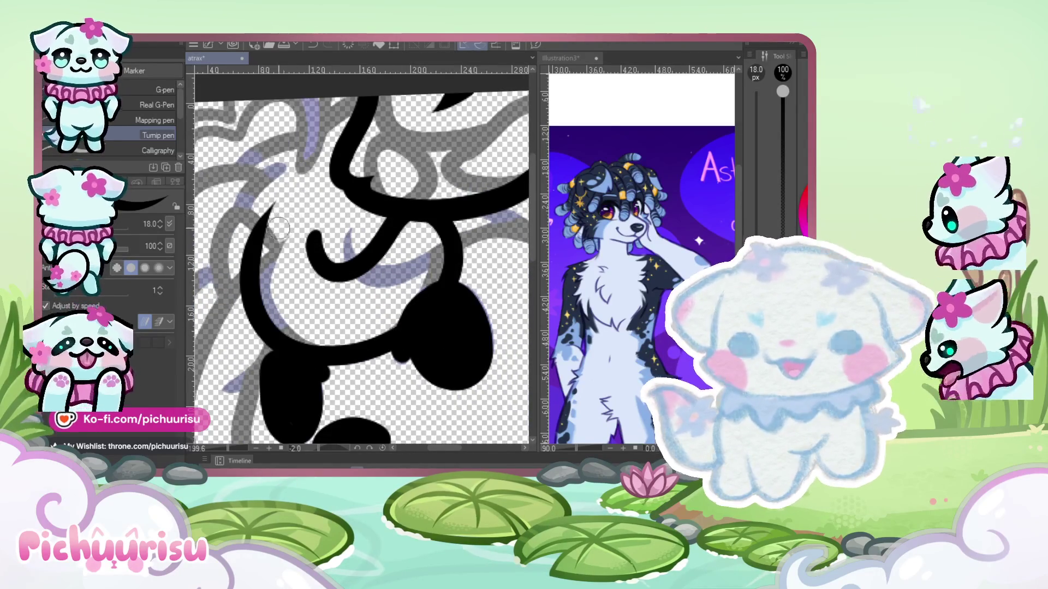
- Try a looping curl down into the black patch, undoing both attempts
scroll(336, 204, "up", 2)
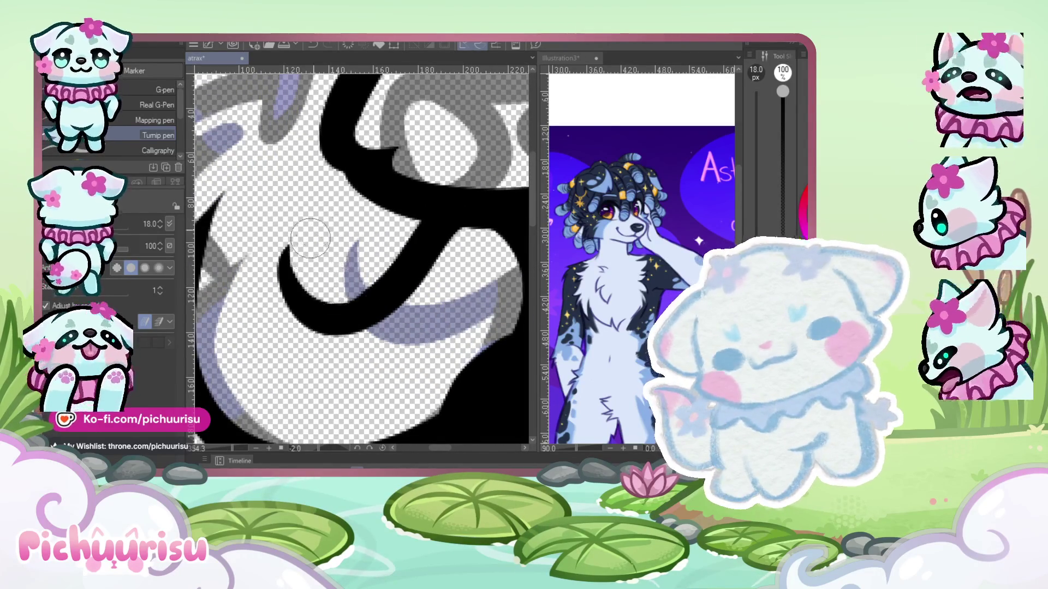
scroll(297, 296, "down", 4)
scroll(339, 239, "up", 2)
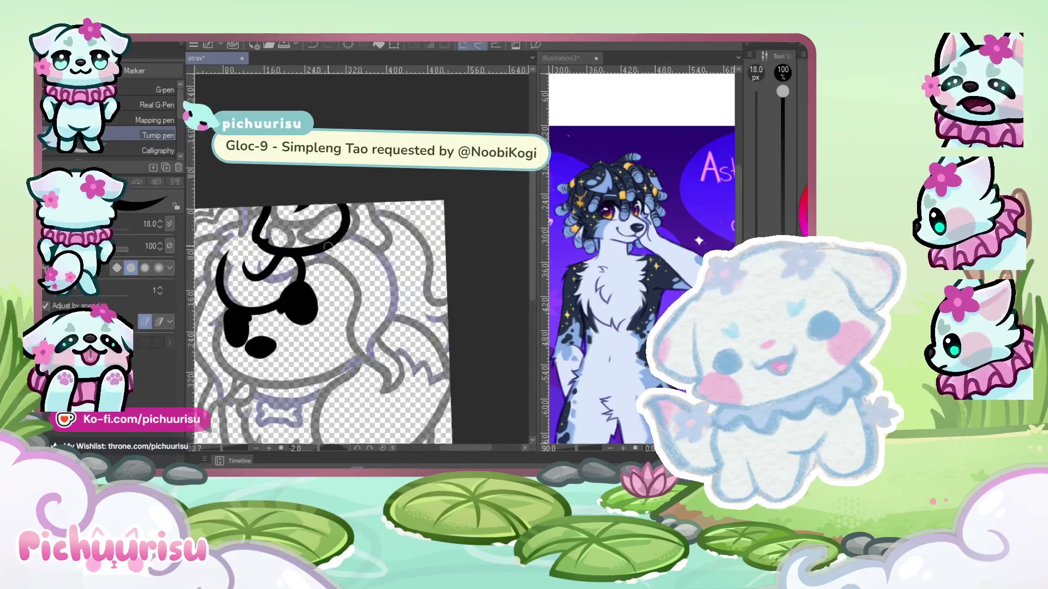
left_click_drag(339, 238, 286, 315)
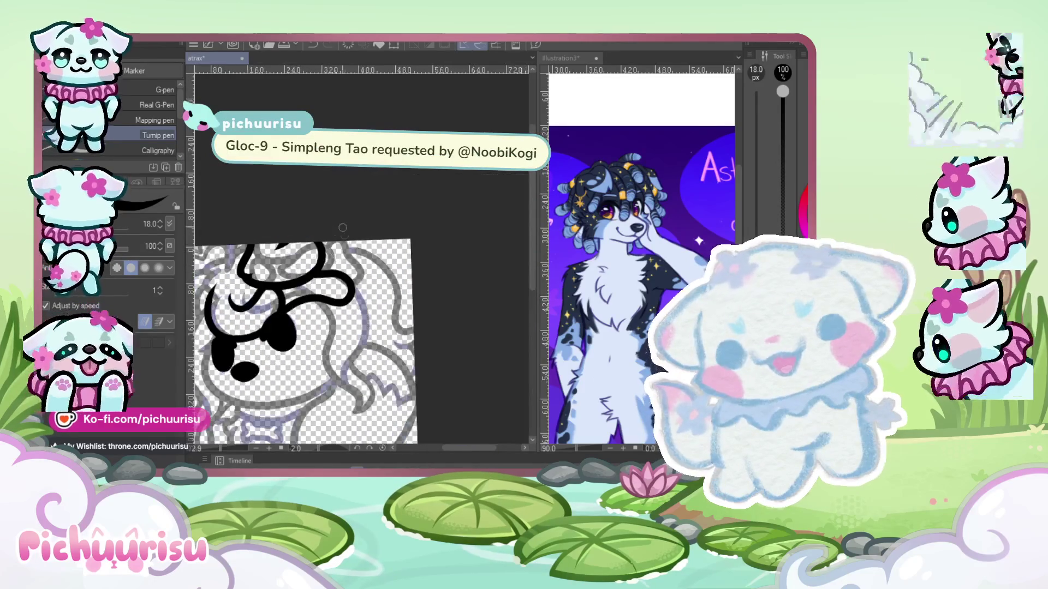
key("ctrl+z")
mouse_move(344, 244)
left_mouse_down()
mouse_move(254, 326)
mouse_move(334, 242)
left_mouse_up()
key("ctrl+z")
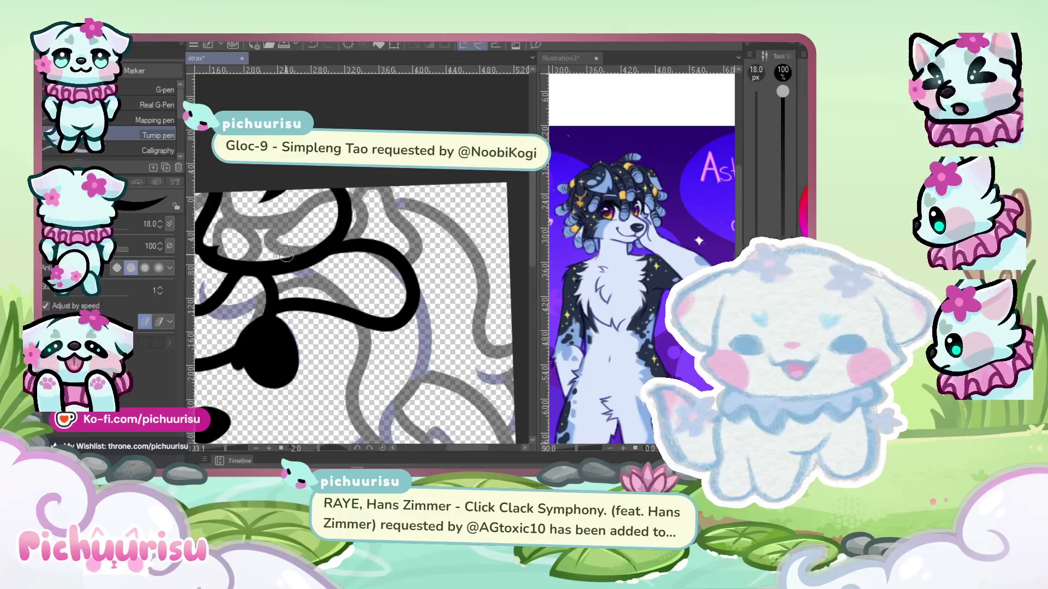
- Switch to the Liquify tool with the J shortcut
scroll(286, 255, "down", 3)
scroll(286, 254, "up", 2)
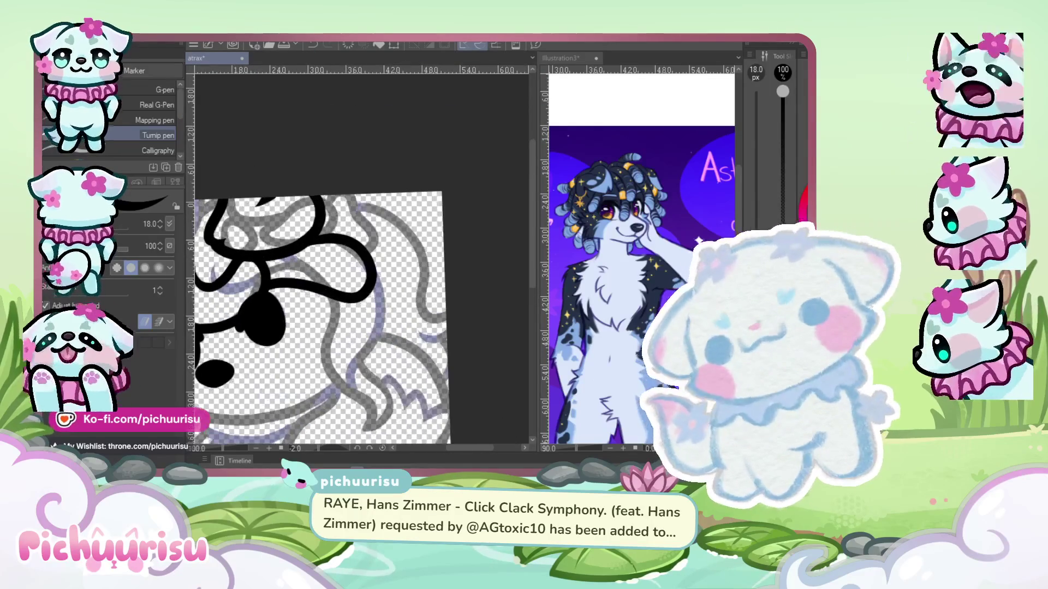
key("j")
scroll(382, 219, "up", 2)
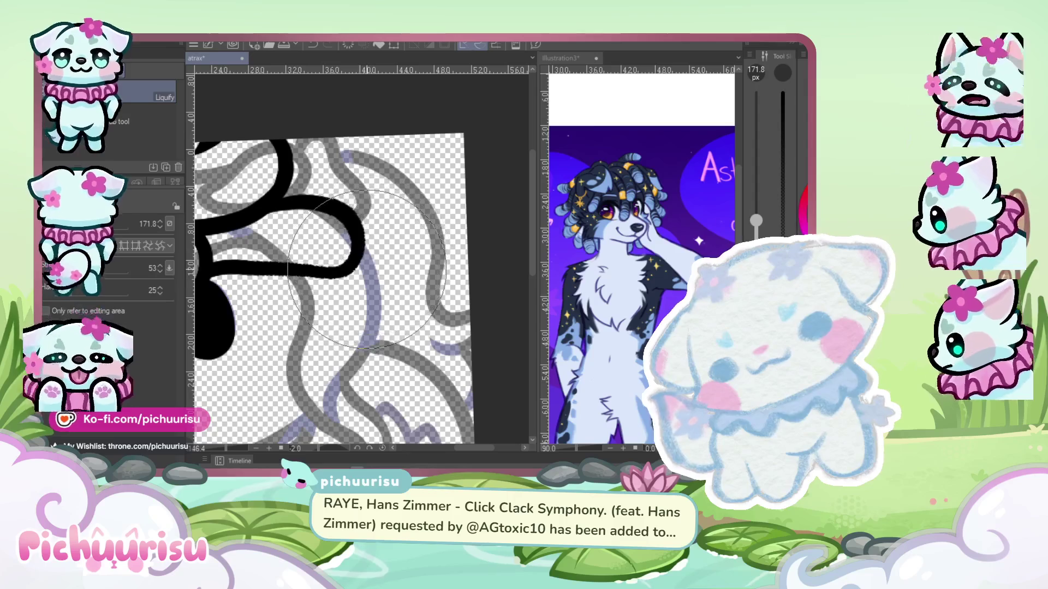
- Switch back to the pen and ink a looping hair curl from the top, redrawing it once
key("p")
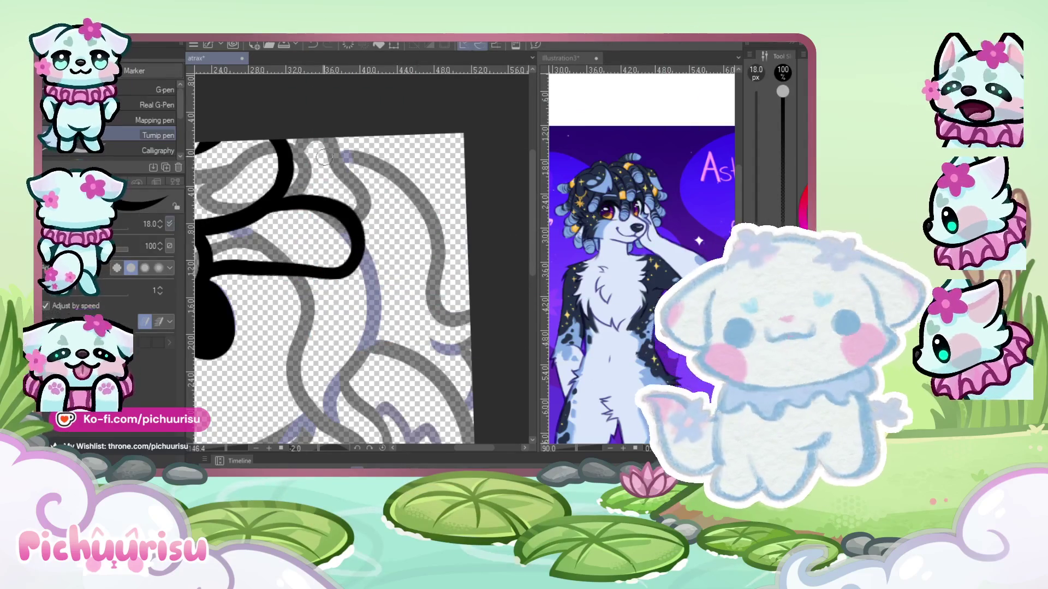
scroll(281, 173, "up", 1)
left_click_drag(282, 173, 363, 225)
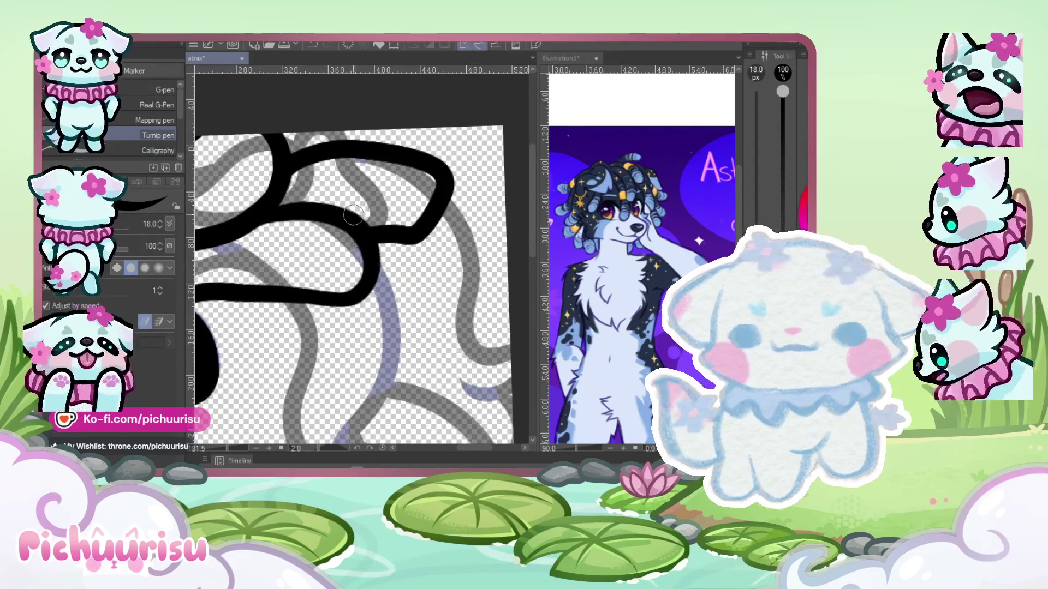
key("ctrl+z")
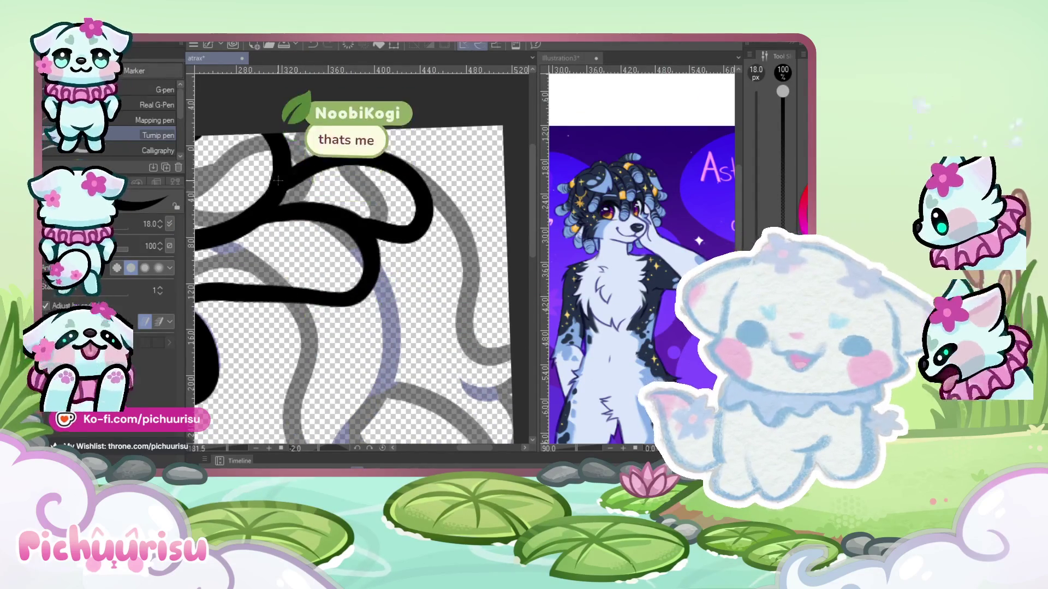
left_click_drag(333, 159, 481, 236)
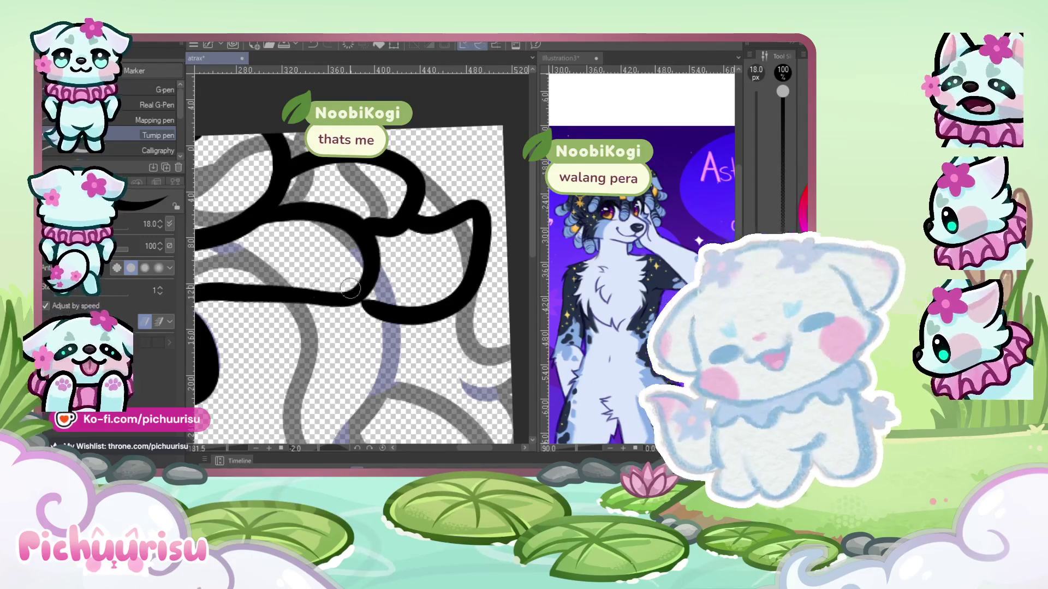
- Ink a line branching down from the hair outline
scroll(435, 236, "down", 5)
scroll(436, 240, "up", 2)
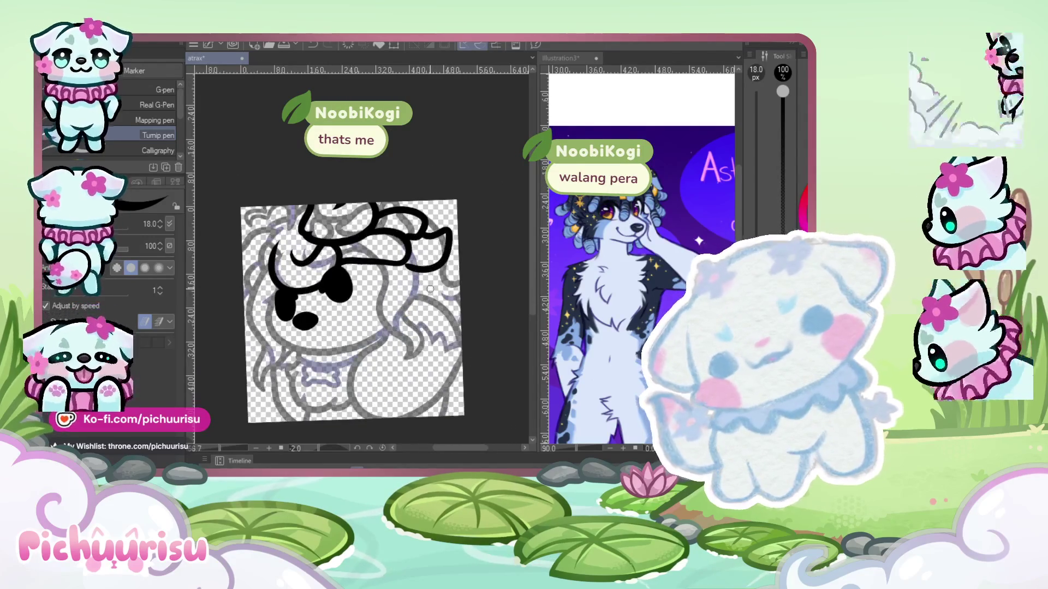
scroll(443, 278, "up", 2)
scroll(443, 277, "up", 2)
scroll(308, 257, "up", 2)
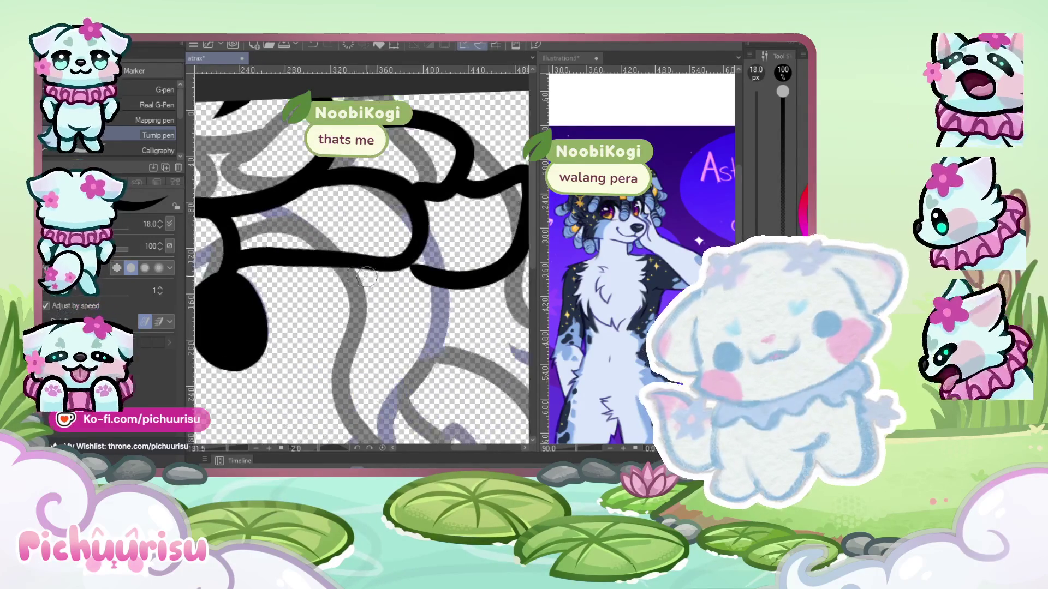
scroll(339, 267, "down", 2)
scroll(361, 262, "up", 2)
mouse_move(361, 250)
left_mouse_down()
mouse_move(401, 286)
mouse_move(437, 379)
left_mouse_up()
- Undo the recent ear strokes and try a new ear outline over the head
scroll(431, 377, "down", 3)
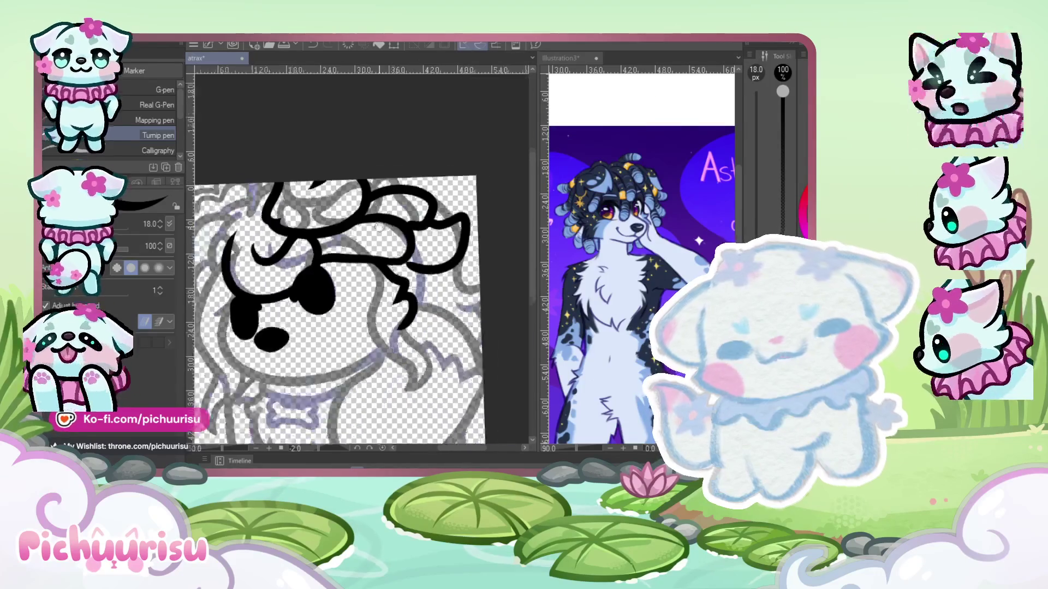
scroll(355, 279, "down", 2)
scroll(322, 212, "up", 3)
scroll(322, 211, "up", 2)
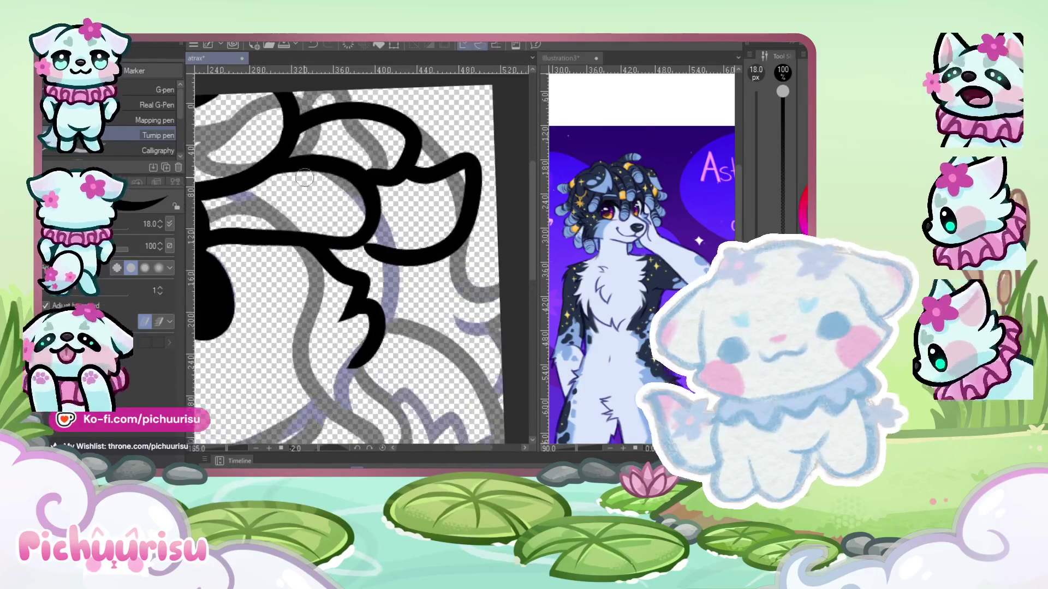
key("ctrl+z")
key("ctrl+z")
key("ctrl+z")
left_click_drag(407, 172, 403, 220)
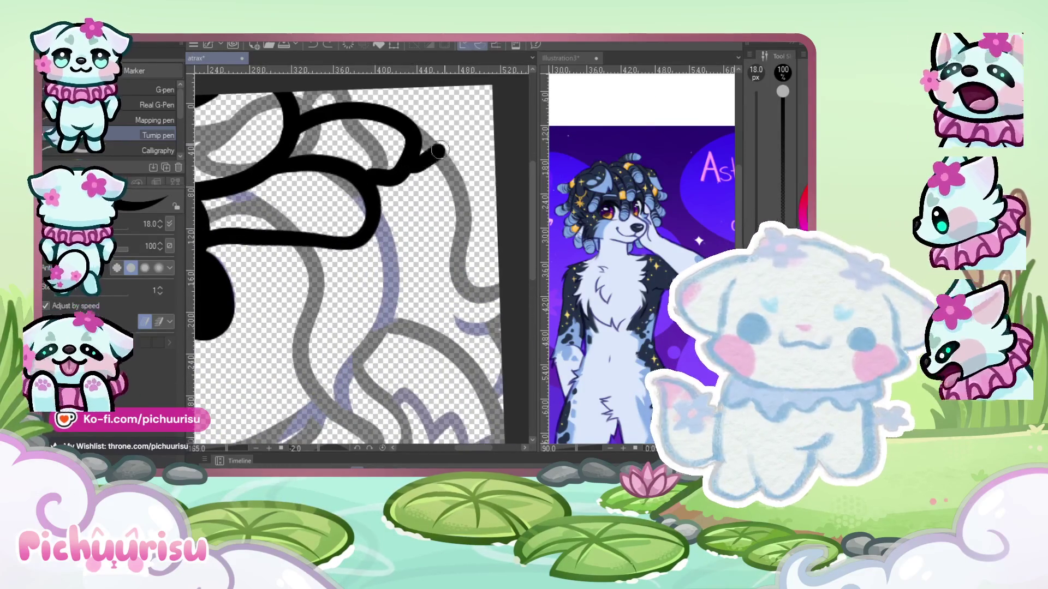
key("ctrl+z")
- Redraw the ear outline repeatedly until it loops up and back down cleanly
mouse_move(404, 164)
left_mouse_down()
mouse_move(447, 181)
mouse_move(366, 230)
left_mouse_up()
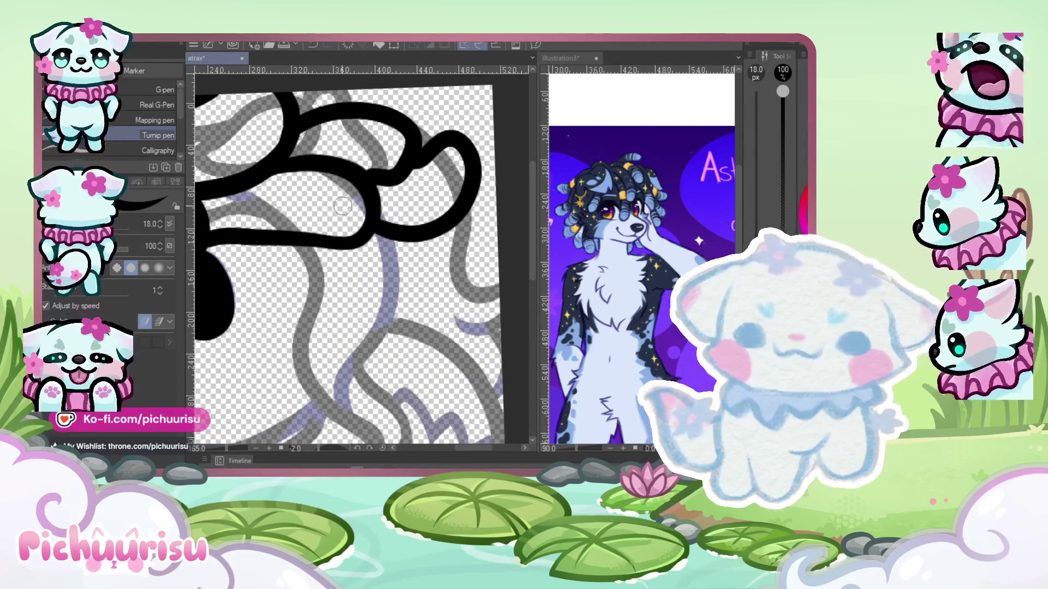
key("ctrl+z")
key("ctrl+z")
left_click_drag(404, 162, 377, 223)
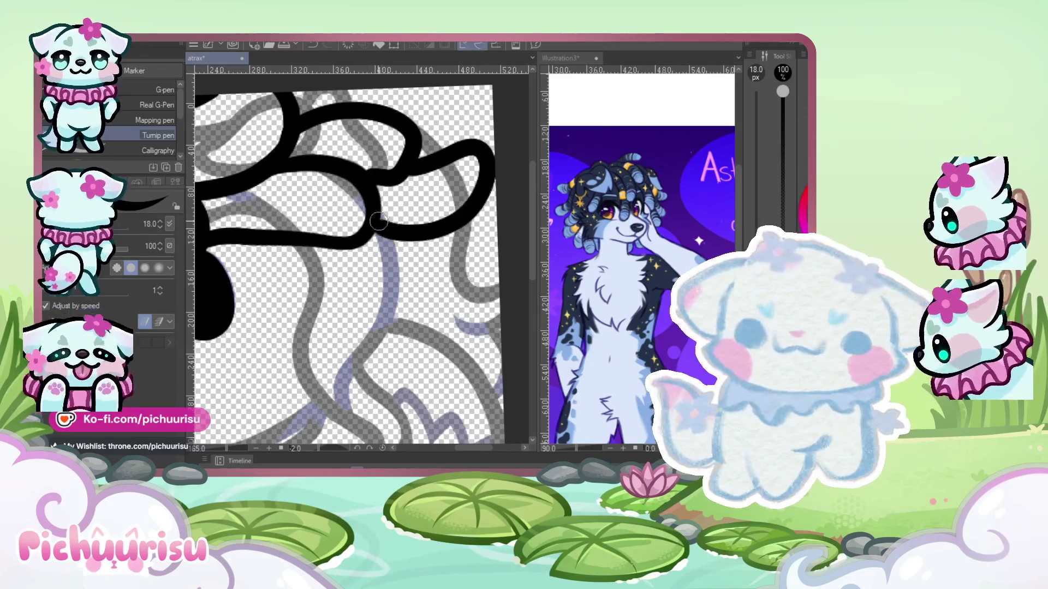
key("ctrl+z")
left_click_drag(414, 155, 415, 227)
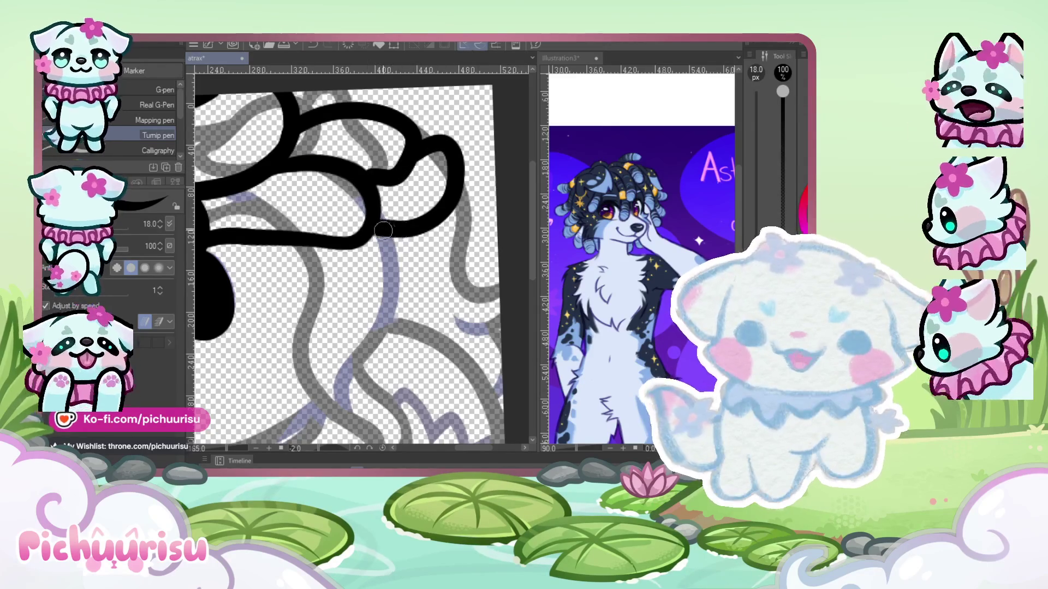
scroll(395, 166, "up", 2)
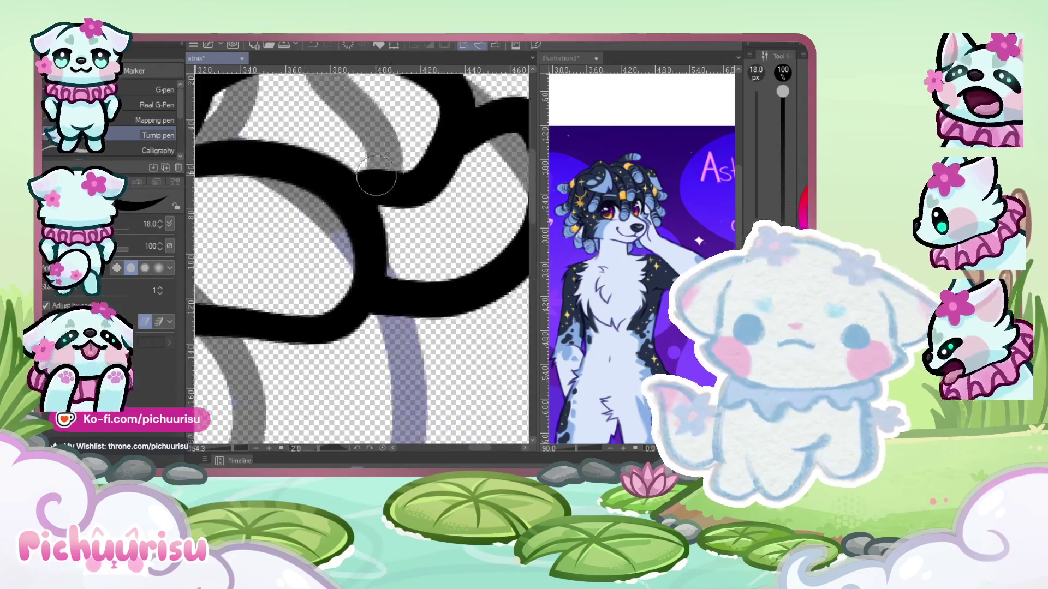
scroll(394, 193, "down", 4)
scroll(394, 194, "down", 1)
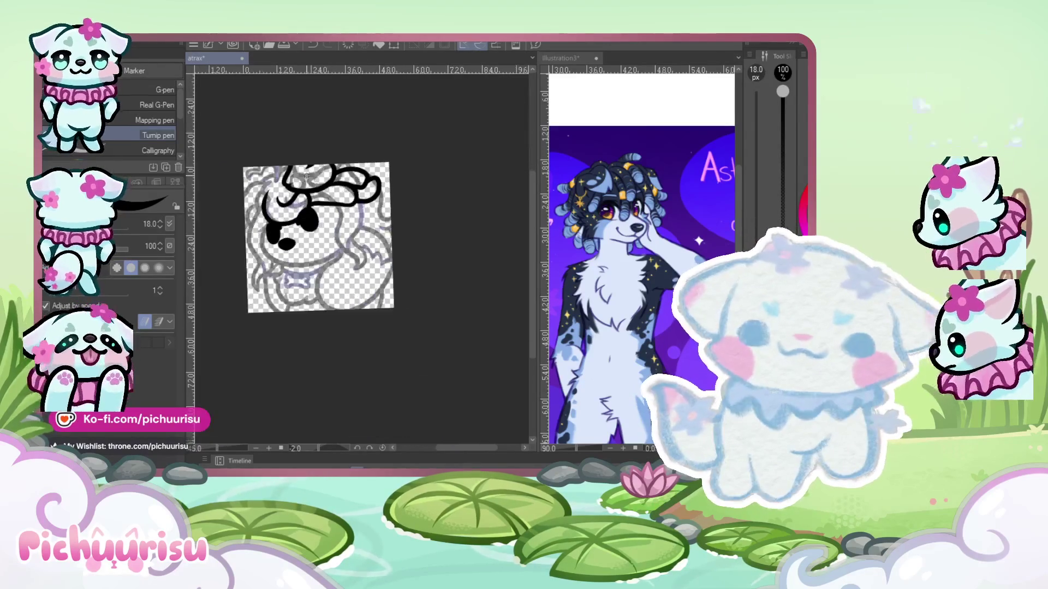
- Ink the looping hair curl across the top of the head, redrawing it several times
scroll(404, 195, "up", 1)
scroll(415, 198, "up", 2)
scroll(429, 200, "up", 1)
mouse_move(429, 199)
left_mouse_down()
mouse_move(502, 275)
mouse_move(261, 190)
left_mouse_up()
key("ctrl+z")
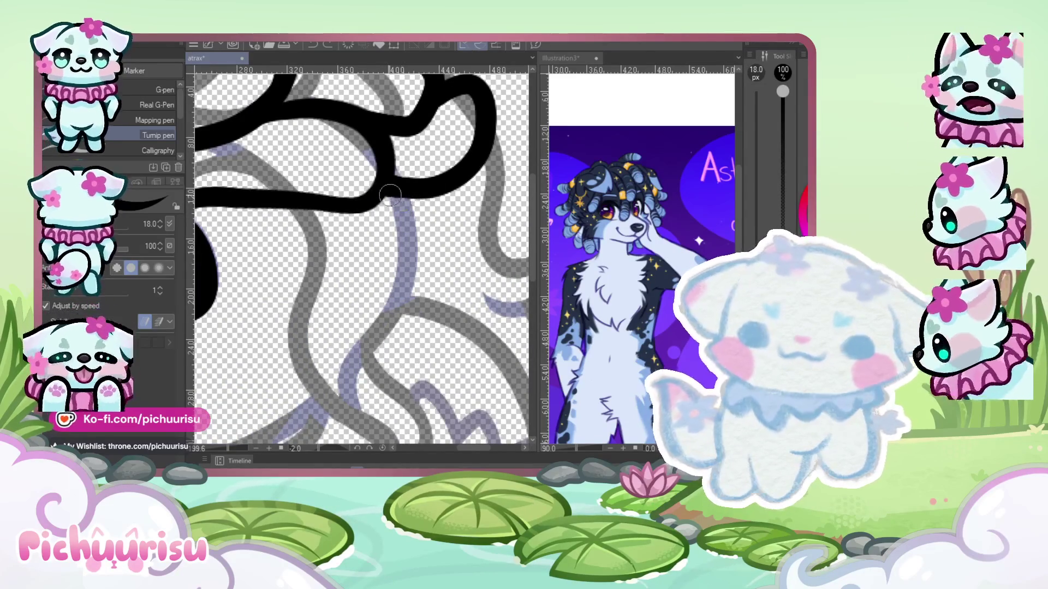
left_click_drag(325, 206, 248, 194)
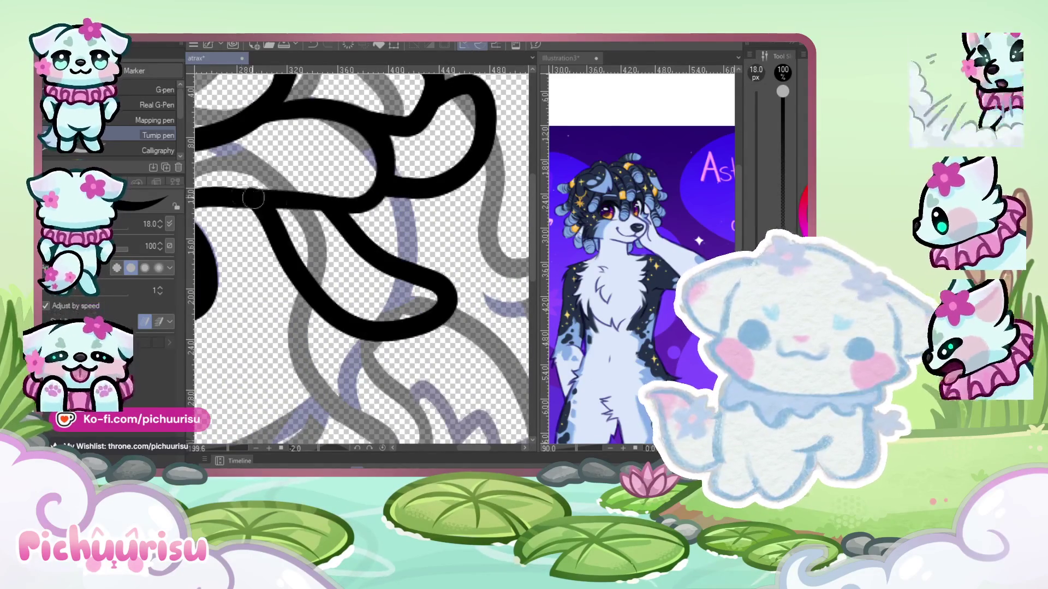
key("ctrl+z")
left_click_drag(325, 207, 263, 199)
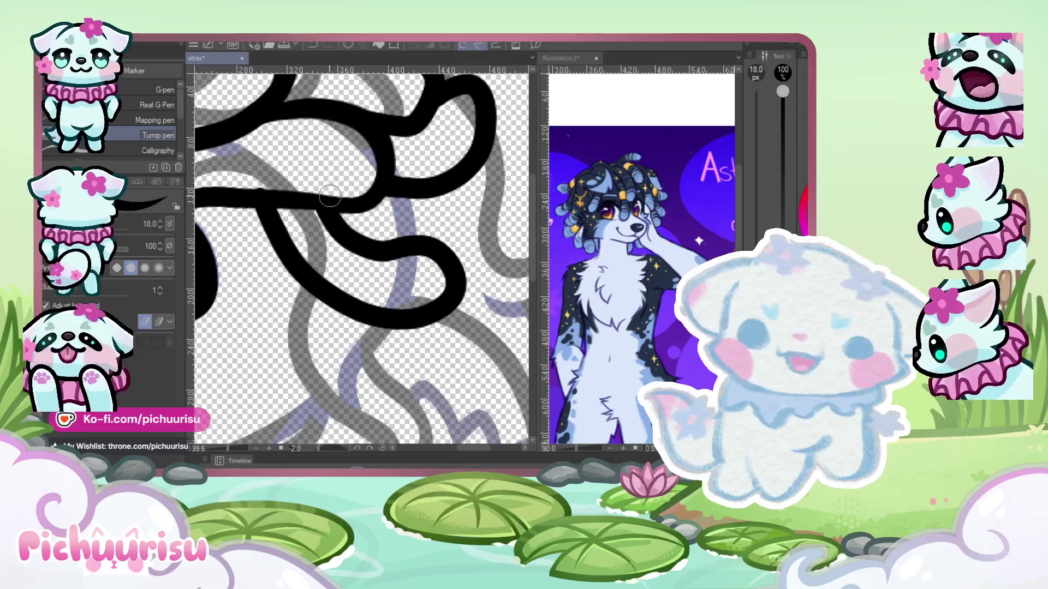
key("ctrl+z")
left_click_drag(269, 202, 442, 193)
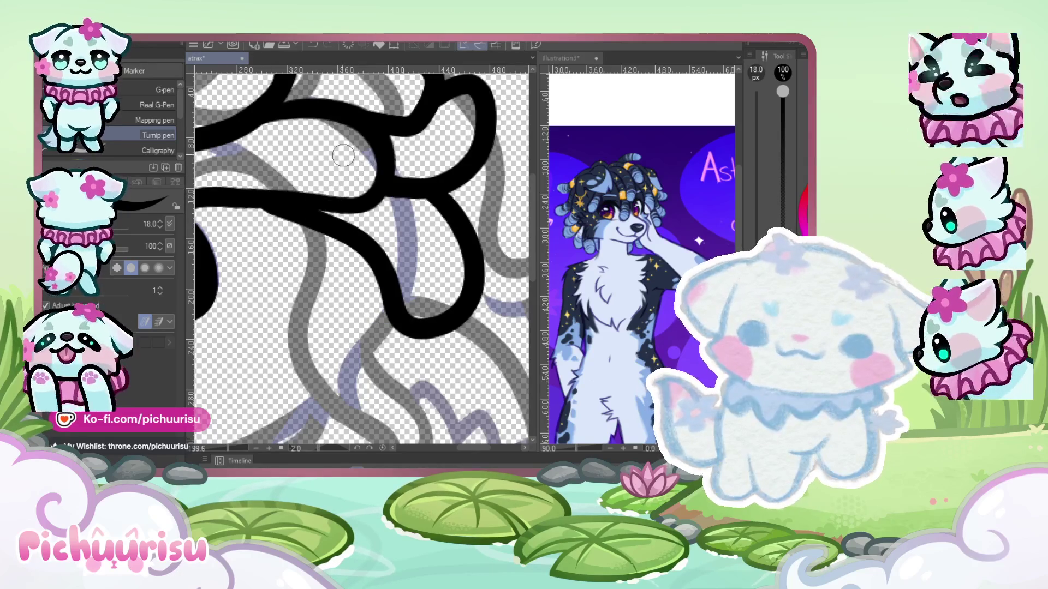
- Ink the lower curl curving down and up, plus a curl bulging to the right
scroll(373, 247, "down", 3)
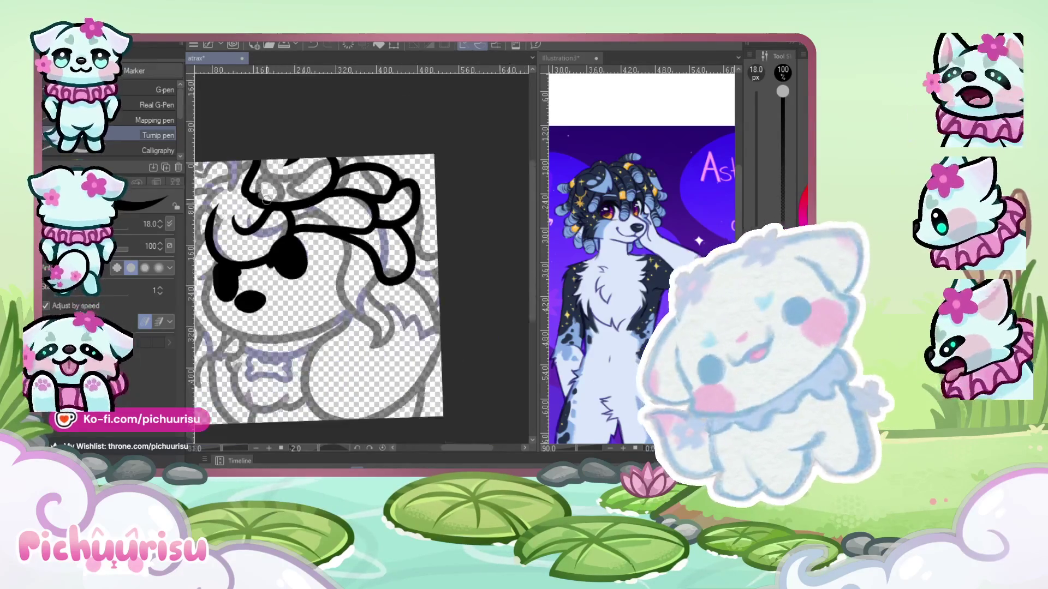
scroll(358, 248, "up", 2)
scroll(358, 249, "up", 2)
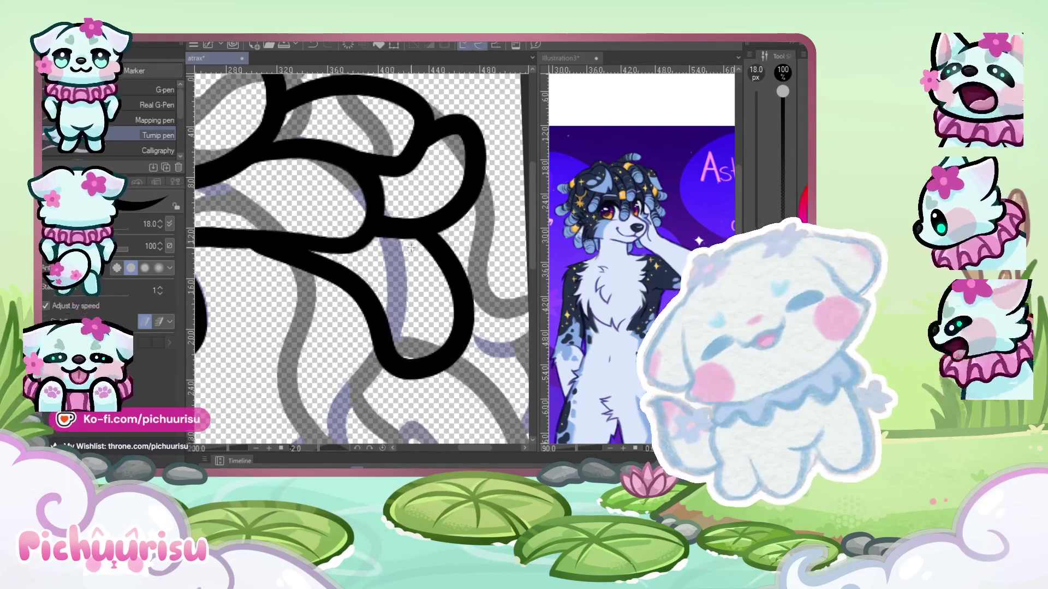
key("ctrl+z")
left_click_drag(242, 242, 357, 210)
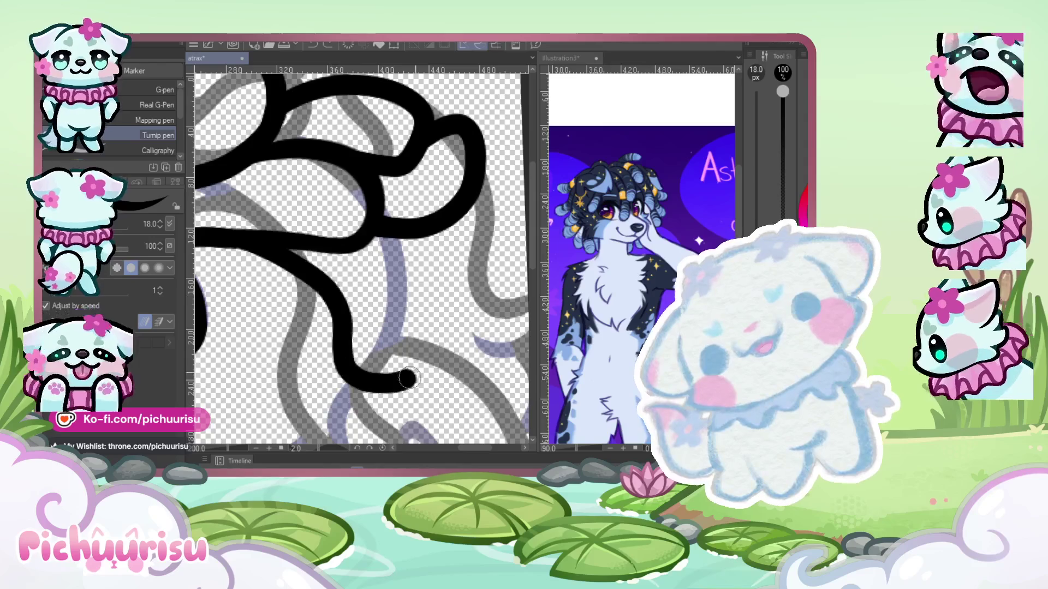
key("ctrl+z")
left_click_drag(243, 240, 372, 208)
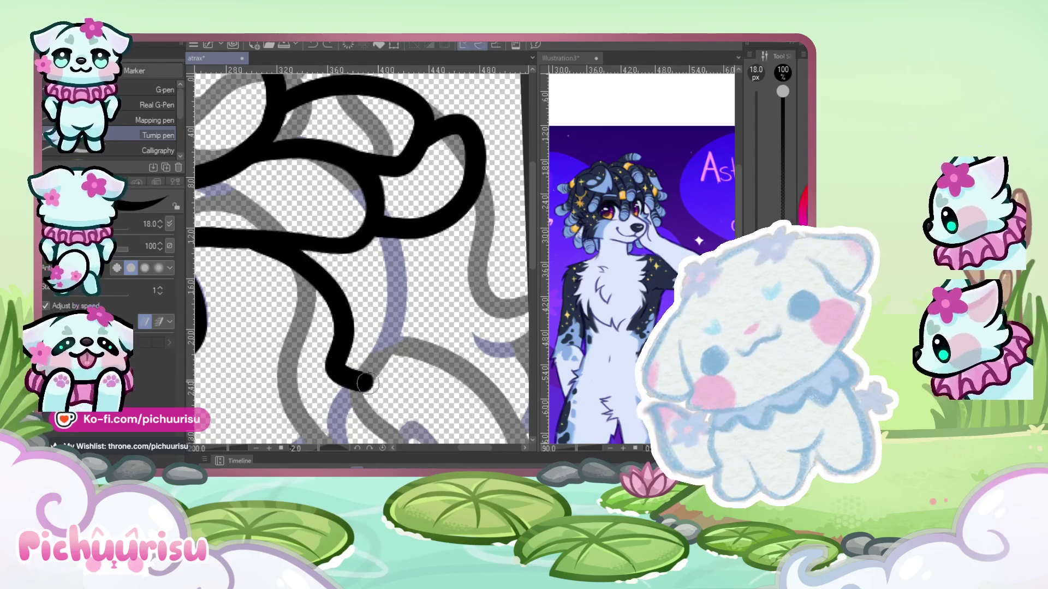
left_click_drag(439, 221, 409, 271)
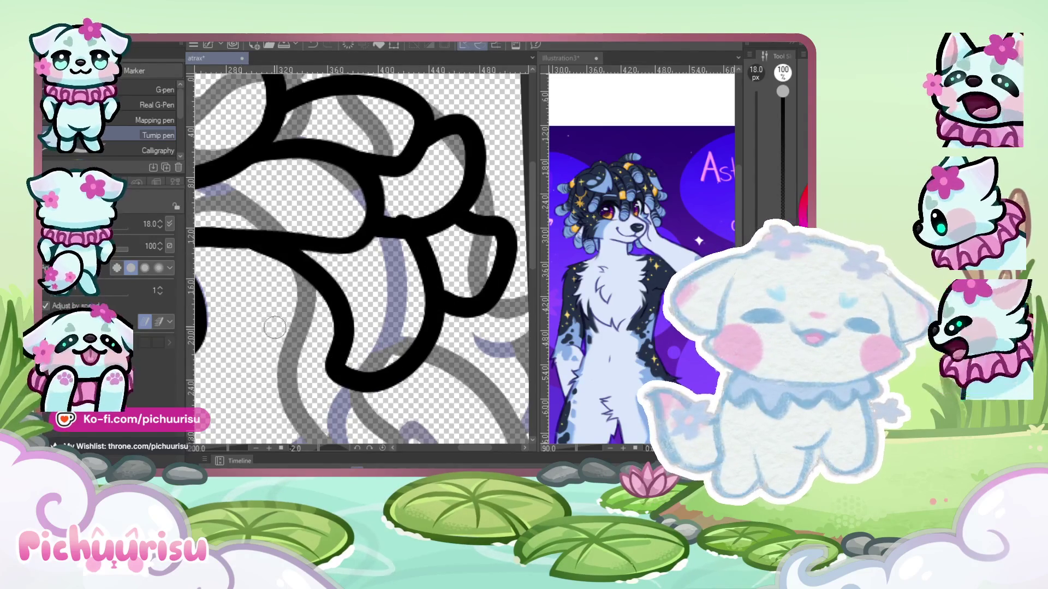
- Add a short stroke among the hair curls
scroll(374, 206, "up", 2)
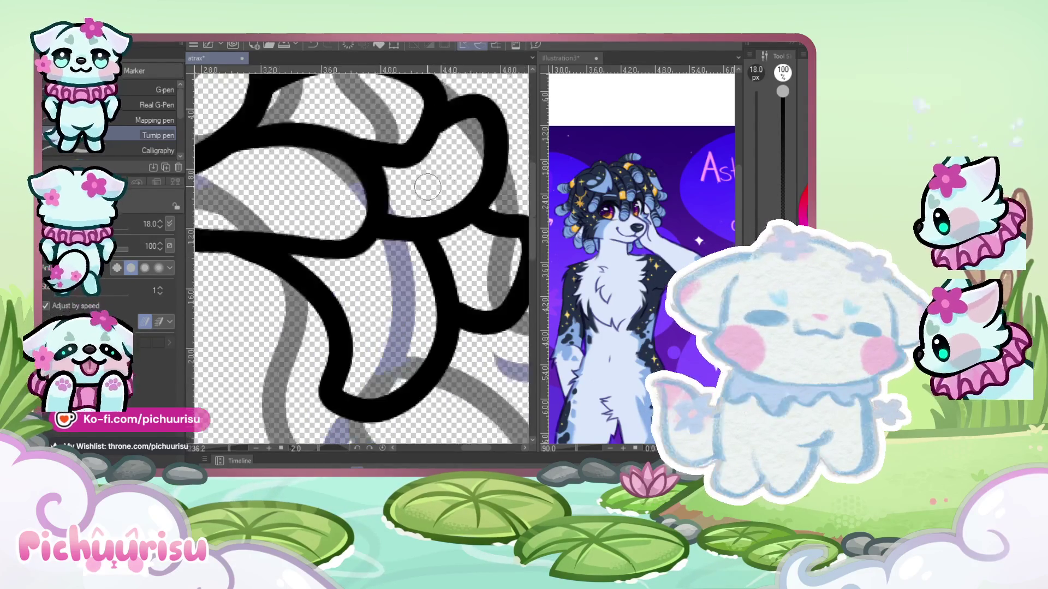
scroll(428, 187, "down", 3)
mouse_move(344, 248)
left_mouse_down()
mouse_move(377, 306)
mouse_move(327, 404)
left_mouse_up()
scroll(367, 263, "up", 1)
scroll(372, 216, "down", 5)
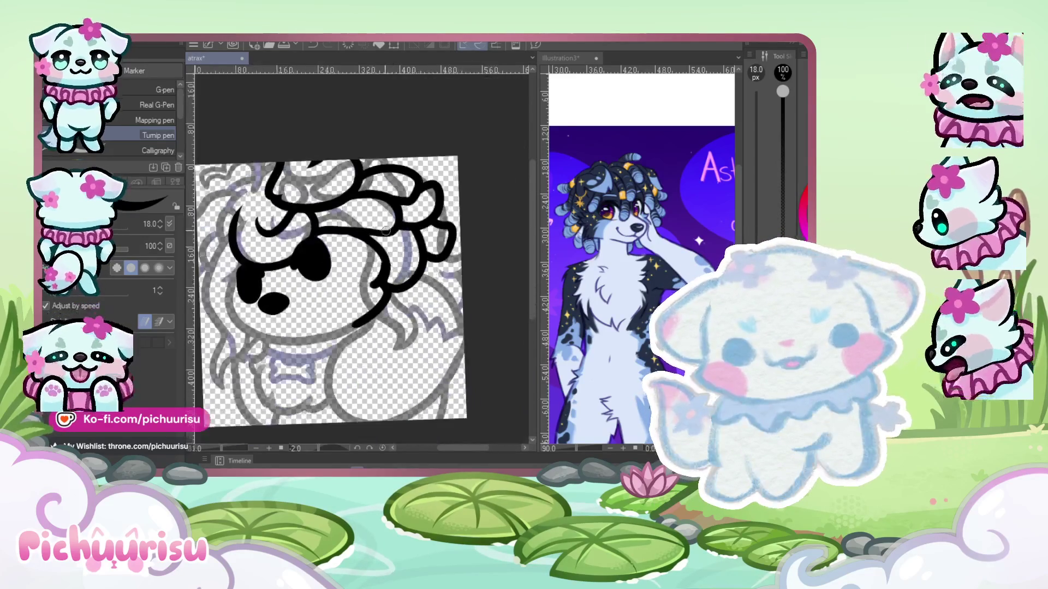
scroll(377, 269, "up", 5)
scroll(377, 269, "up", 3)
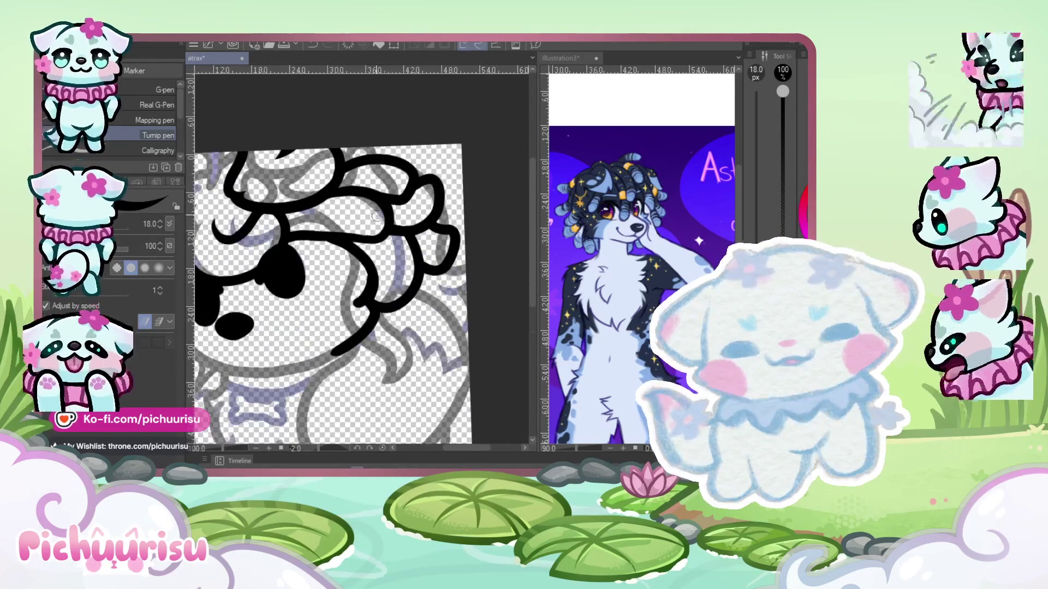
scroll(377, 269, "up", 4)
scroll(314, 277, "up", 2)
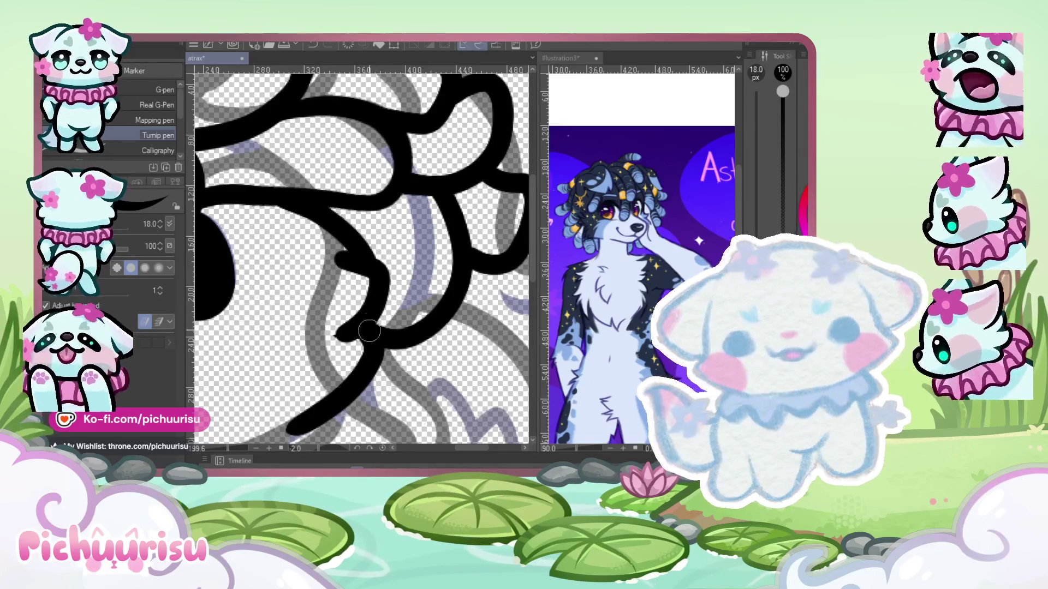
- Add a short downward hair stroke and close a small gap along the line edge
left_click_drag(369, 331, 371, 382)
scroll(368, 344, "up", 2)
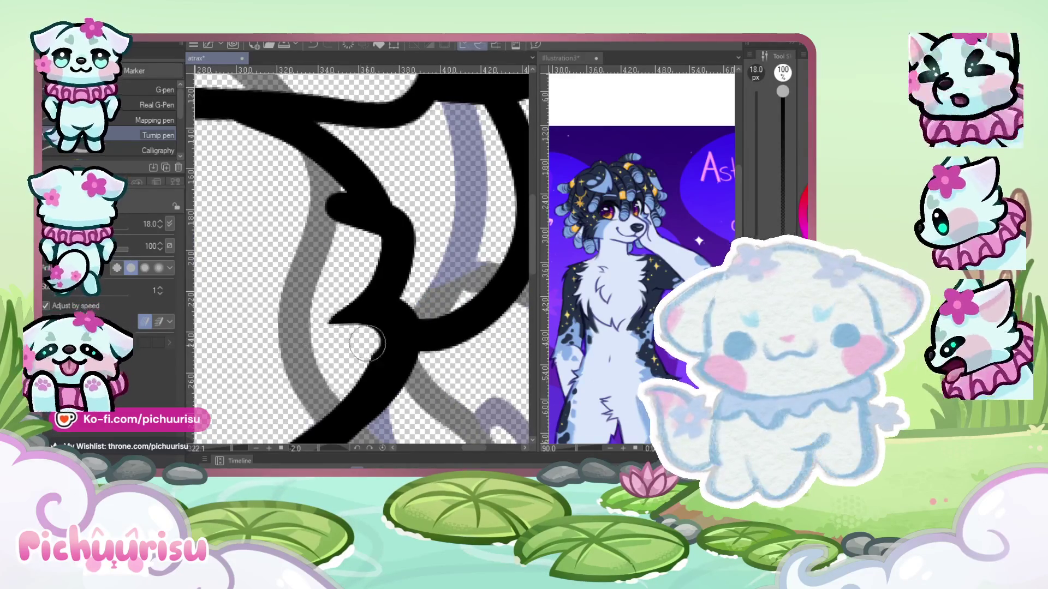
scroll(367, 344, "down", 2)
scroll(347, 298, "up", 3)
left_click_drag(295, 252, 312, 249)
- Ink the curve running down the left side of the face
scroll(314, 251, "down", 2)
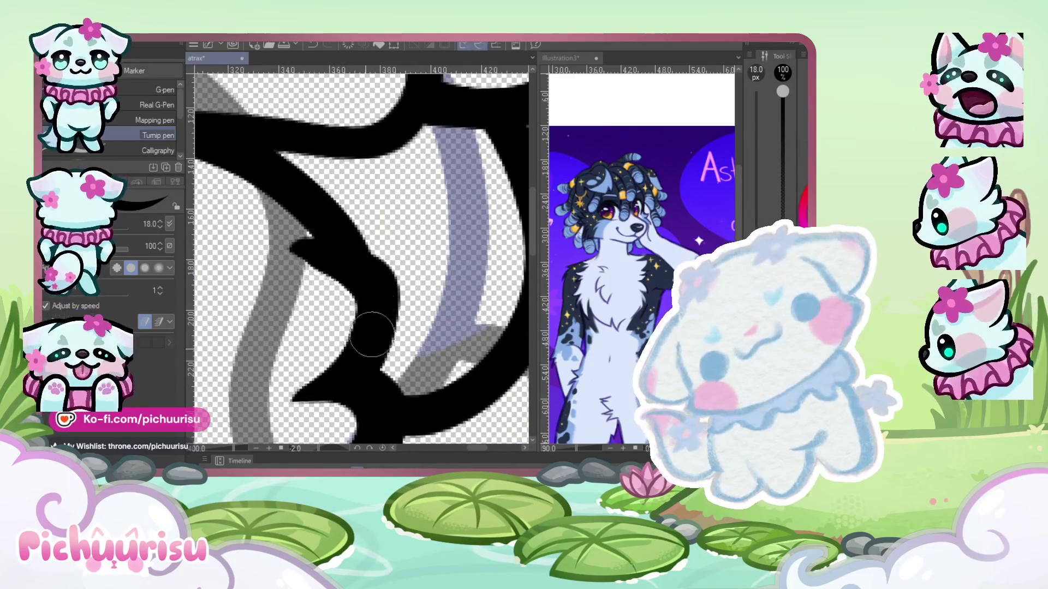
scroll(306, 246, "down", 3)
scroll(285, 187, "down", 2)
scroll(275, 254, "up", 2)
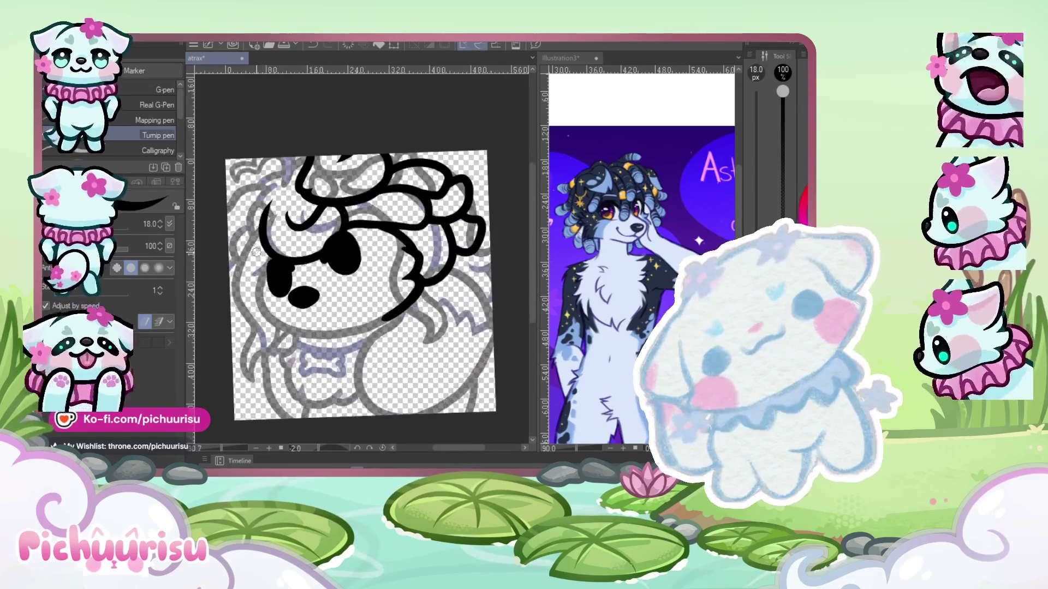
scroll(268, 243, "up", 2)
scroll(261, 233, "up", 1)
left_click_drag(263, 220, 229, 304)
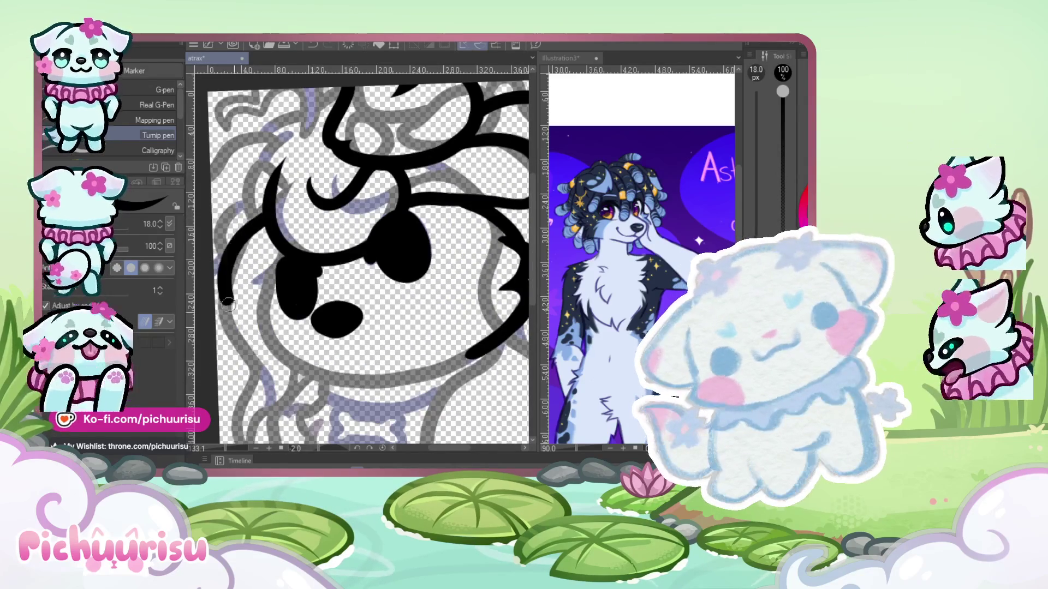
scroll(265, 315, "down", 1)
scroll(234, 279, "up", 2)
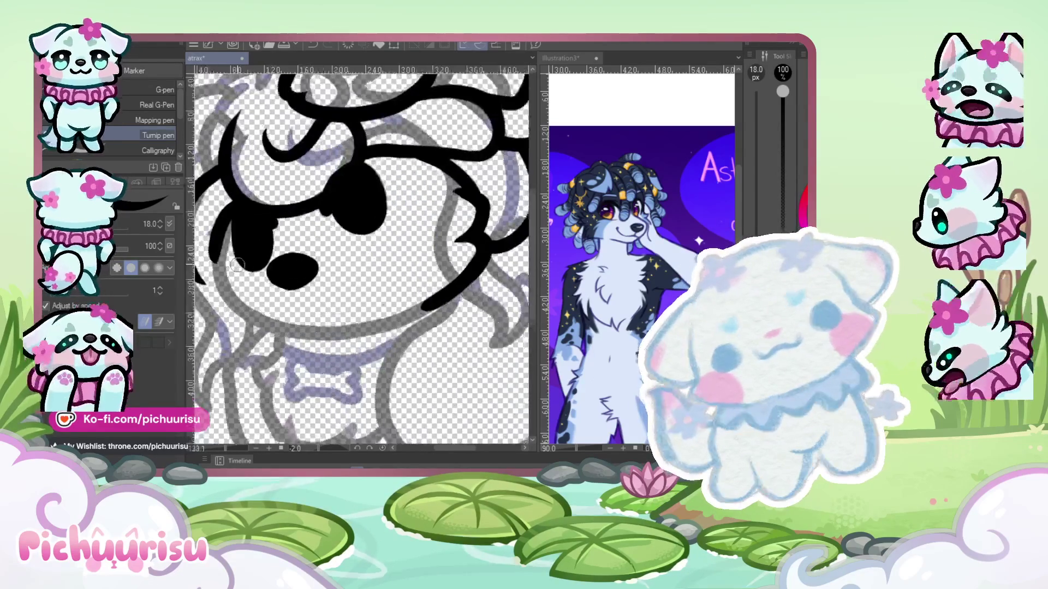
scroll(212, 253, "up", 1)
- Ink the chin line across the face and a loop with outer line left of it
left_click_drag(212, 263, 501, 299)
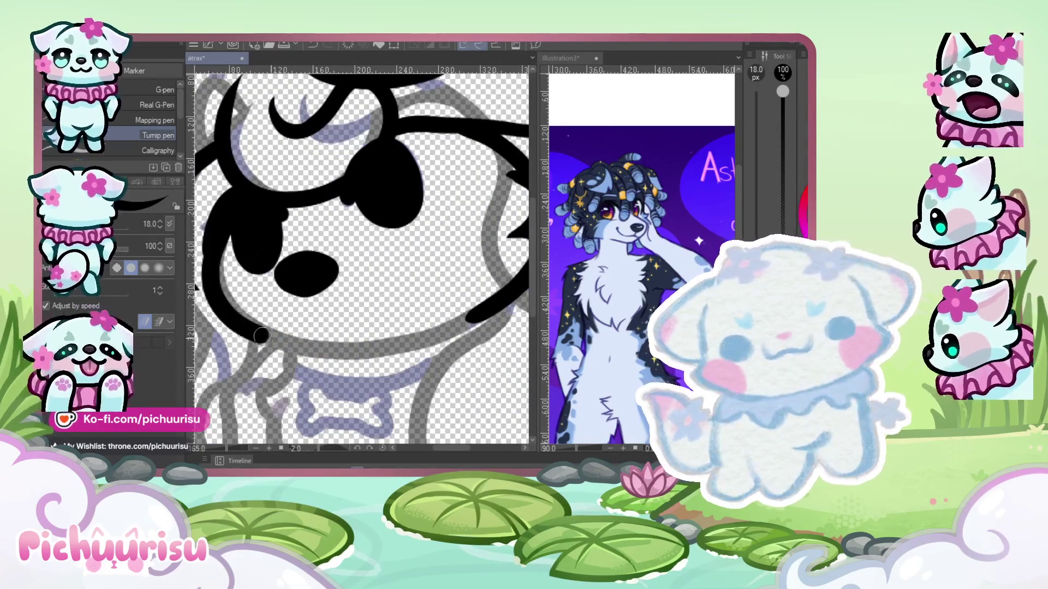
scroll(303, 334, "down", 2)
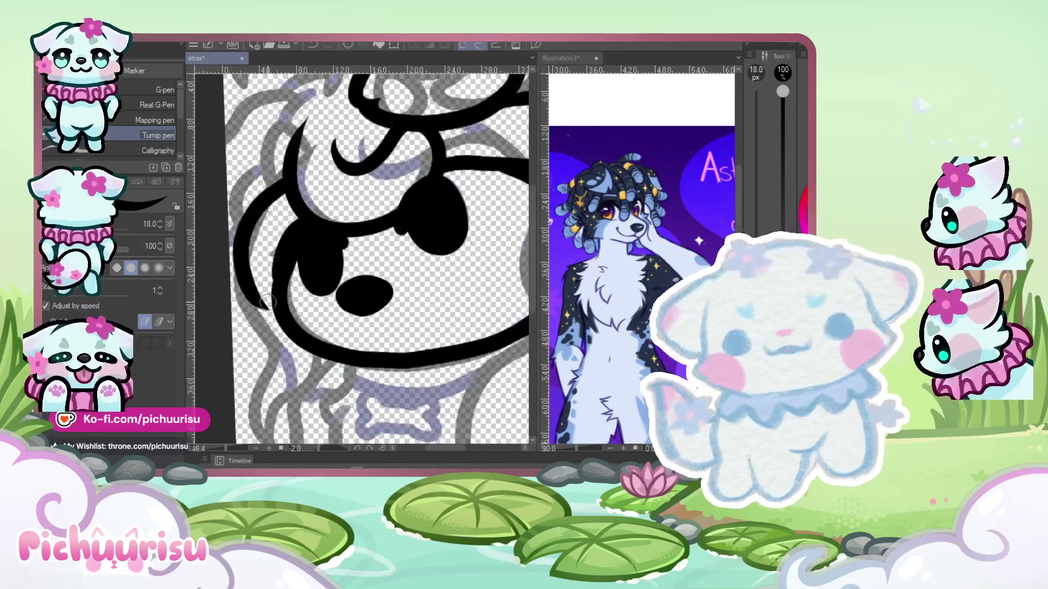
scroll(255, 267, "up", 3)
mouse_move(305, 289)
left_mouse_down()
mouse_move(273, 361)
mouse_move(229, 181)
mouse_move(252, 262)
mouse_move(306, 377)
mouse_move(371, 350)
mouse_move(326, 294)
left_mouse_up()
scroll(229, 180, "down", 2)
scroll(235, 177, "down", 1)
scroll(251, 169, "up", 1)
scroll(272, 161, "up", 3)
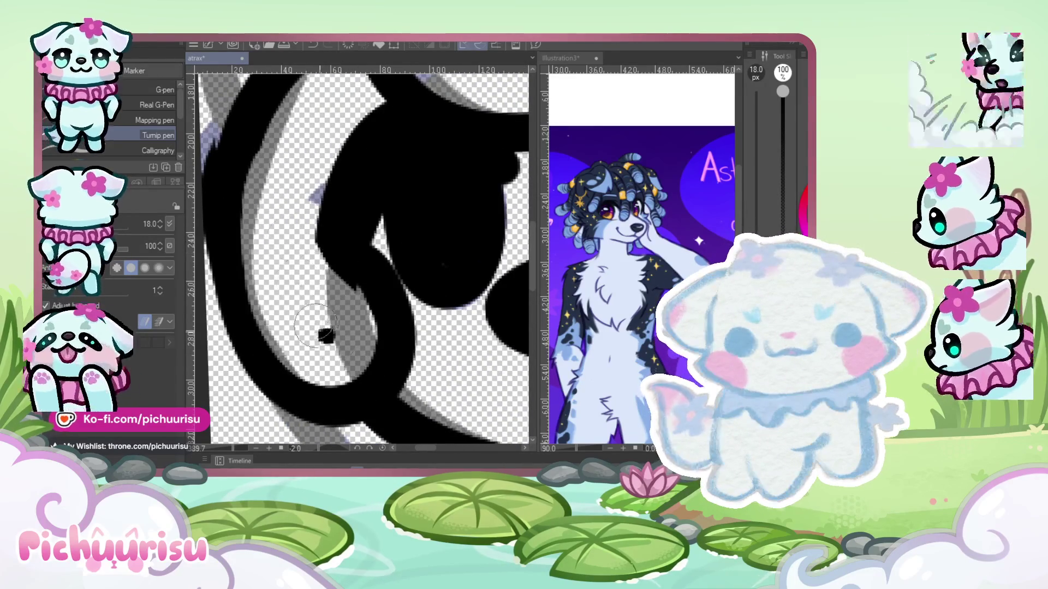
scroll(334, 296, "down", 2)
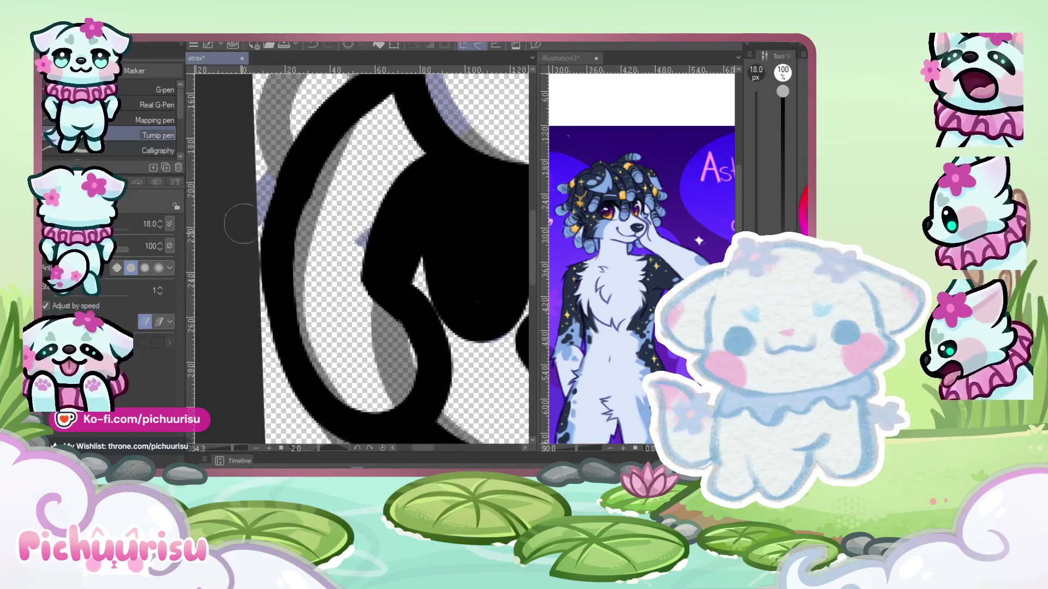
scroll(243, 224, "down", 3)
scroll(273, 262, "down", 2)
scroll(283, 279, "up", 1)
scroll(285, 280, "down", 1)
scroll(285, 281, "up", 3)
scroll(287, 242, "up", 1)
scroll(233, 280, "down", 2)
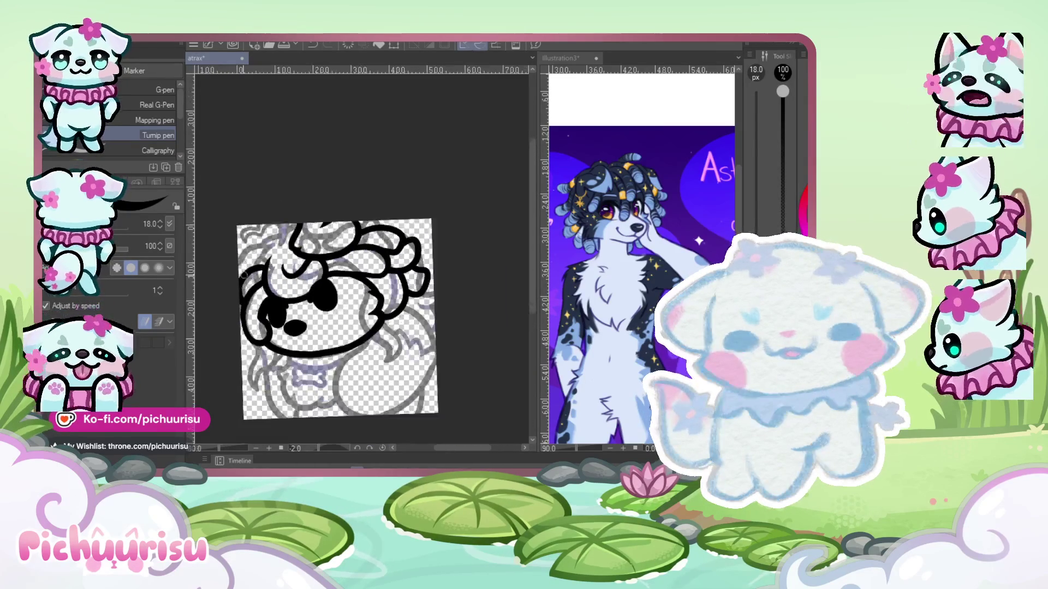
- Zoom around the head and add a small black dot to the lineart
scroll(235, 280, "down", 1)
scroll(334, 249, "up", 1)
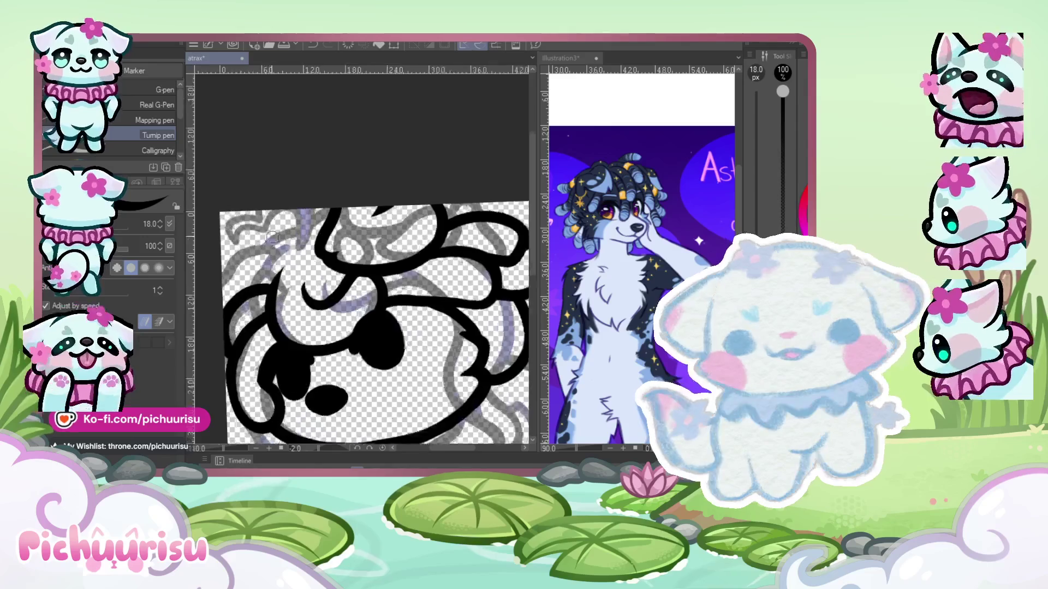
scroll(334, 248, "up", 1)
scroll(334, 249, "up", 2)
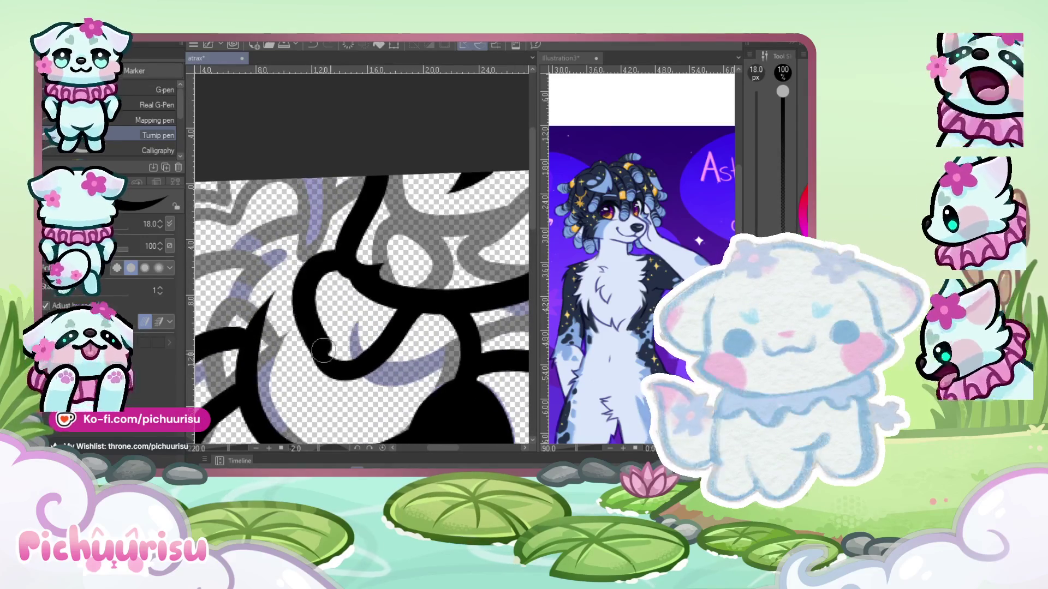
scroll(323, 350, "down", 3)
scroll(370, 235, "up", 2)
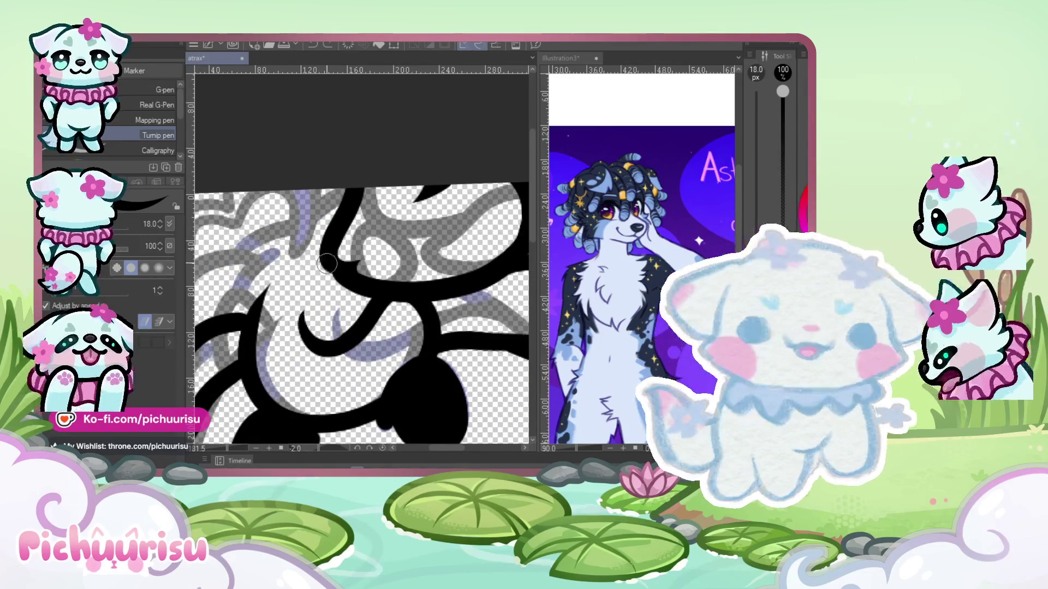
scroll(338, 230, "down", 2)
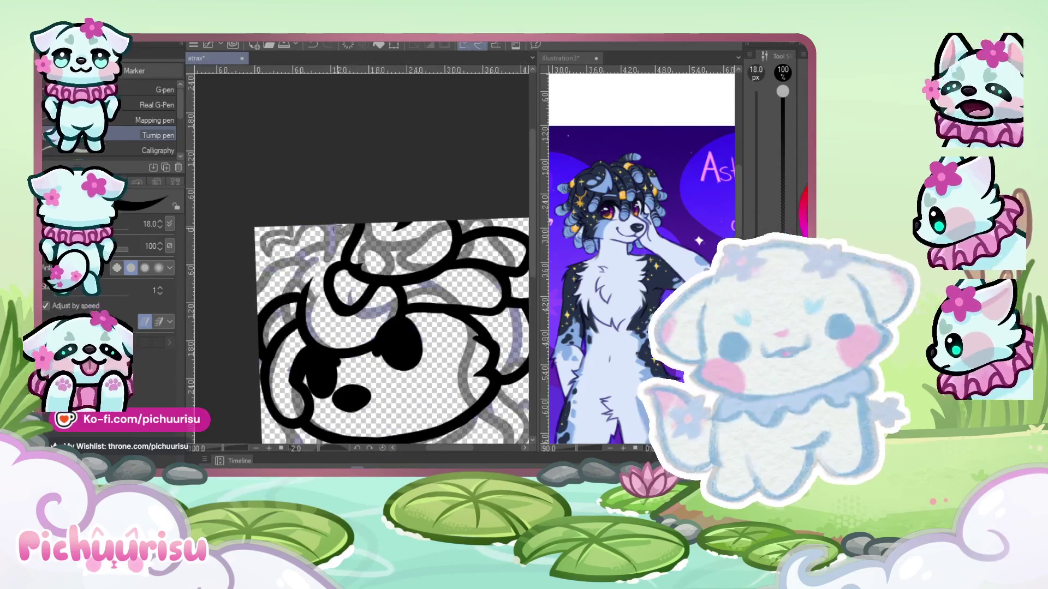
scroll(299, 283, "up", 1)
scroll(301, 287, "up", 1)
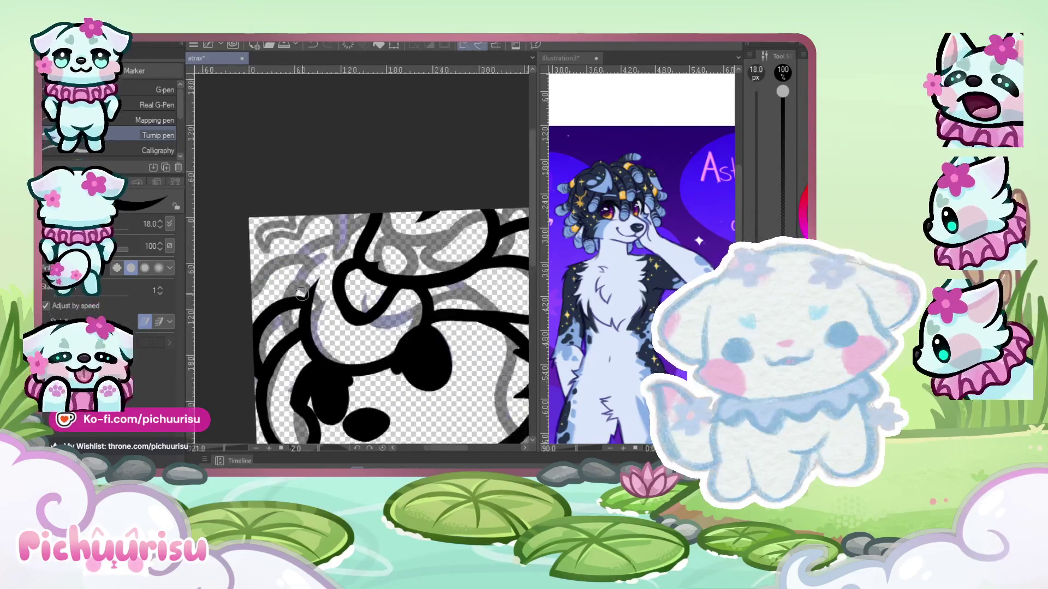
scroll(306, 295, "up", 1)
scroll(229, 317, "down", 1)
scroll(251, 311, "up", 2)
scroll(268, 306, "up", 1)
left_click(274, 306)
scroll(268, 292, "down", 1)
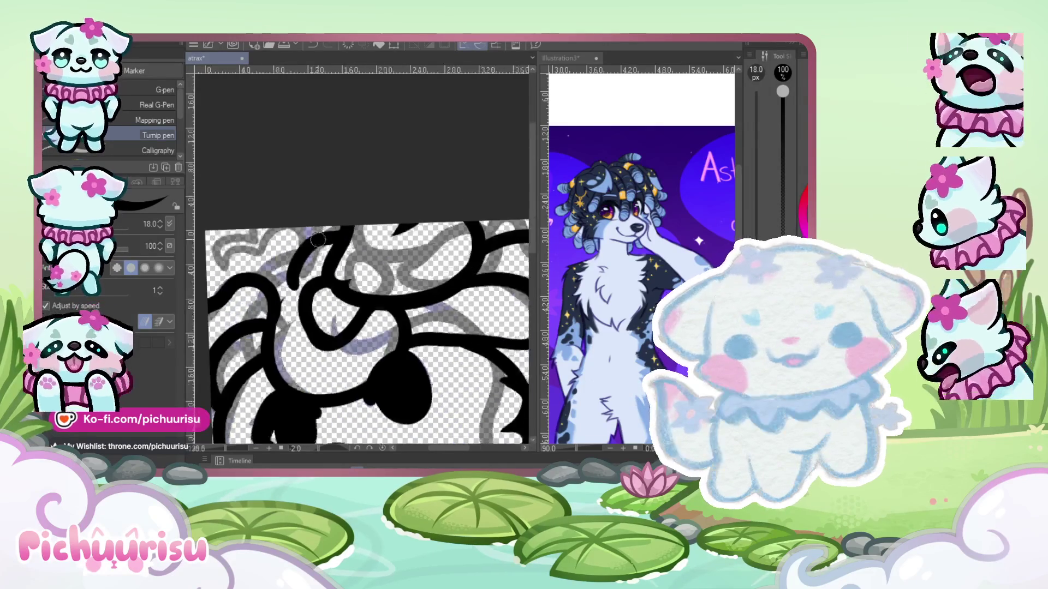
scroll(269, 250, "down", 1)
scroll(276, 238, "down", 1)
scroll(284, 224, "up", 1)
scroll(290, 213, "up", 1)
scroll(290, 219, "up", 1)
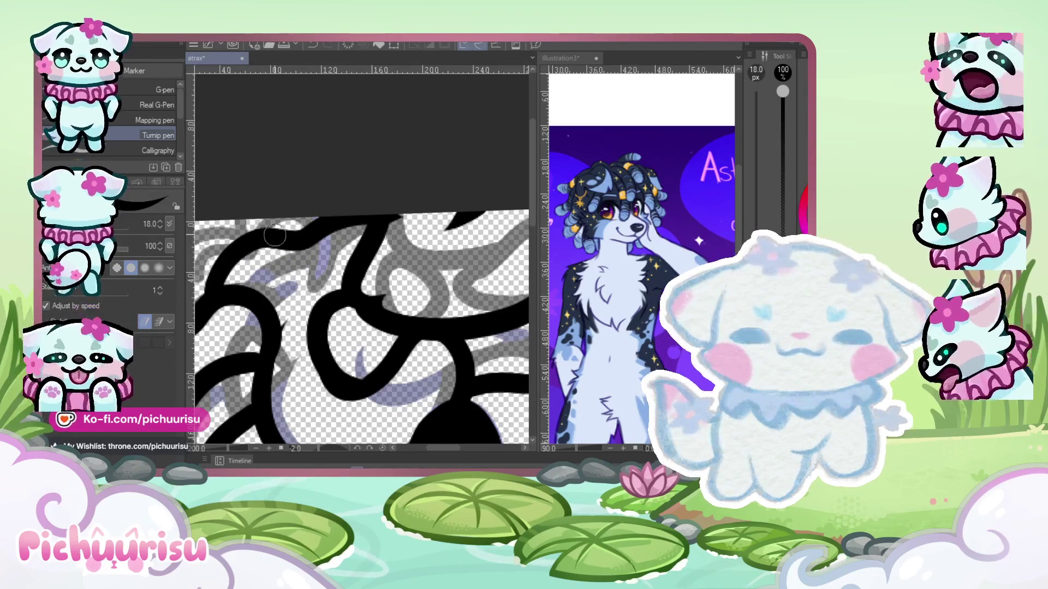
scroll(339, 248, "down", 1)
scroll(306, 253, "up", 1)
scroll(273, 257, "up", 1)
scroll(239, 262, "down", 2)
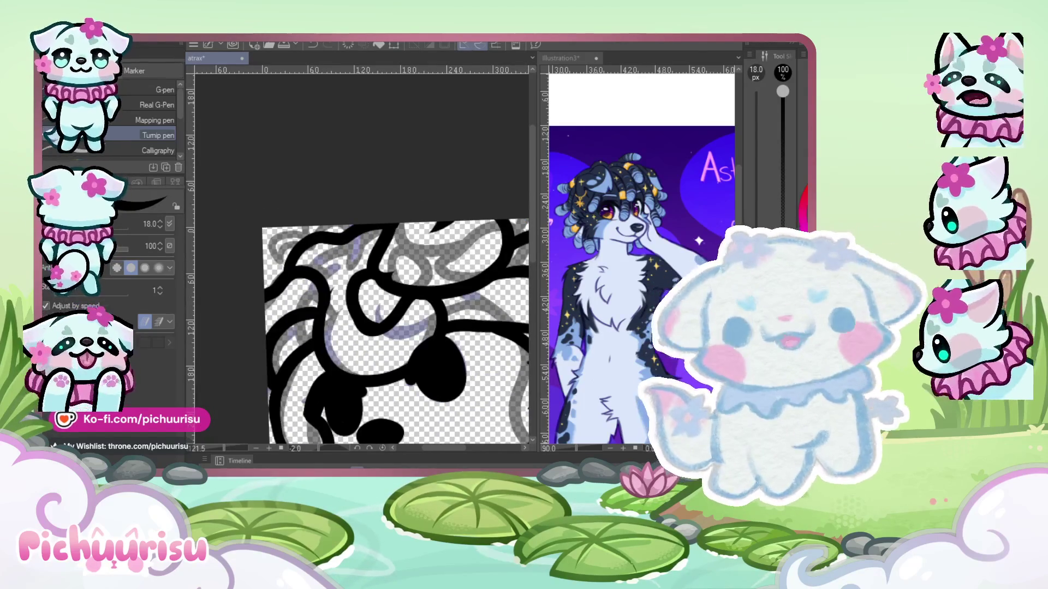
- Back on the Turnip pen, erase along the lower-left head curve to thin it
key("j")
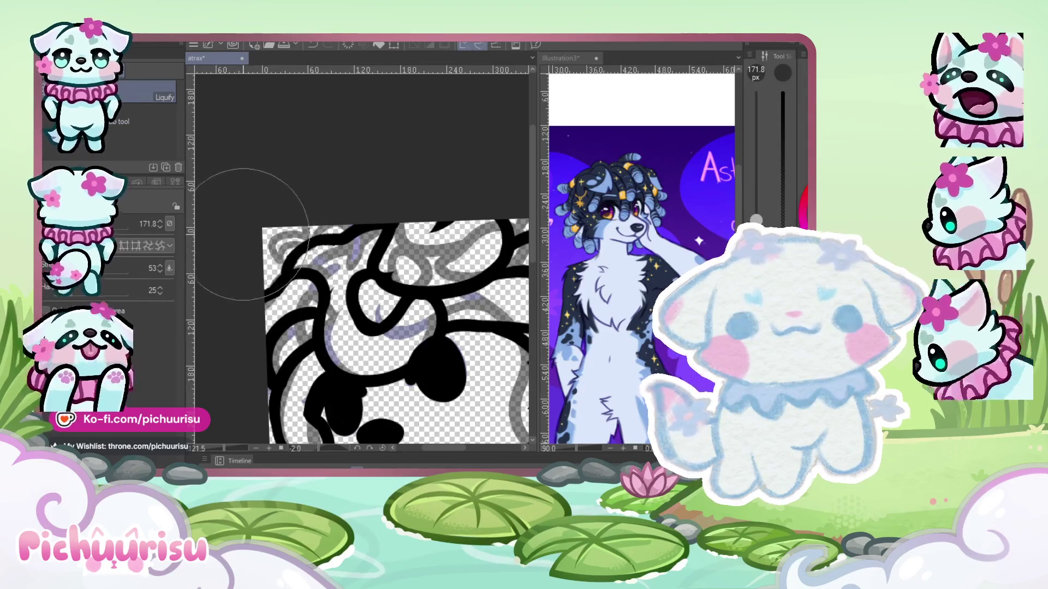
key("p")
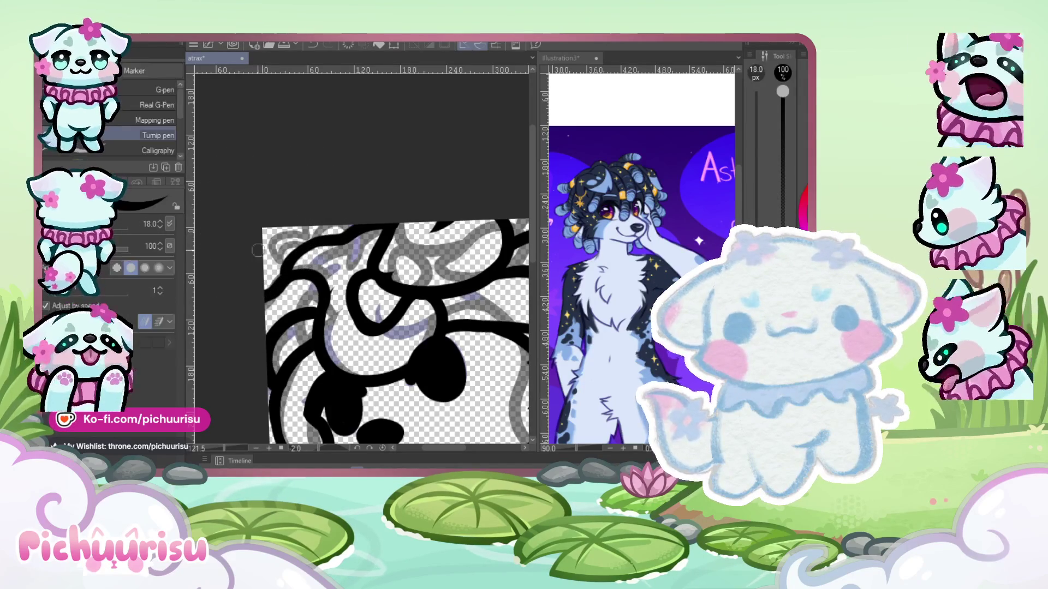
scroll(273, 254, "up", 1)
scroll(292, 259, "up", 1)
scroll(230, 299, "down", 3)
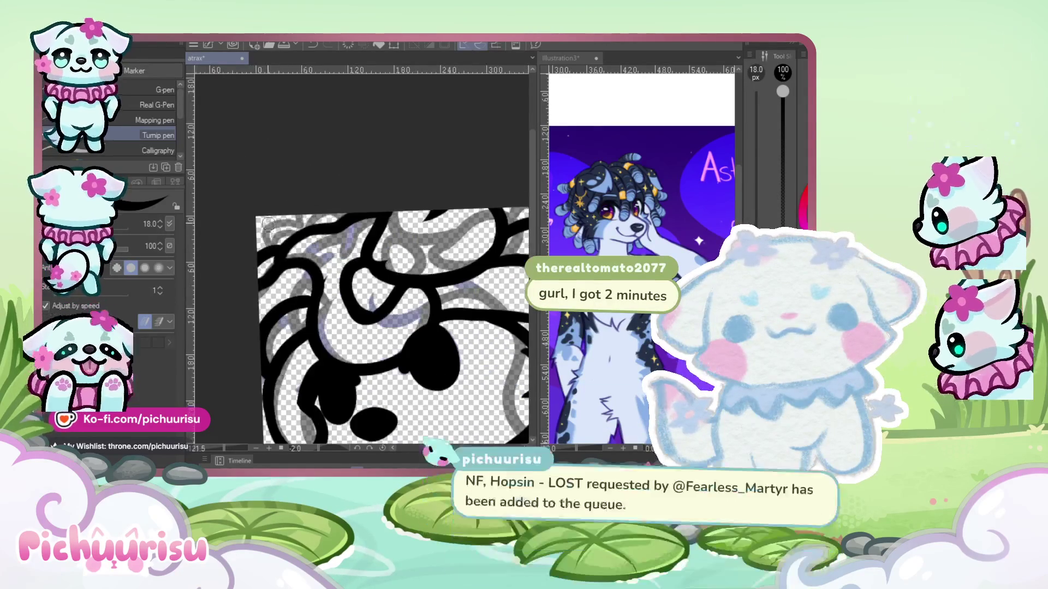
scroll(269, 225, "up", 2)
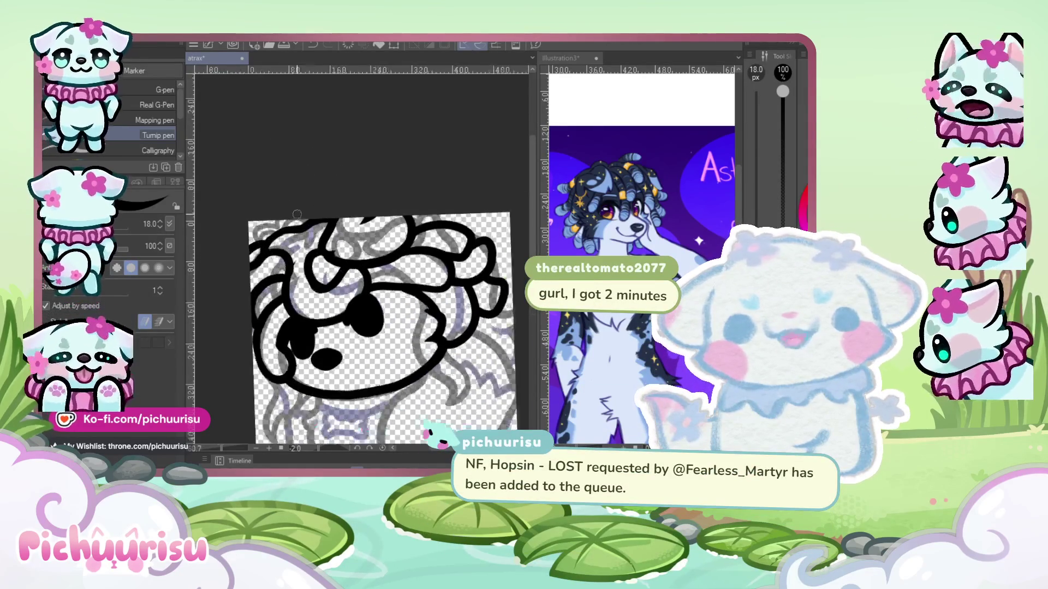
scroll(301, 215, "up", 2)
scroll(328, 208, "up", 2)
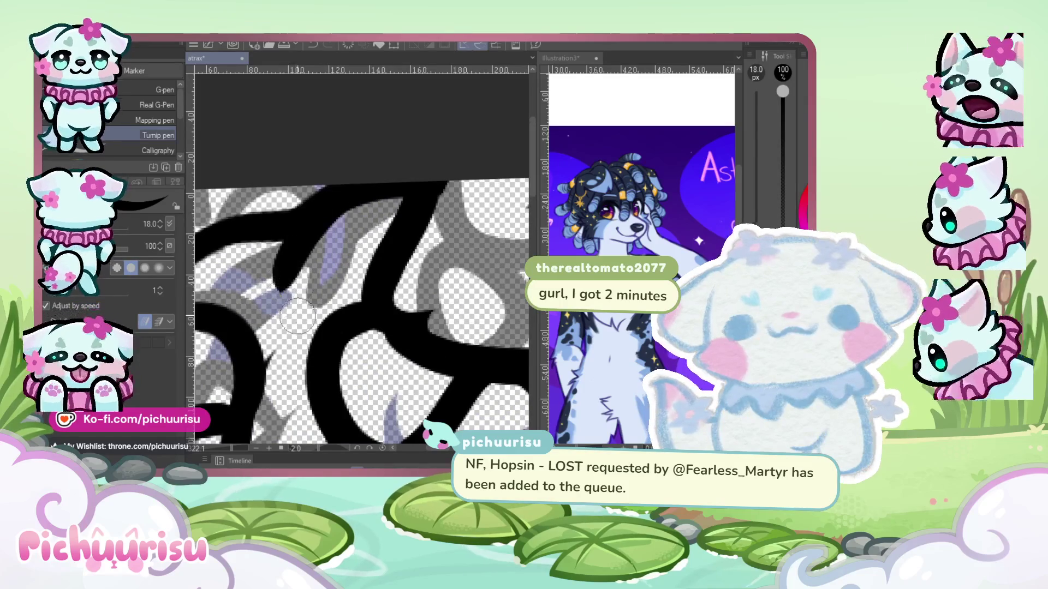
scroll(350, 228, "down", 1)
scroll(304, 289, "down", 1)
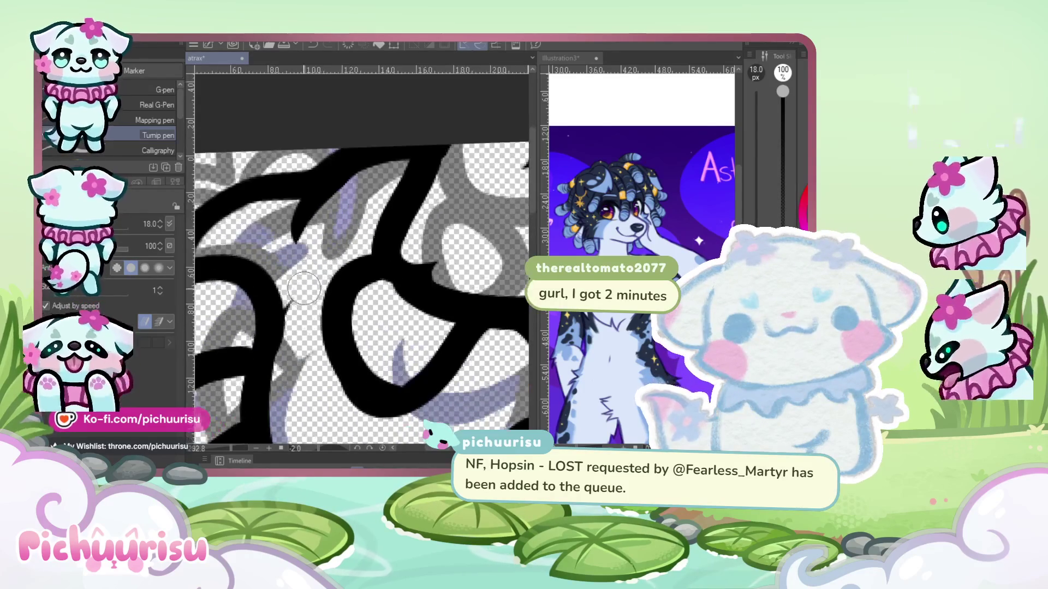
scroll(299, 338, "down", 2)
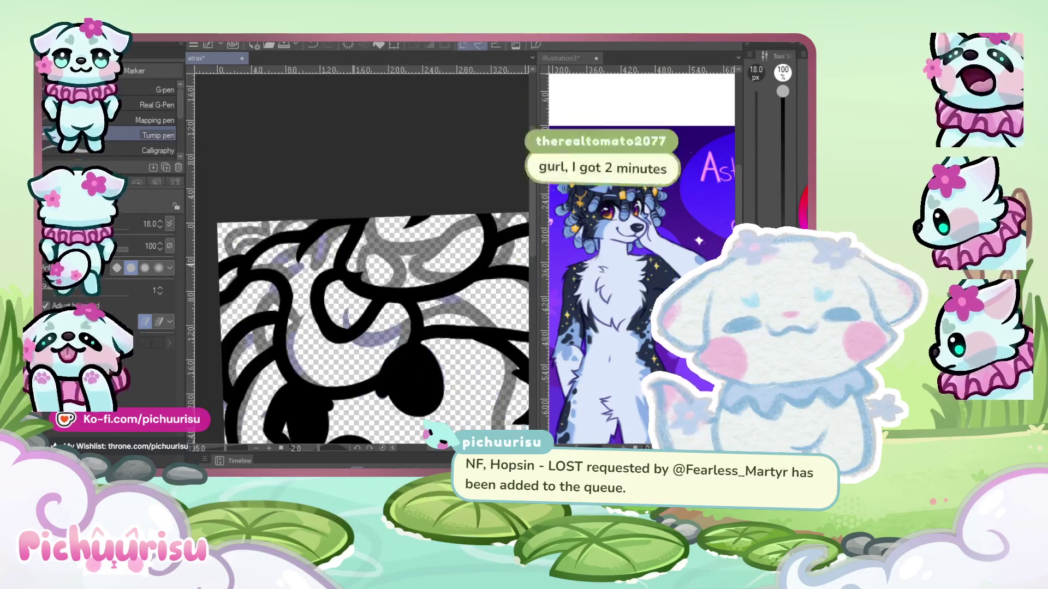
scroll(344, 211, "down", 3)
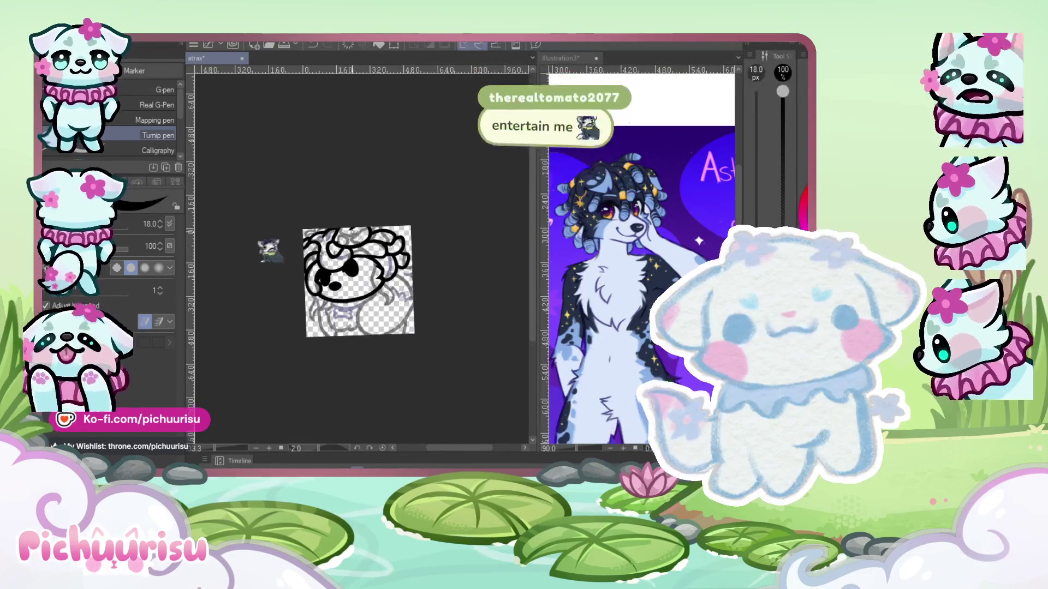
scroll(352, 235, "up", 2)
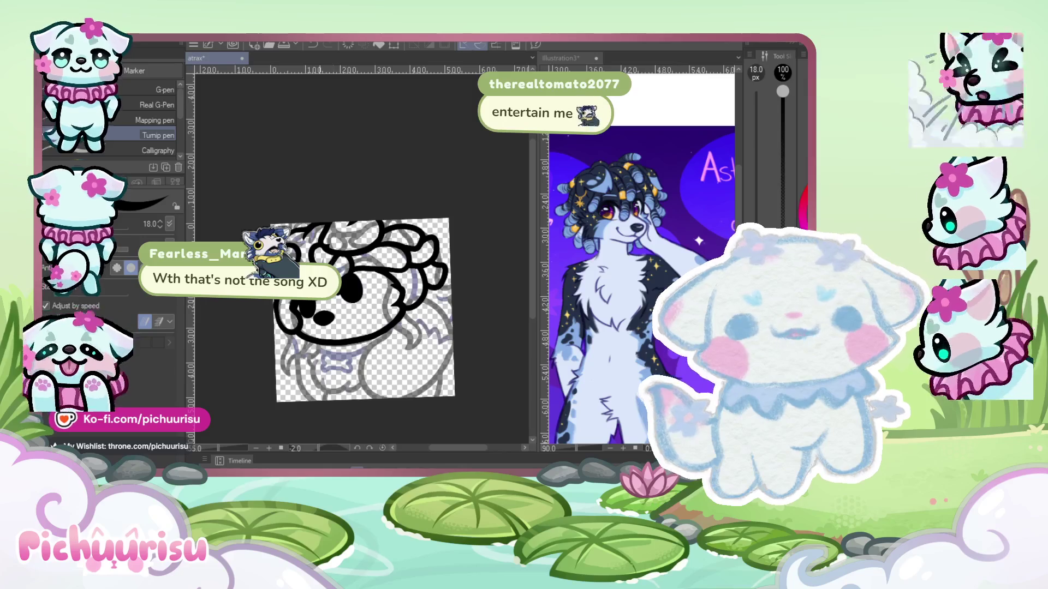
scroll(373, 282, "up", 1)
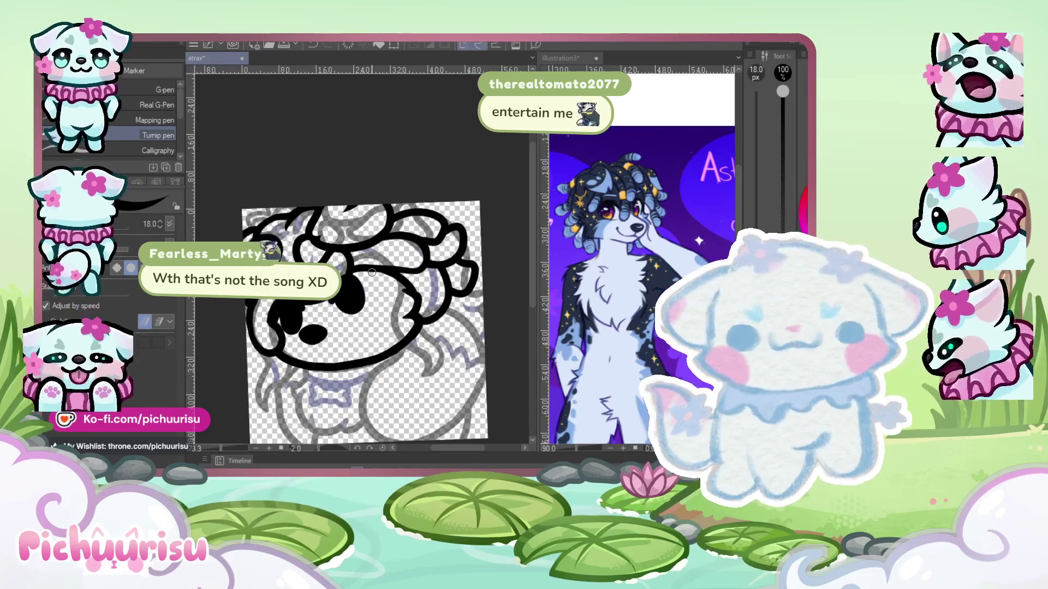
scroll(372, 272, "up", 1)
scroll(372, 272, "up", 1)
scroll(372, 271, "up", 2)
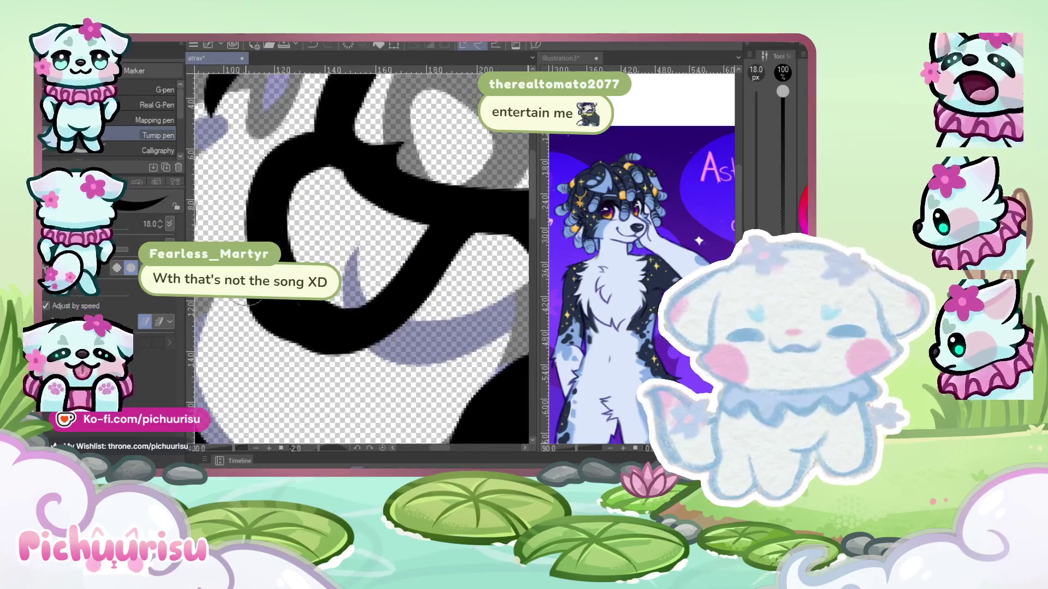
left_click_drag(240, 328, 415, 278)
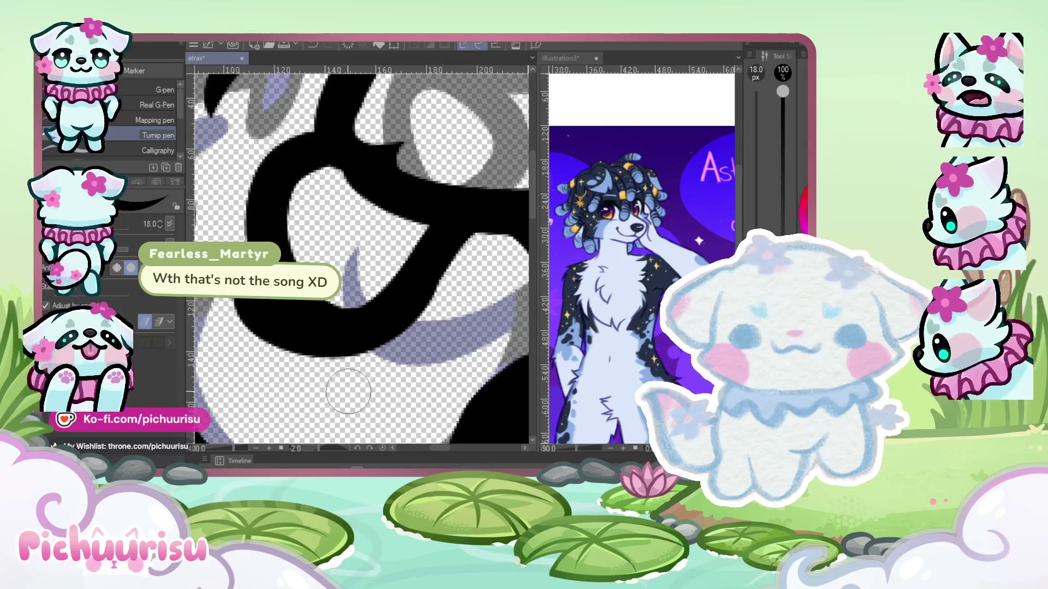
scroll(321, 218, "down", 2)
scroll(321, 218, "down", 2)
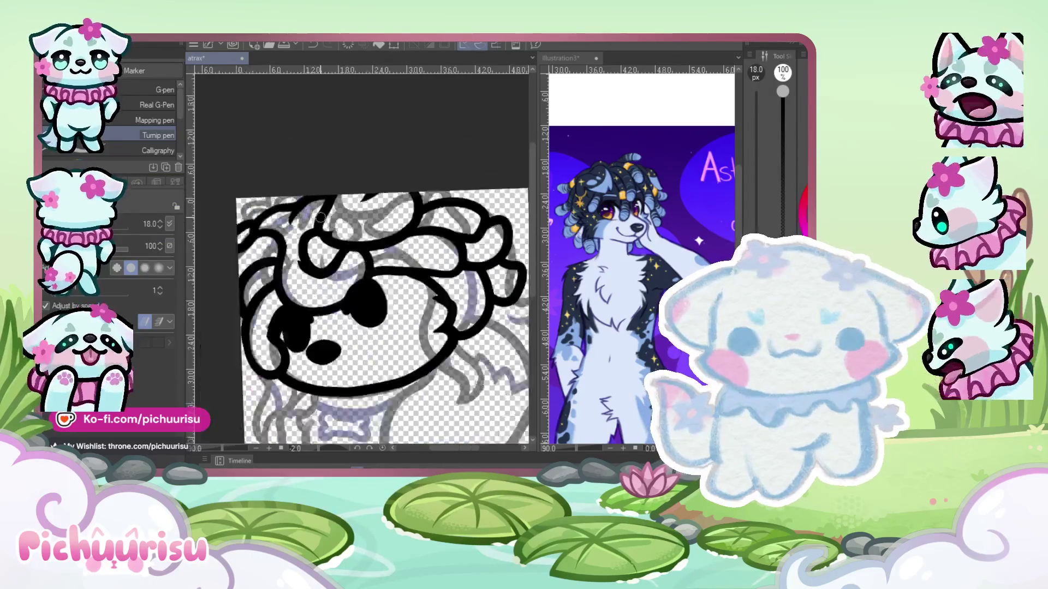
- Try inking an outline from the neck around the chest, then undo it
scroll(320, 218, "down", 2)
scroll(338, 245, "up", 2)
scroll(371, 277, "down", 2)
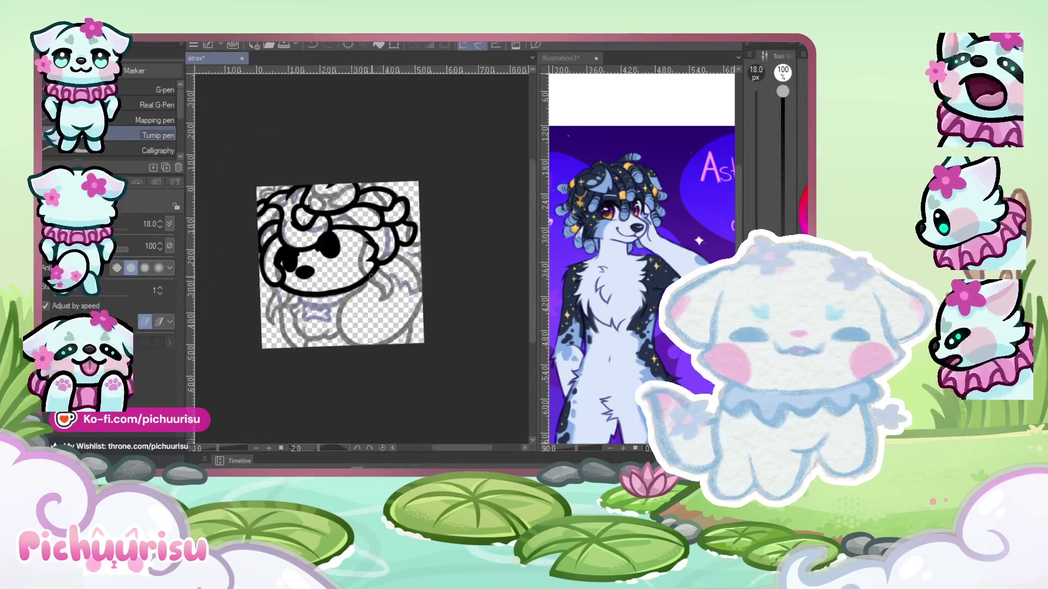
scroll(367, 176, "up", 2)
scroll(367, 175, "up", 2)
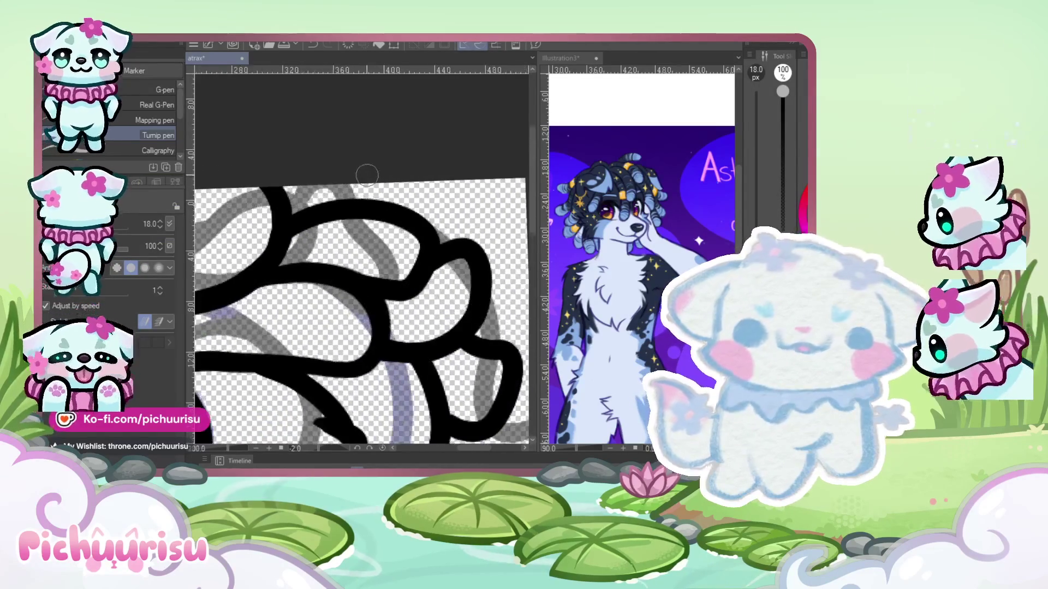
scroll(377, 196, "down", 1)
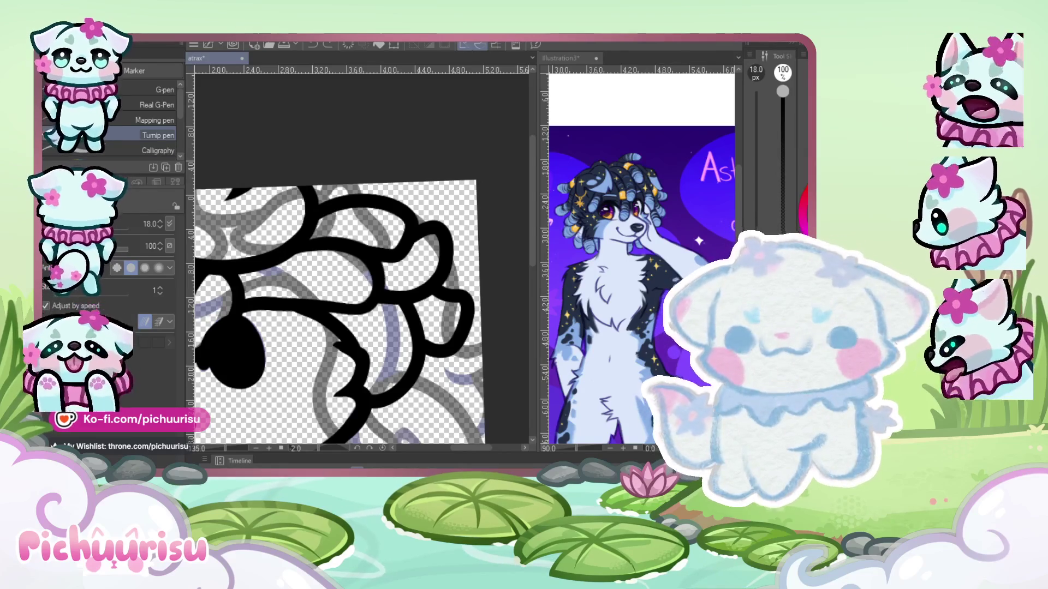
scroll(322, 141, "up", 1)
scroll(323, 141, "down", 2)
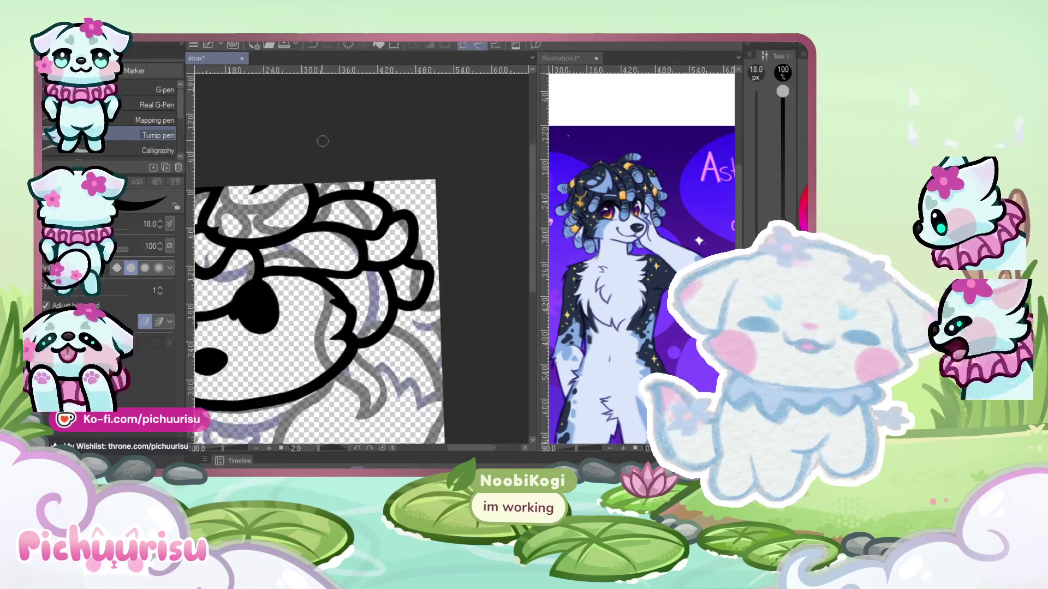
scroll(323, 141, "down", 2)
scroll(322, 186, "up", 2)
scroll(322, 230, "up", 1)
scroll(321, 268, "up", 1)
mouse_move(320, 268)
left_mouse_down()
mouse_move(329, 424)
mouse_move(326, 240)
left_mouse_up()
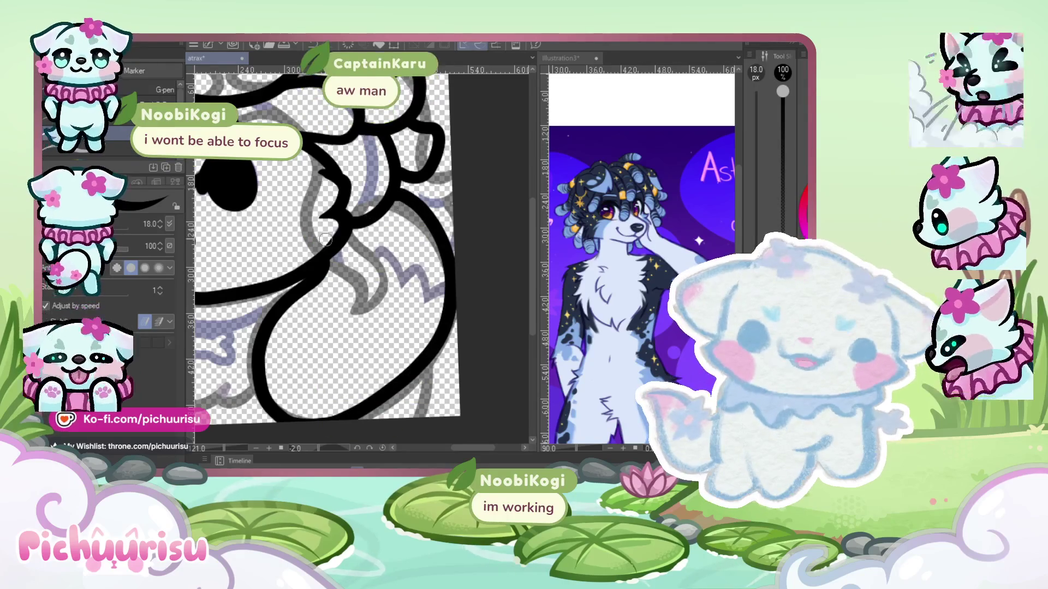
key("ctrl+z")
- Ink the right body side and the left chest line down from the neck
left_click_drag(324, 258, 255, 354)
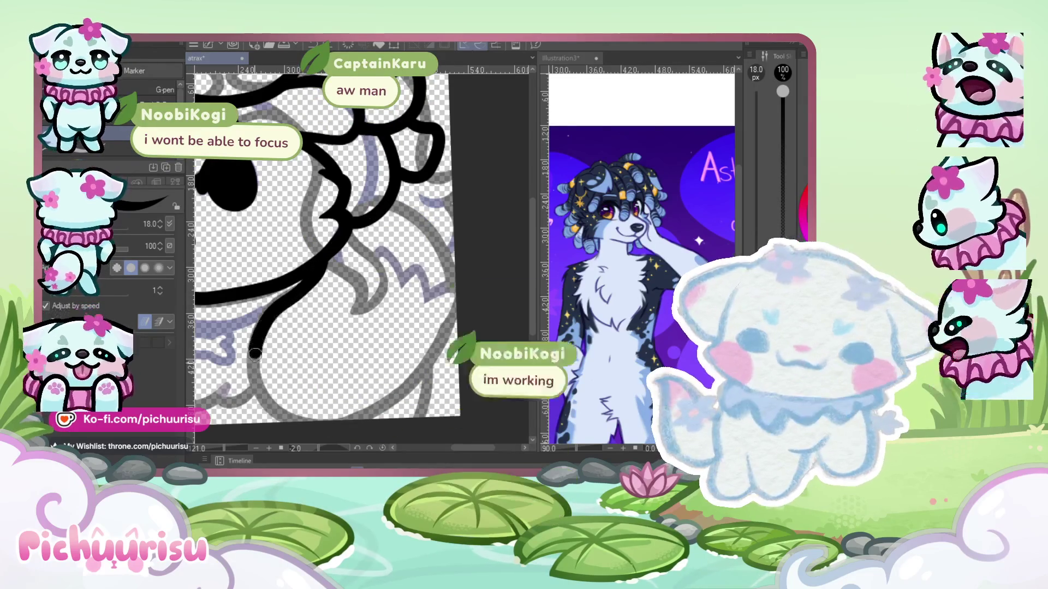
key("ctrl+z")
left_click_drag(388, 205, 329, 431)
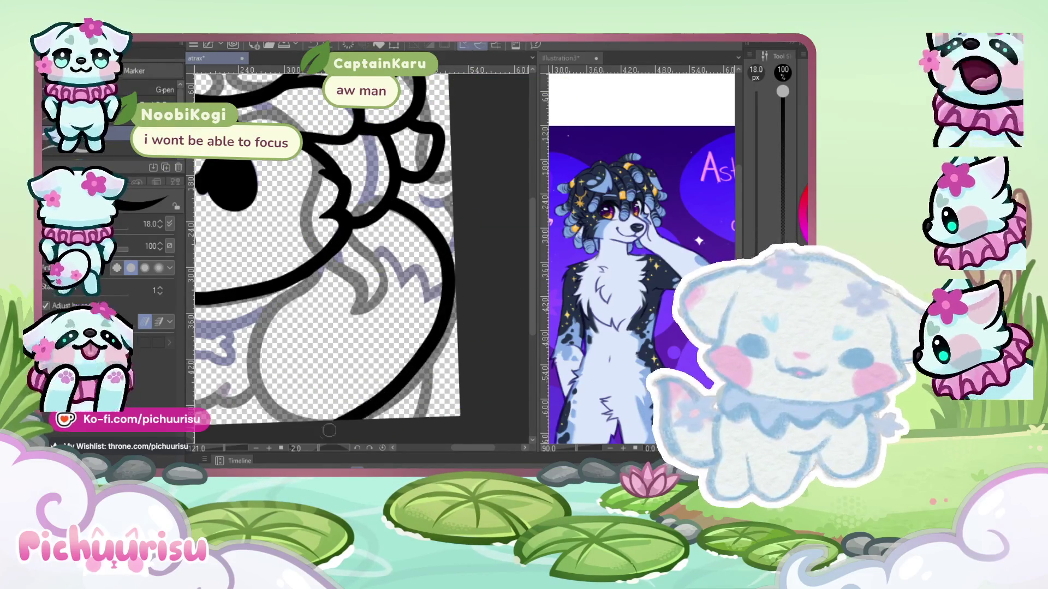
mouse_move(322, 259)
left_mouse_down()
mouse_move(257, 372)
mouse_move(371, 408)
left_mouse_up()
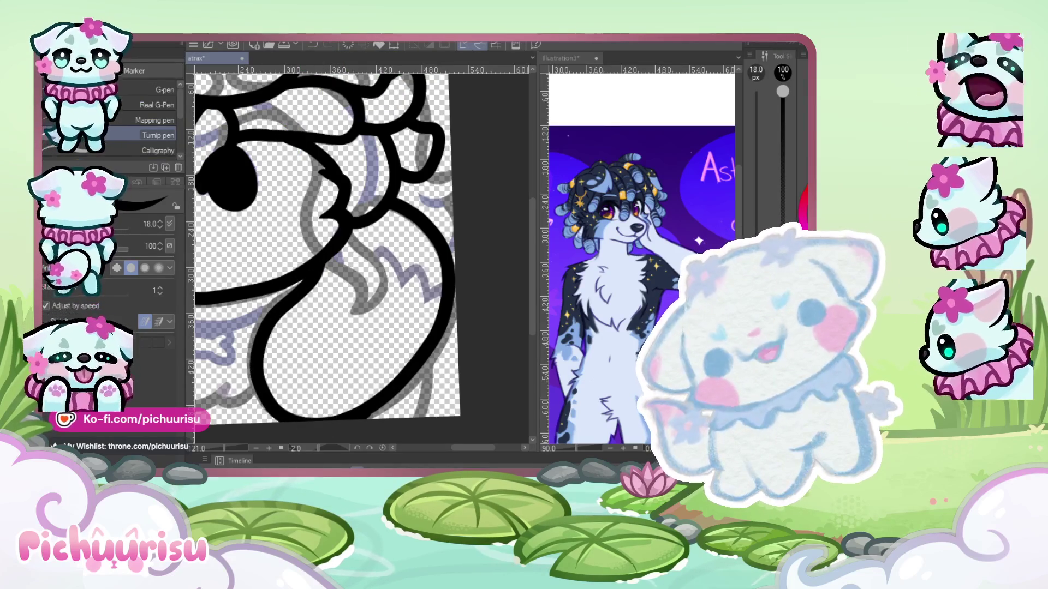
- Switch to Liquify and reduce its brush size to 400.5
key("j")
left_click_drag(119, 232, 109, 231)
scroll(362, 256, "down", 2)
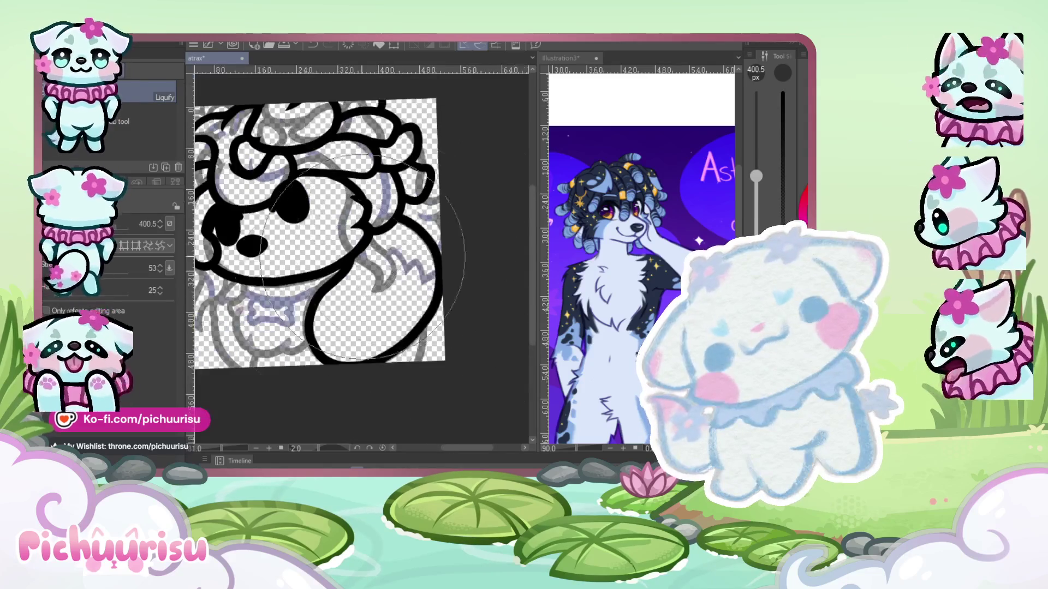
scroll(331, 379, "down", 2)
scroll(331, 379, "up", 1)
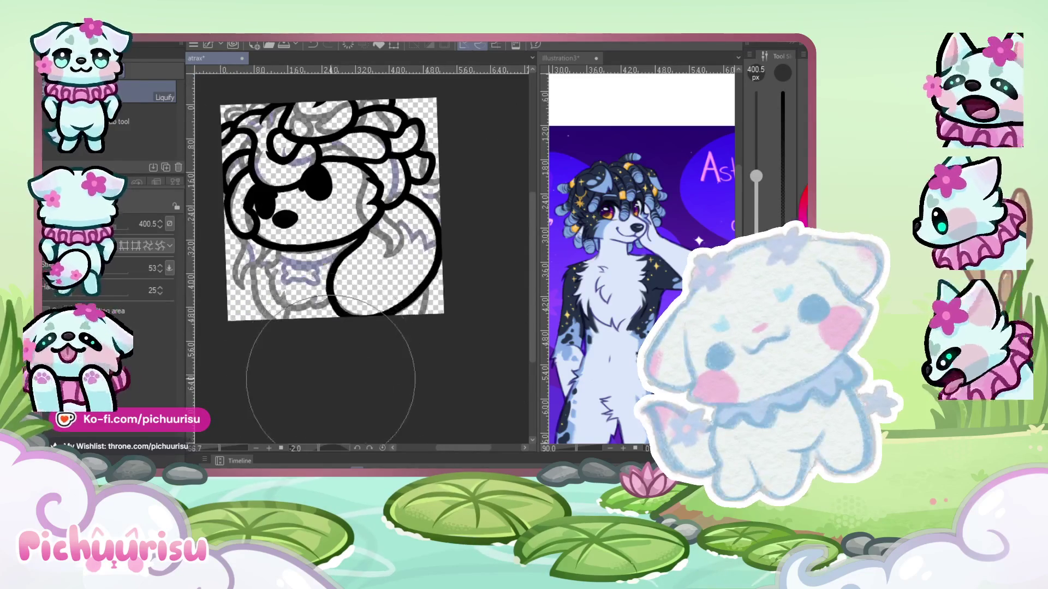
scroll(331, 379, "down", 3)
scroll(330, 379, "up", 2)
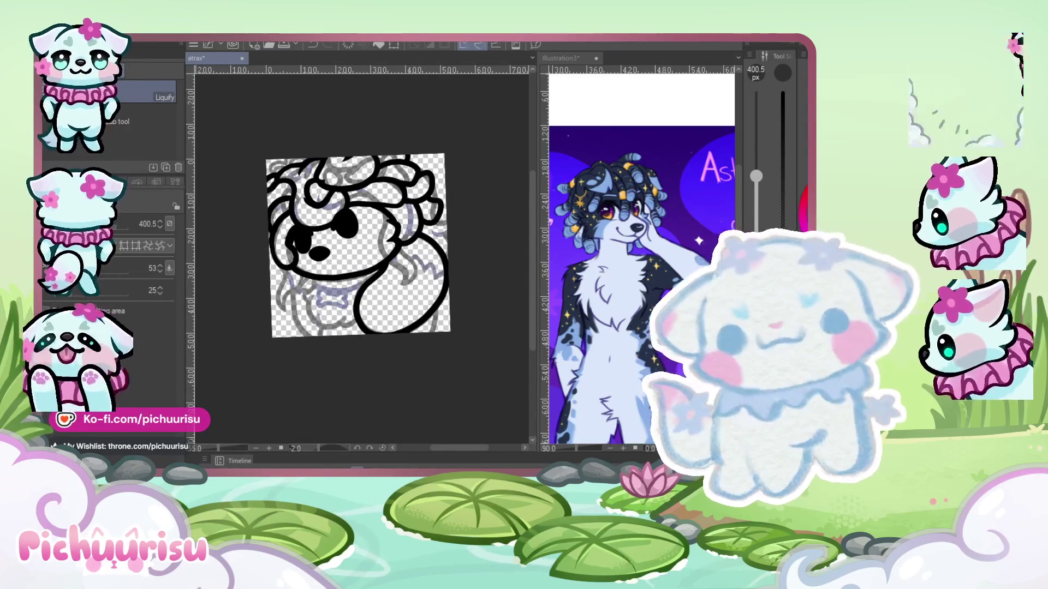
key("p")
scroll(289, 269, "up", 3)
- Zoom in on the bone collar and ink the fluffy fur outline to its left
scroll(289, 269, "up", 2)
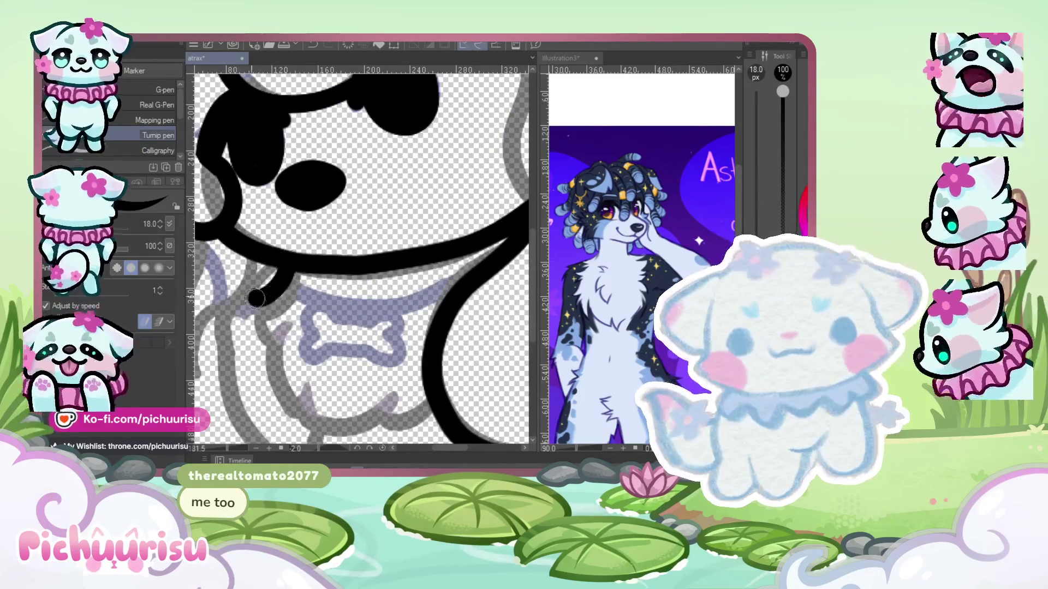
scroll(285, 249, "down", 1)
scroll(274, 271, "up", 1)
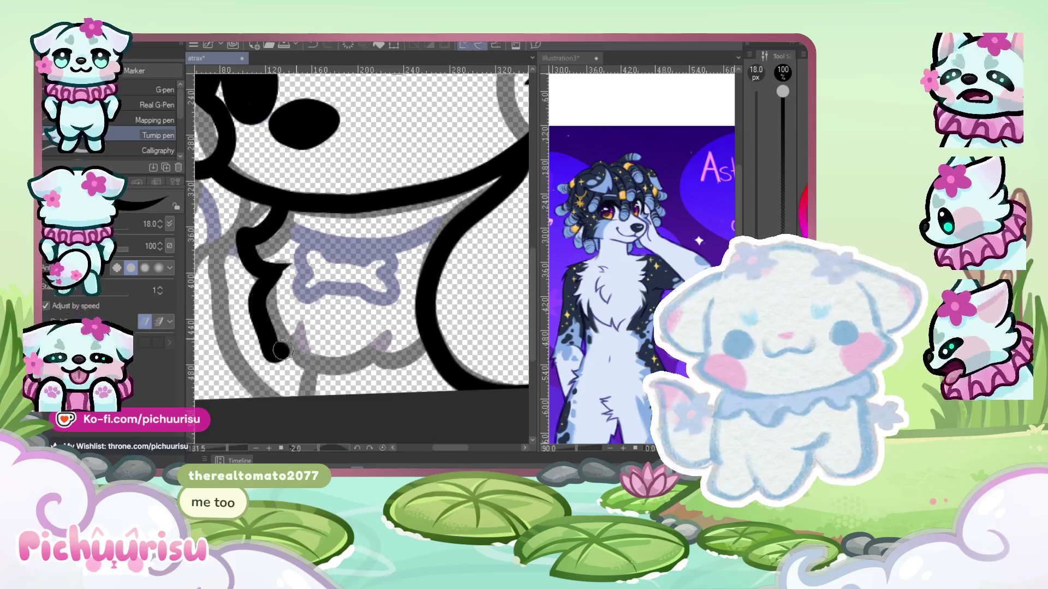
scroll(360, 324, "down", 2)
scroll(336, 331, "up", 2)
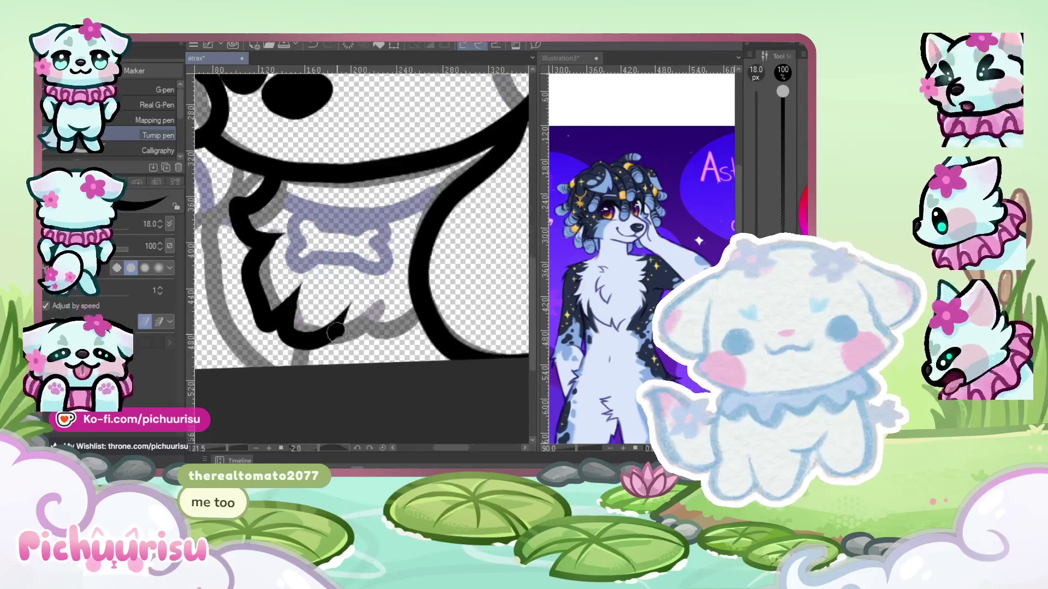
scroll(307, 334, "up", 2)
scroll(305, 322, "down", 2)
scroll(317, 328, "up", 2)
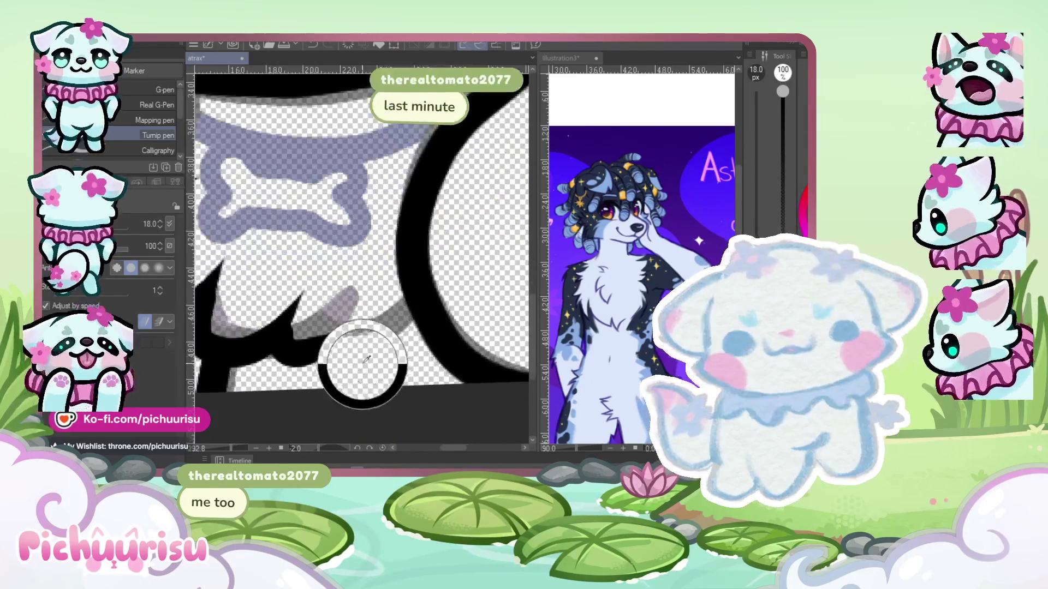
scroll(306, 297, "up", 1)
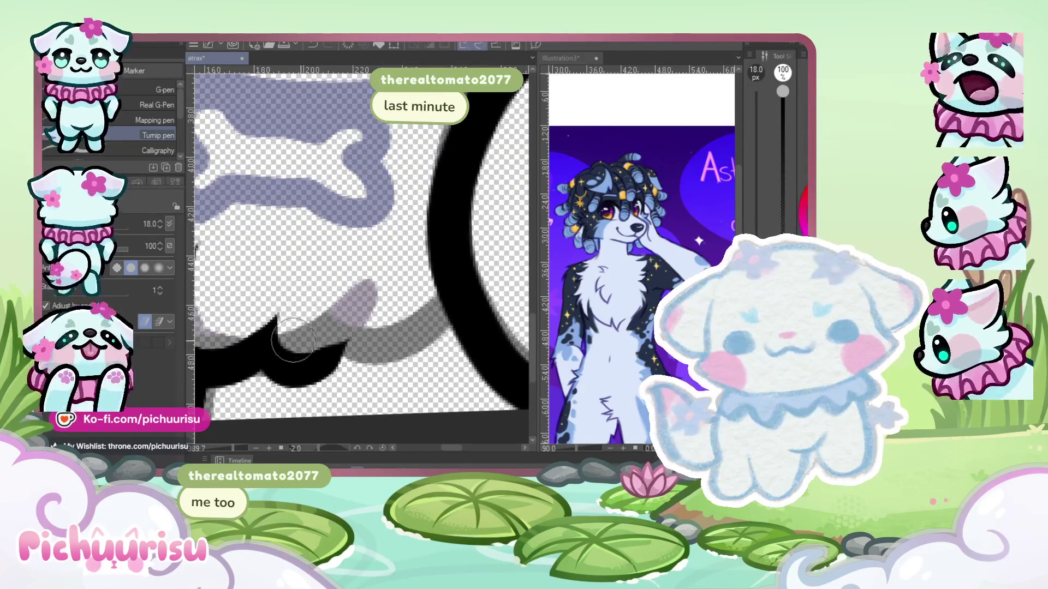
scroll(290, 333, "down", 1)
scroll(281, 322, "down", 1)
scroll(271, 304, "up", 1)
scroll(272, 301, "down", 1)
scroll(339, 328, "up", 1)
scroll(305, 283, "up", 1)
scroll(259, 235, "up", 1)
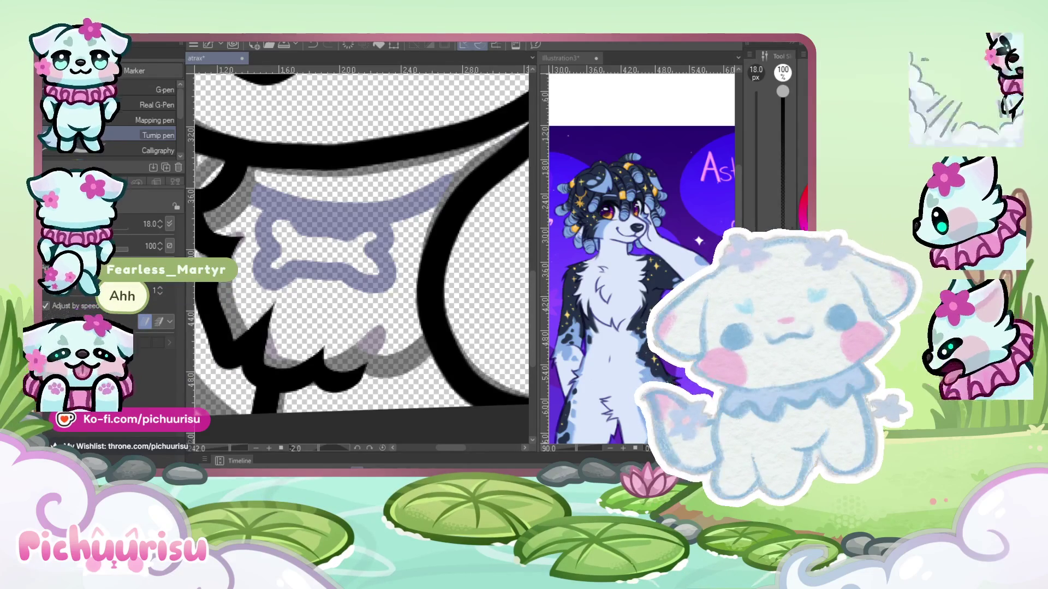
scroll(418, 291, "down", 2)
scroll(382, 289, "up", 1)
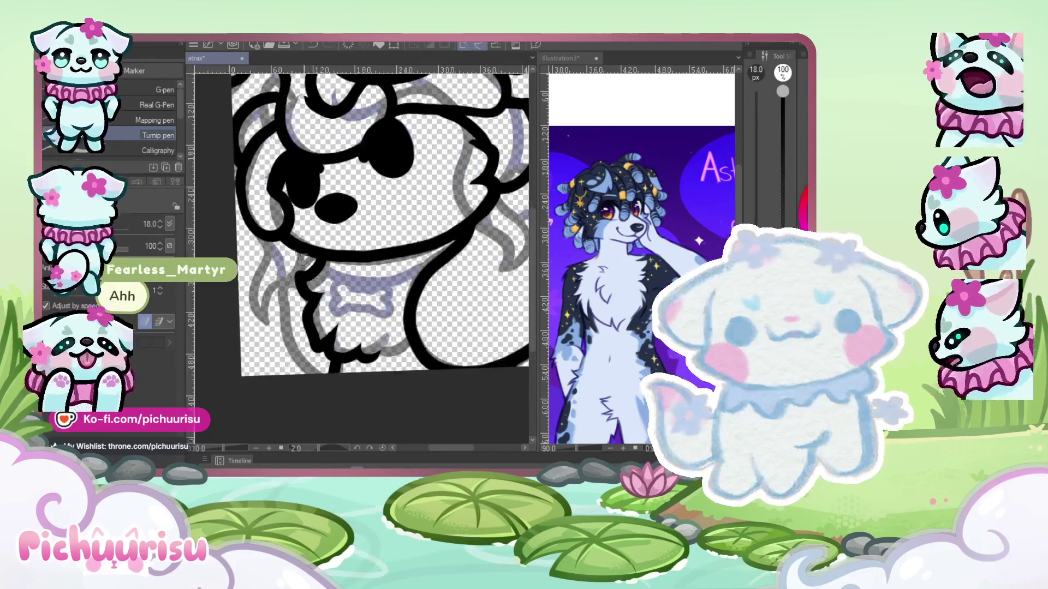
scroll(340, 289, "up", 2)
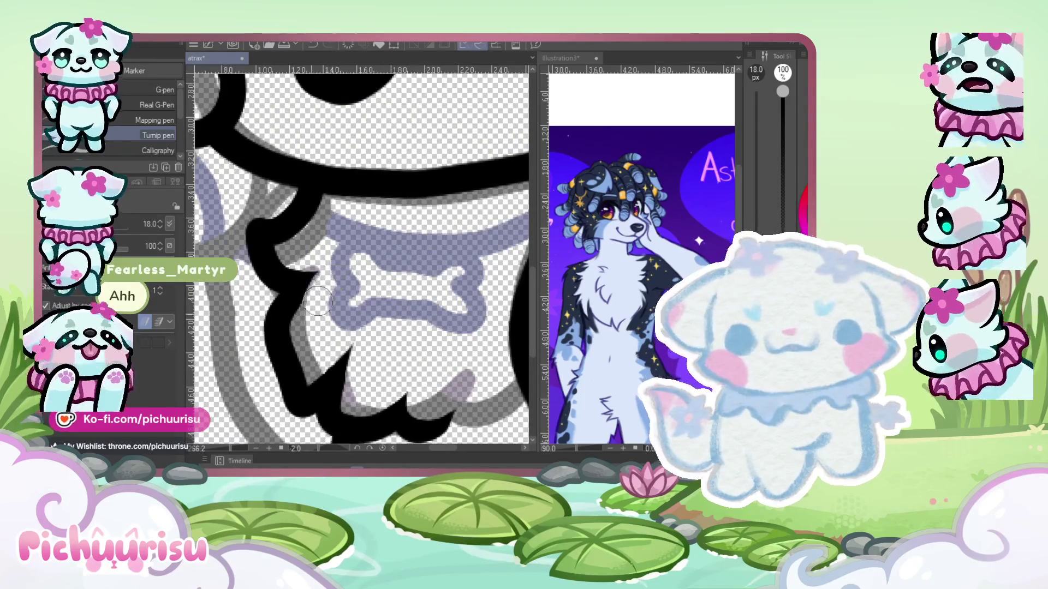
left_click_drag(311, 270, 282, 299)
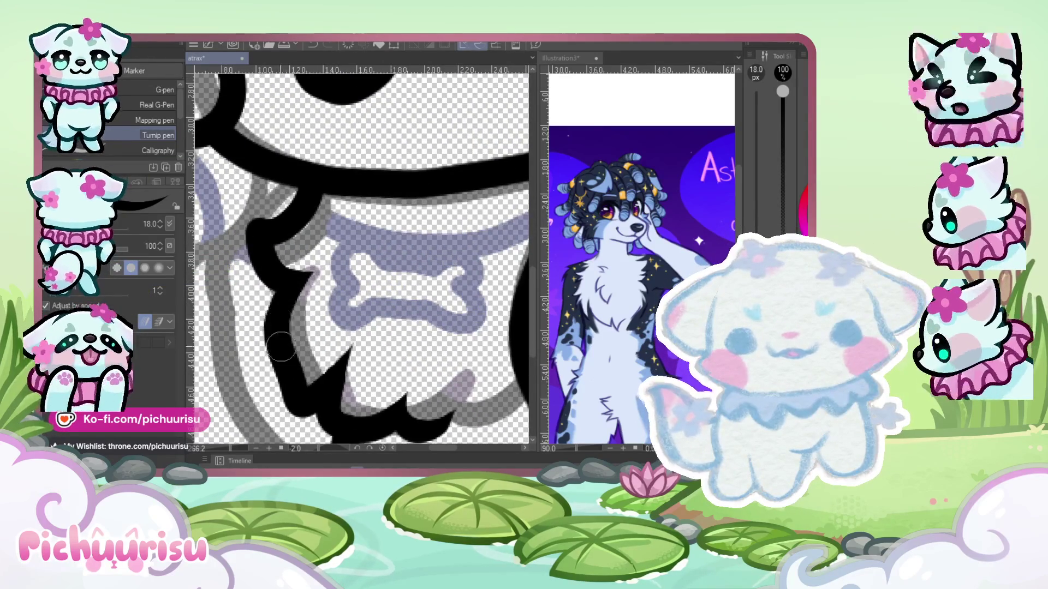
scroll(284, 306, "down", 3)
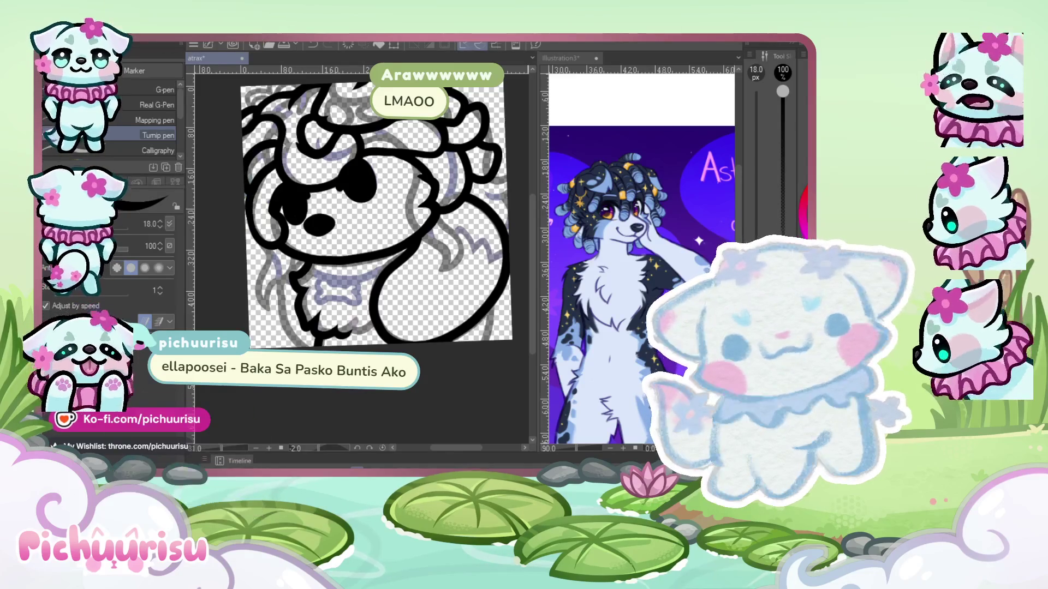
- Ink the outline down the left side of the dog's body
scroll(418, 344, "up", 2)
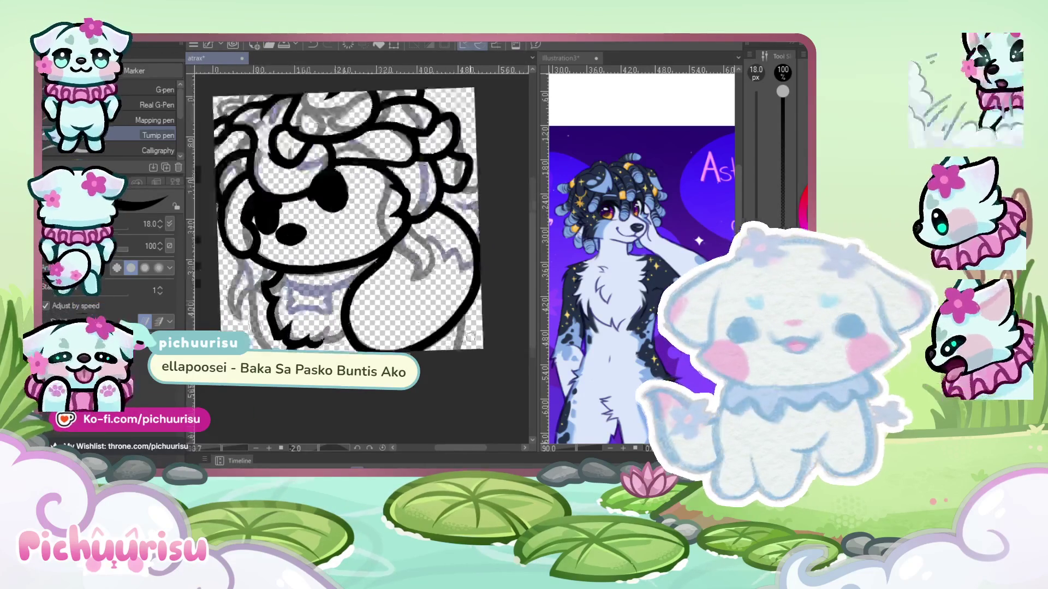
scroll(418, 344, "up", 2)
scroll(316, 232, "down", 2)
scroll(314, 230, "down", 2)
scroll(306, 226, "up", 3)
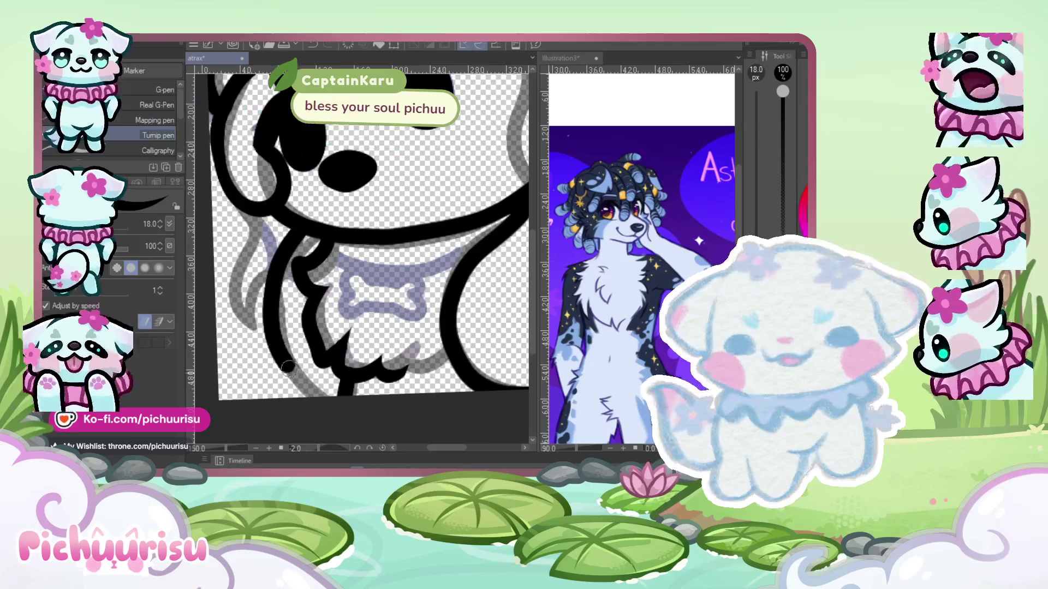
scroll(304, 225, "down", 2)
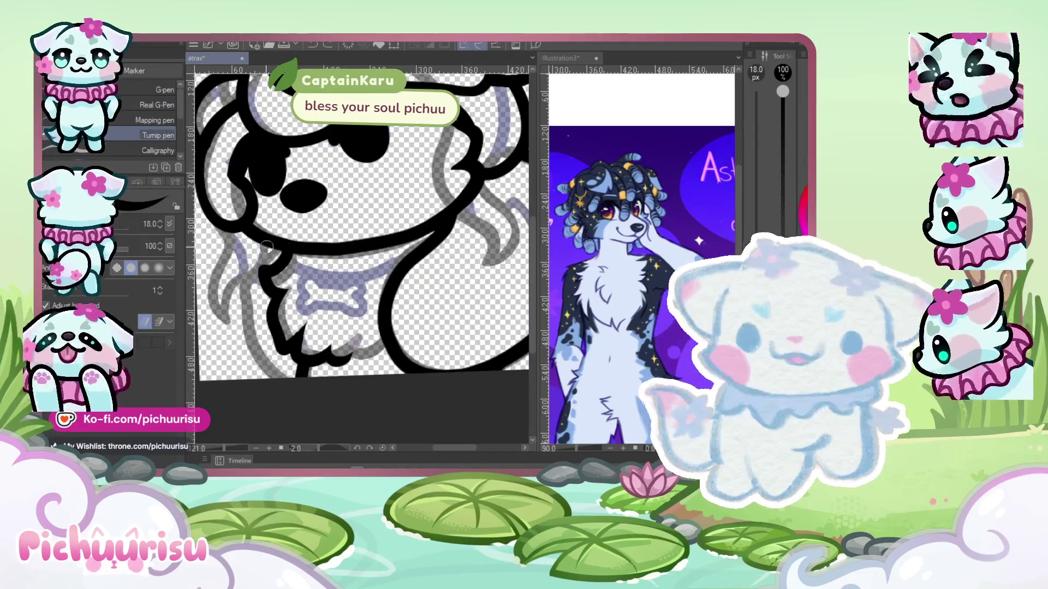
left_click_drag(263, 256, 295, 383)
- Expand the Timeline panel upward to reveal the 11 frame thumbnails
scroll(210, 322, "down", 1)
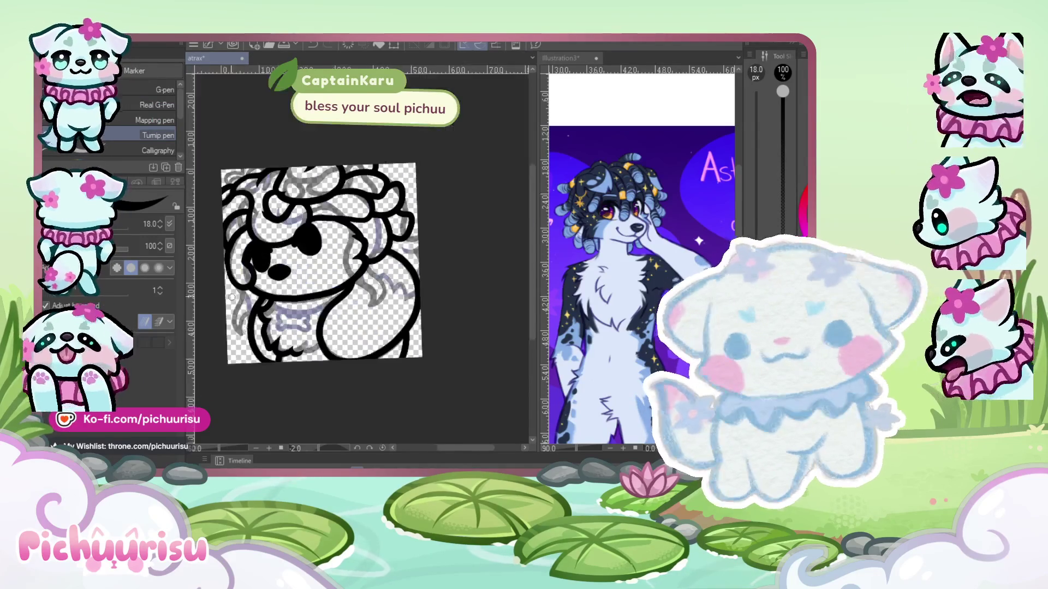
scroll(246, 328, "up", 2)
scroll(262, 332, "up", 2)
scroll(278, 337, "up", 2)
scroll(279, 337, "down", 3)
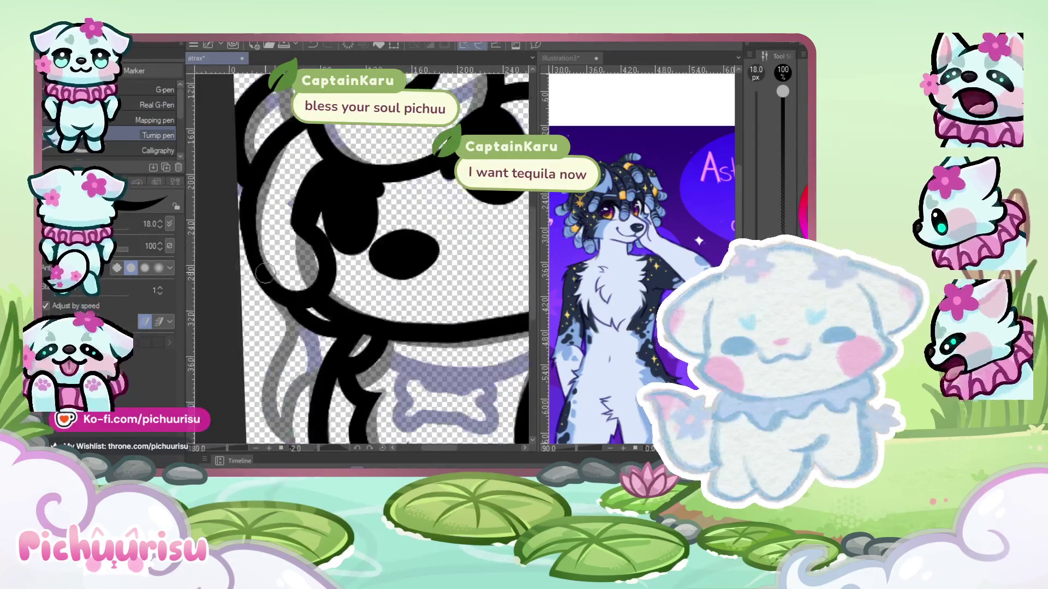
scroll(246, 306, "down", 3)
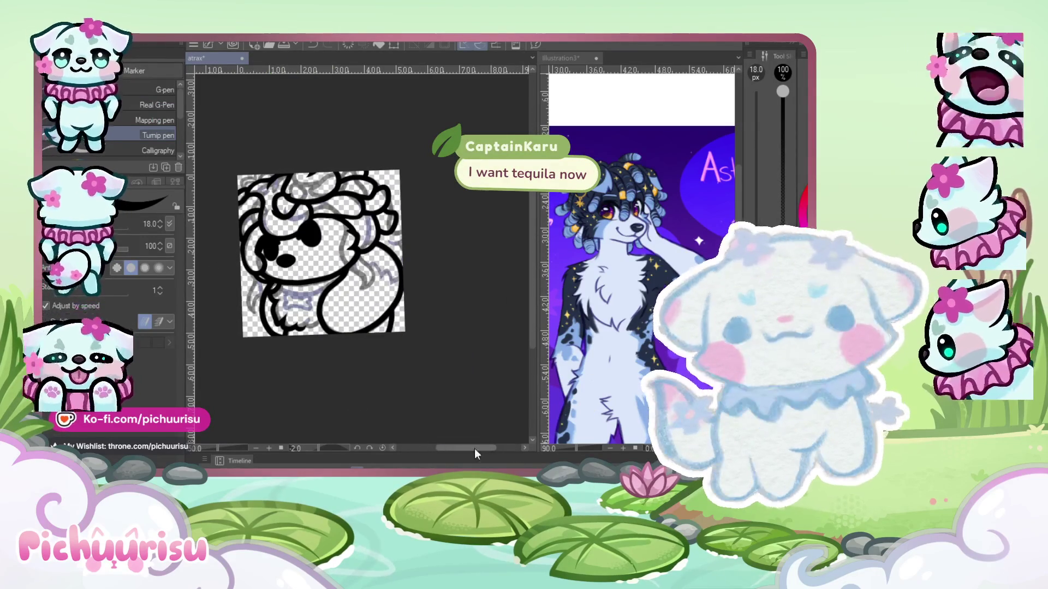
left_click_drag(450, 454, 453, 393)
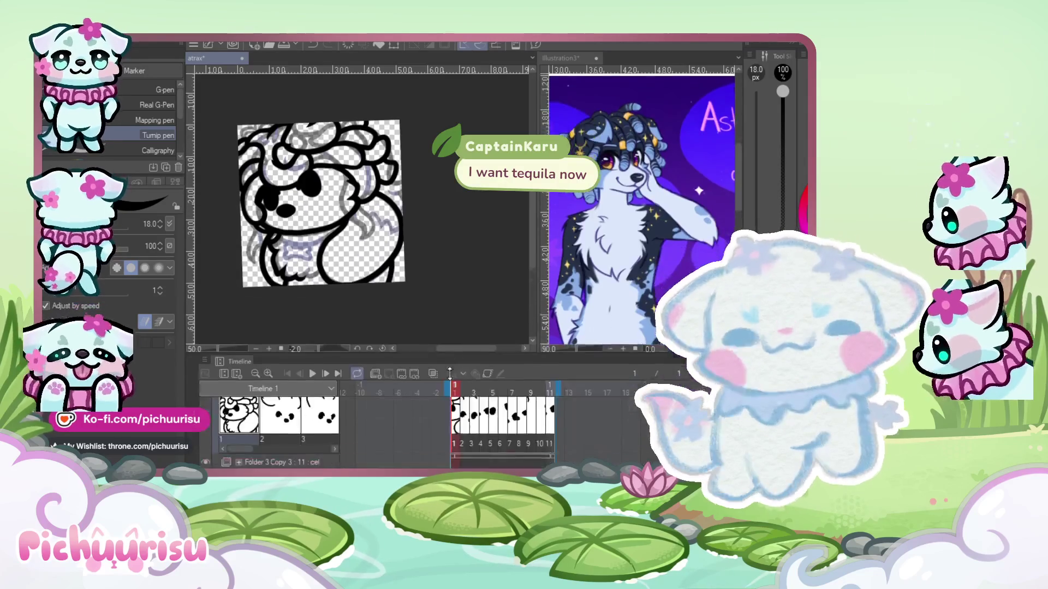
- Go to frame 2 and toggle onion skin on and off twice
left_click(464, 454)
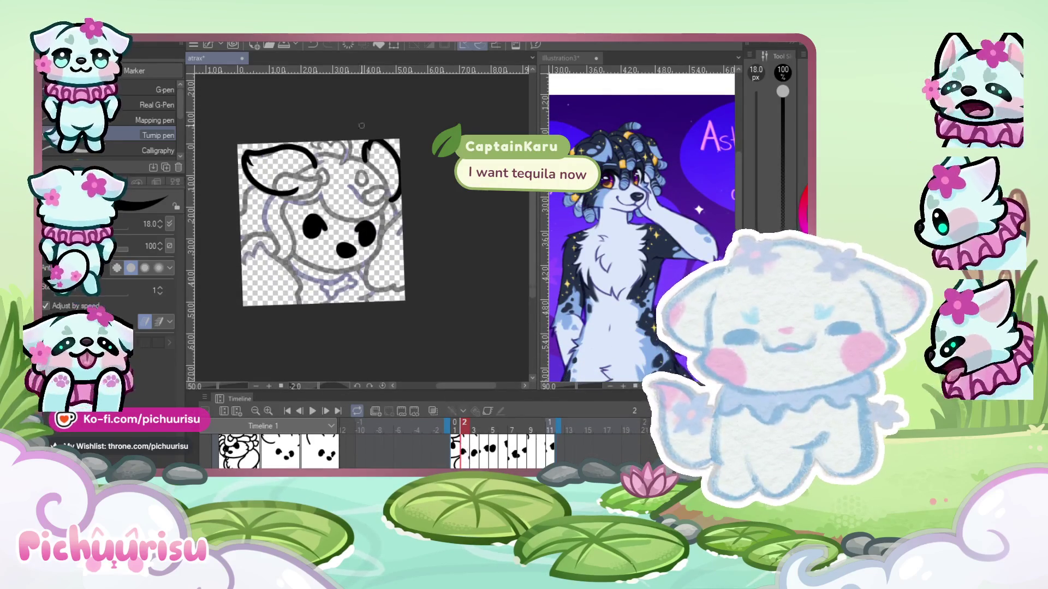
scroll(363, 137, "up", 1)
scroll(368, 163, "up", 2)
scroll(372, 188, "up", 1)
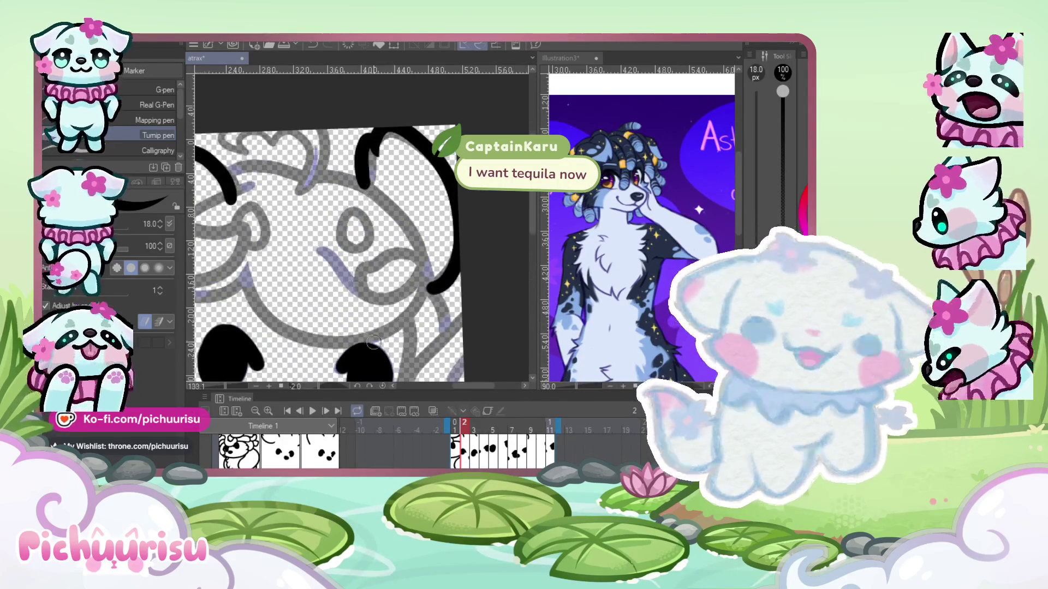
scroll(373, 342, "down", 2)
left_click(434, 412)
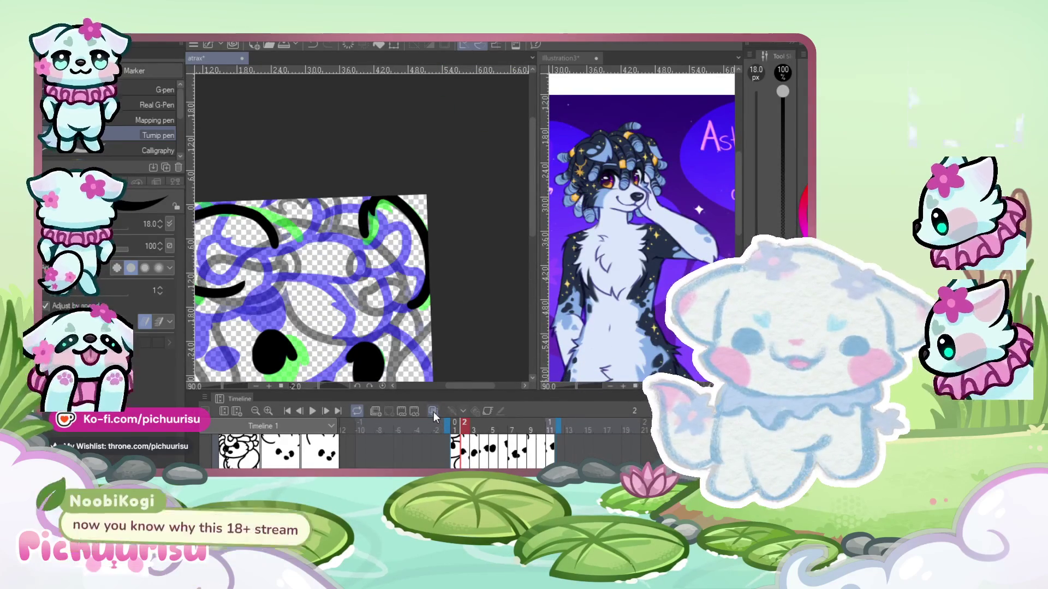
left_click(433, 412)
left_click(434, 412)
left_click(433, 411)
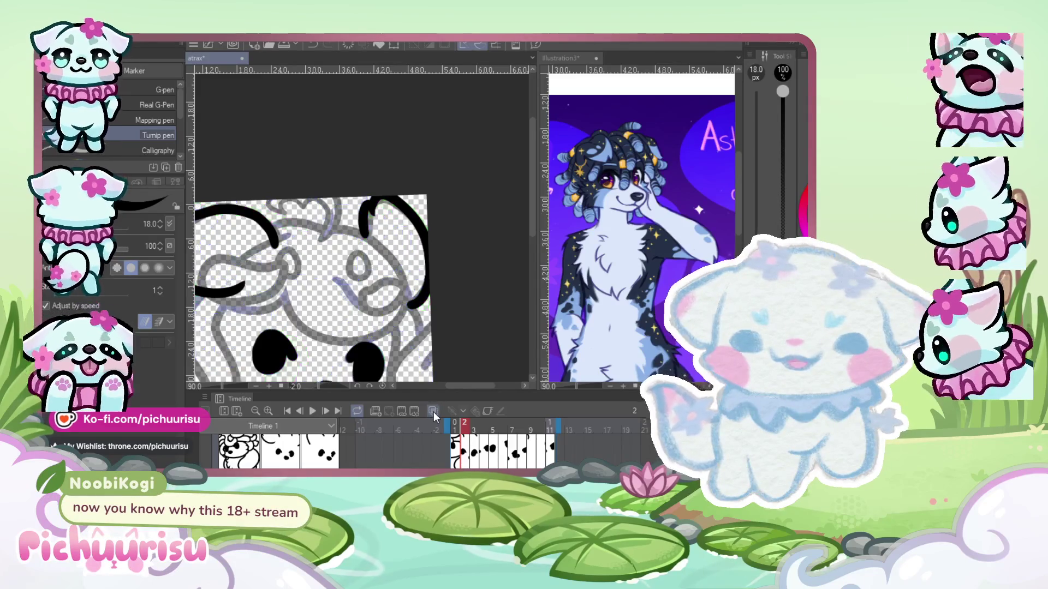
scroll(353, 264, "down", 1)
scroll(352, 264, "down", 1)
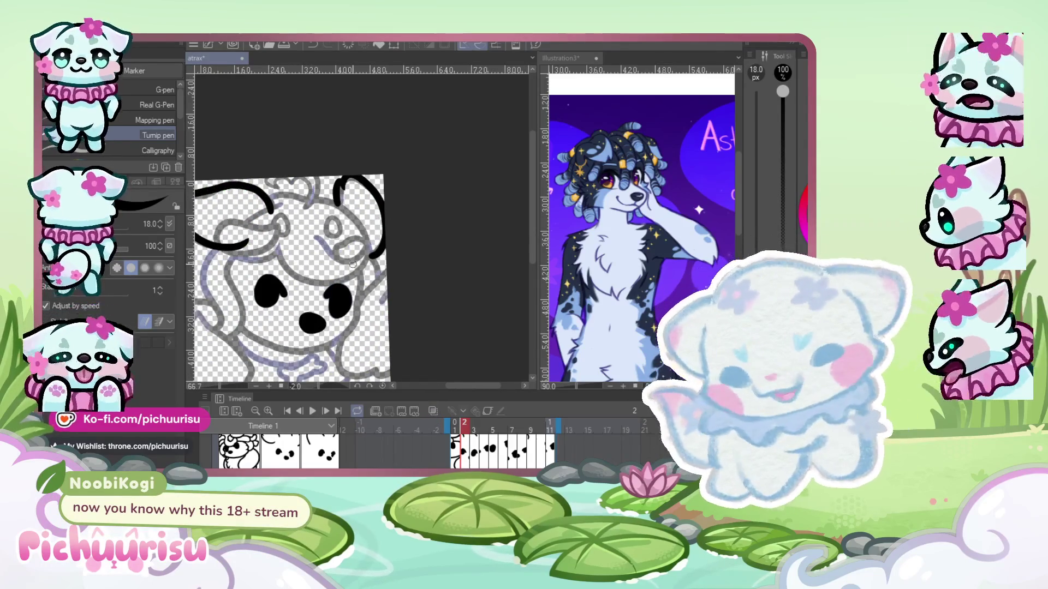
- Compare frames 1 and 2, then ink a curl stroke on frame 2's head
left_click(456, 456)
left_click(466, 458)
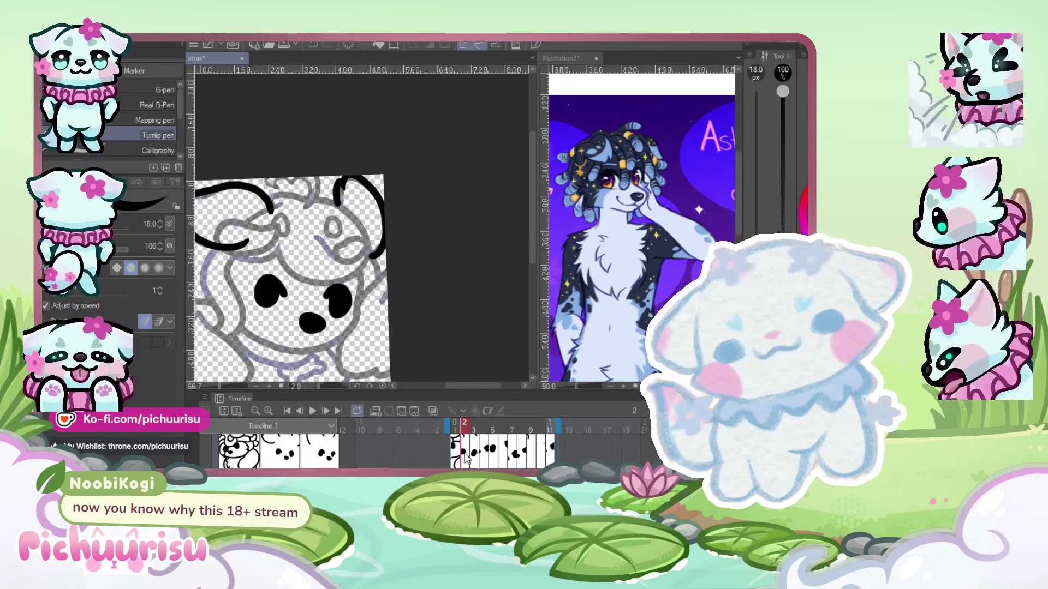
left_click(457, 457)
left_click(465, 459)
left_click(456, 459)
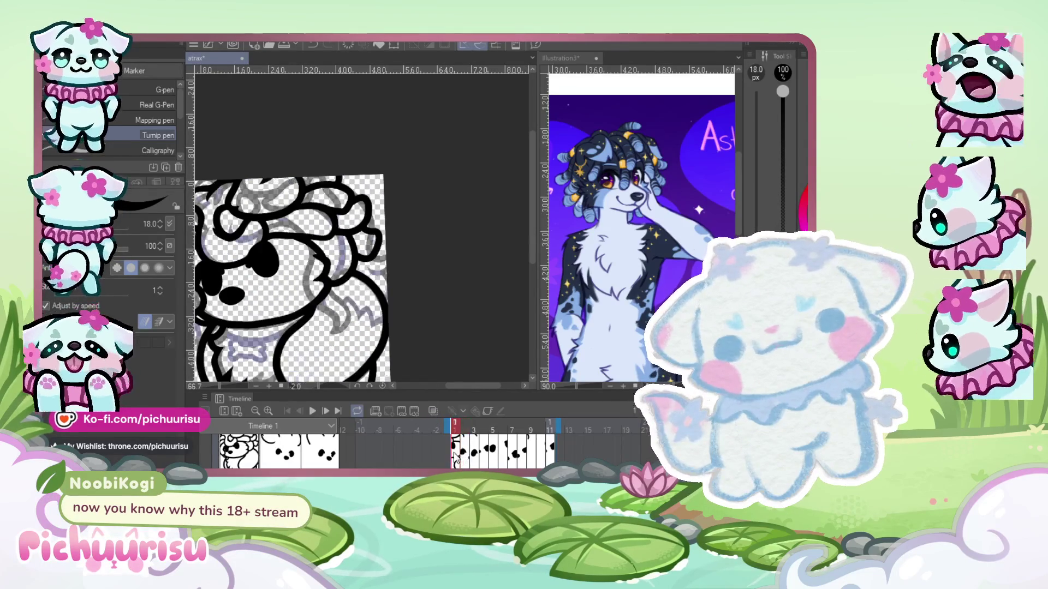
left_click(463, 459)
scroll(289, 246, "up", 4)
mouse_move(290, 212)
left_mouse_down()
mouse_move(273, 326)
mouse_move(304, 162)
left_mouse_up()
- Undo the curl strokes on frame 2 and retry the curved head stroke twice
scroll(282, 195, "down", 1)
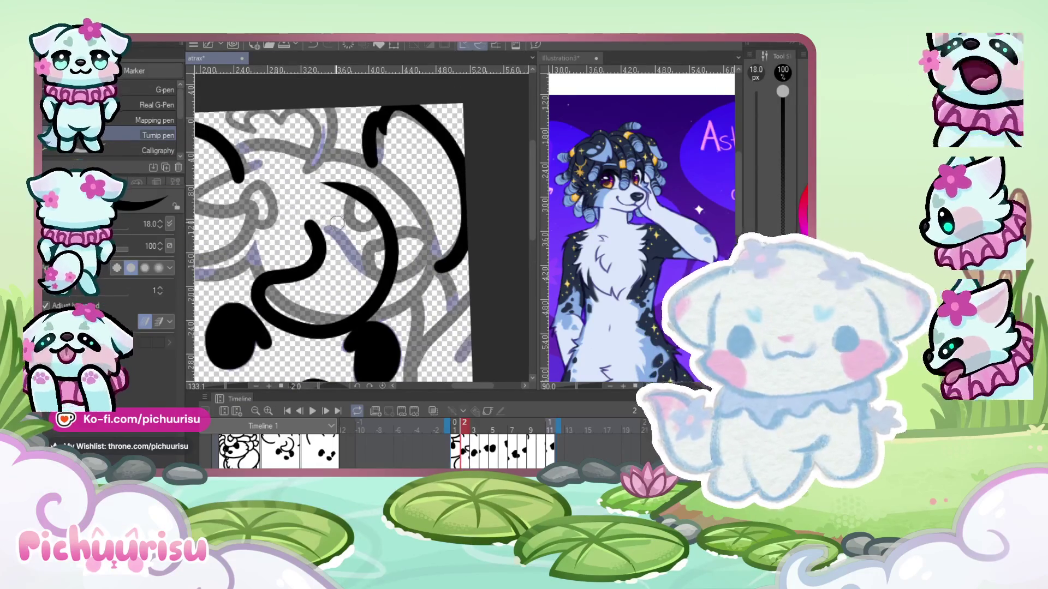
key("ctrl+z")
key("ctrl+z")
left_click_drag(323, 255, 404, 328)
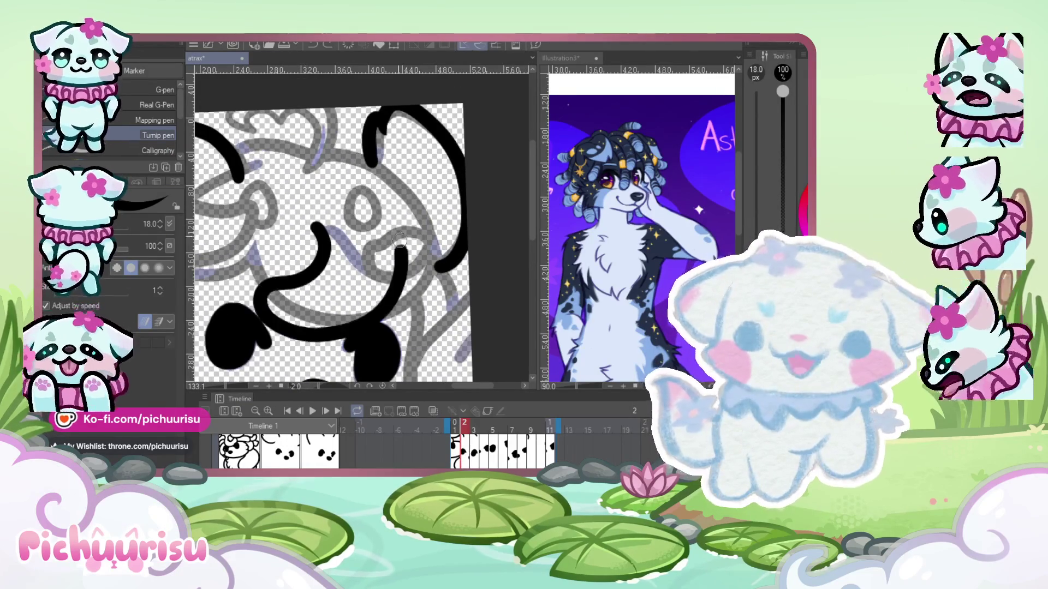
key("ctrl+z")
mouse_move(322, 218)
left_mouse_down()
mouse_move(259, 280)
mouse_move(335, 184)
mouse_move(306, 328)
mouse_move(357, 178)
mouse_move(410, 328)
left_mouse_up()
key("ctrl+z")
- Zoom around the canvas and operate the timeline controls below it
scroll(356, 239, "up", 3)
scroll(411, 326, "up", 2)
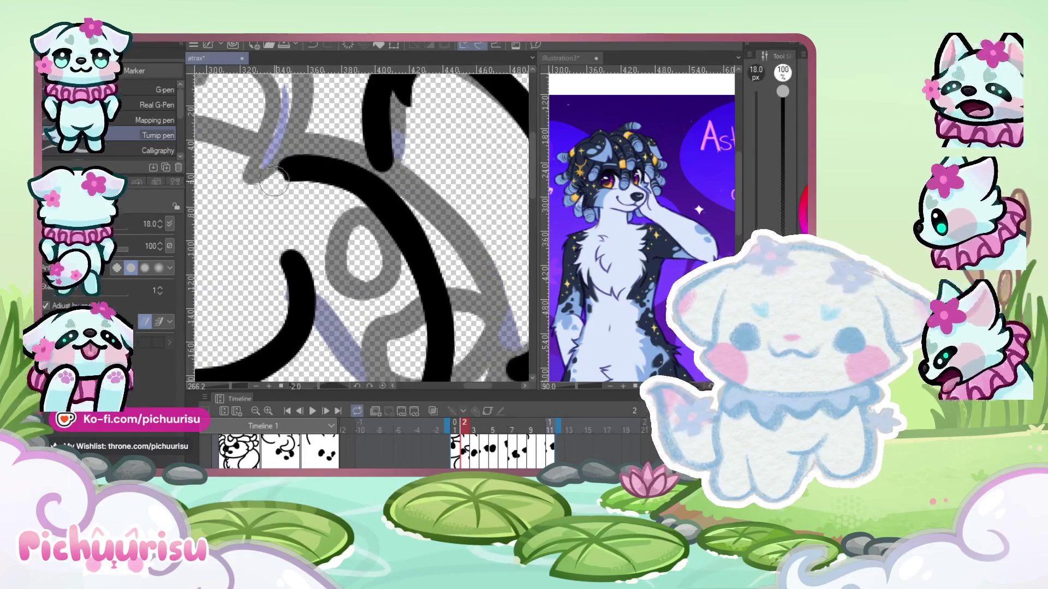
scroll(325, 196, "down", 3)
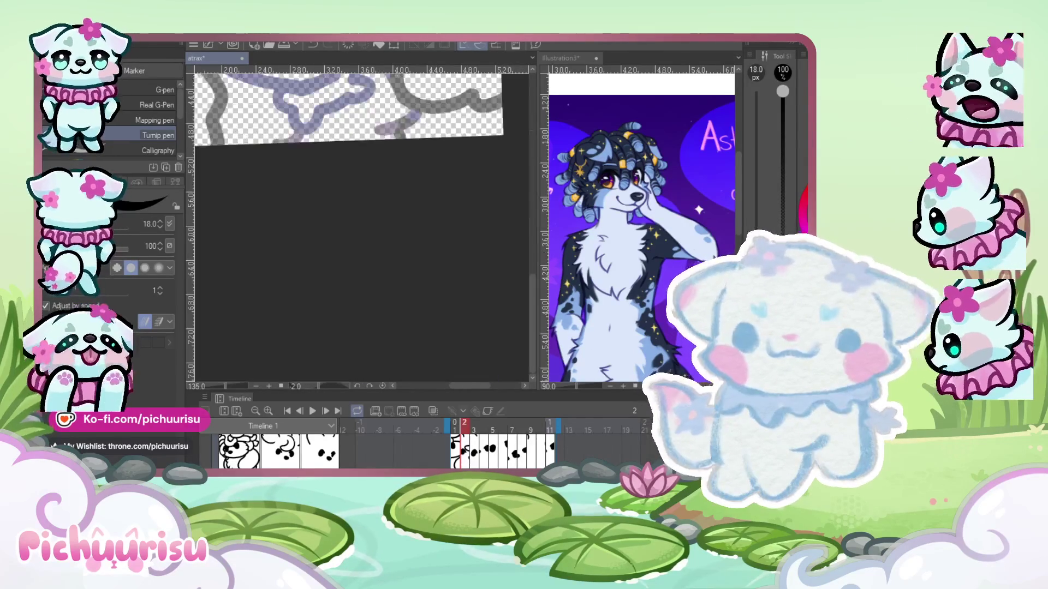
scroll(392, 287, "down", 5)
scroll(393, 287, "down", 3)
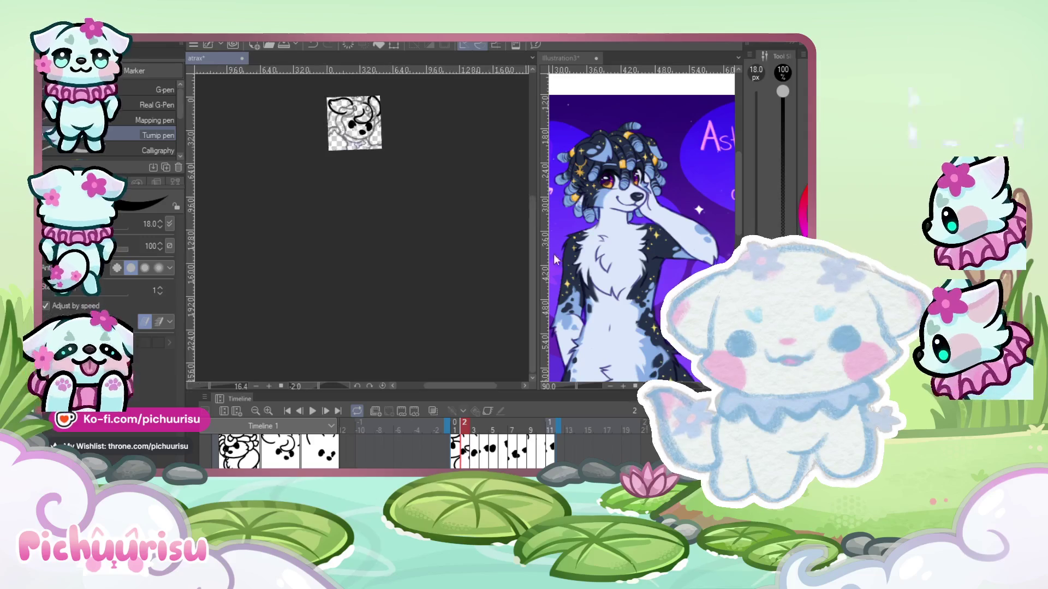
scroll(467, 357, "up", 2)
scroll(466, 358, "up", 3)
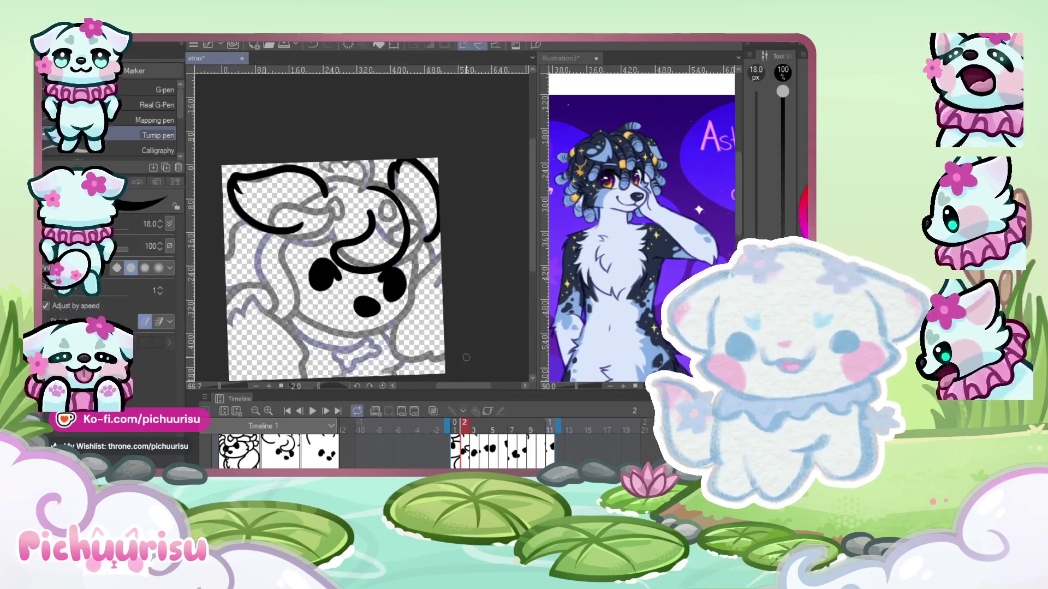
left_click(488, 413)
left_click(488, 414)
- Toggle onion skin on and off to compare neighbouring frames, then return to frame 2
left_click(431, 411)
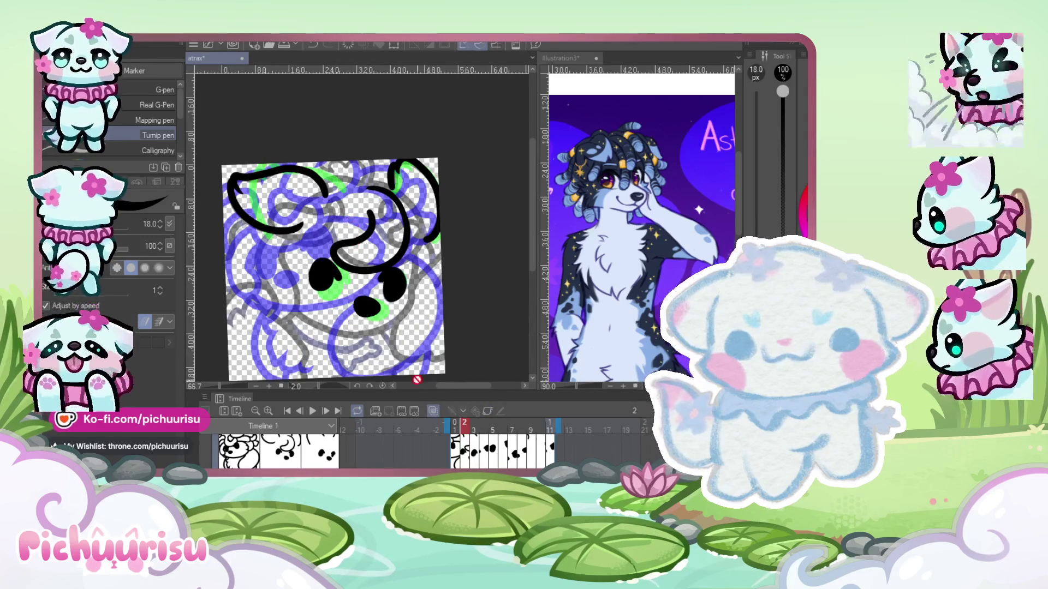
left_click(431, 410)
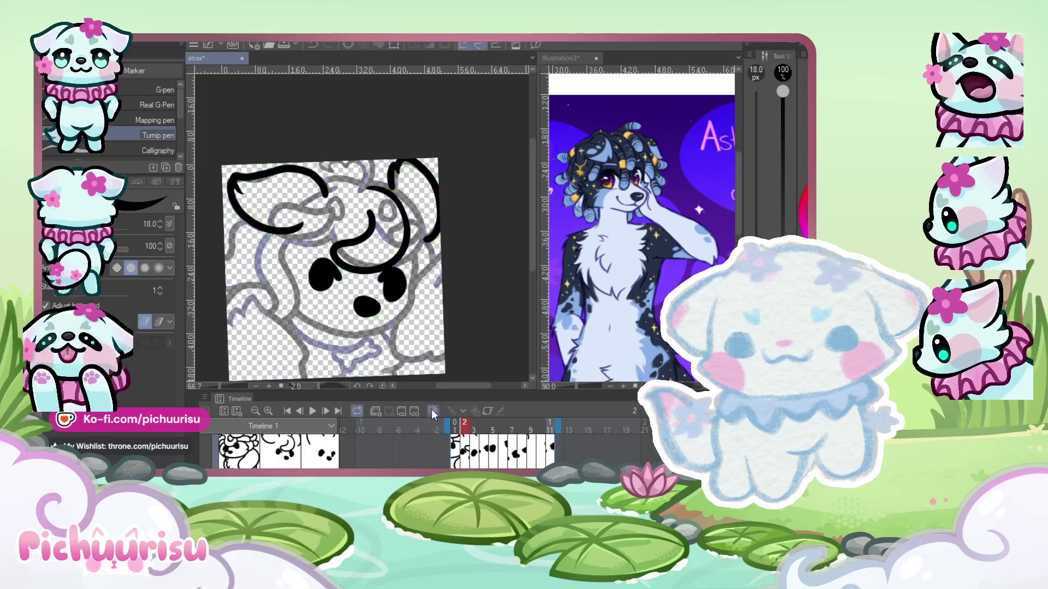
left_click(431, 410)
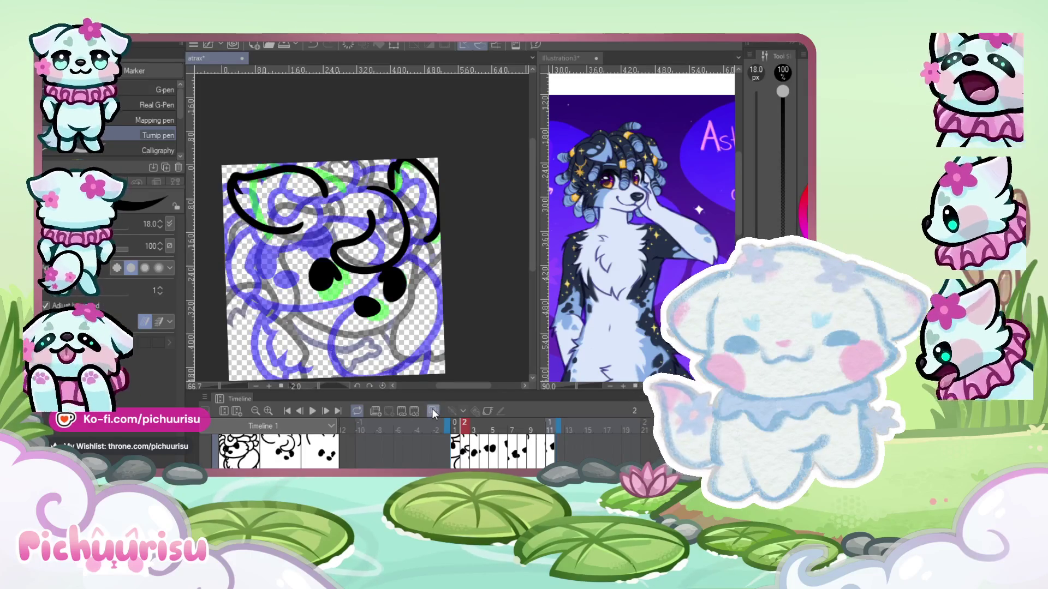
left_click(431, 409)
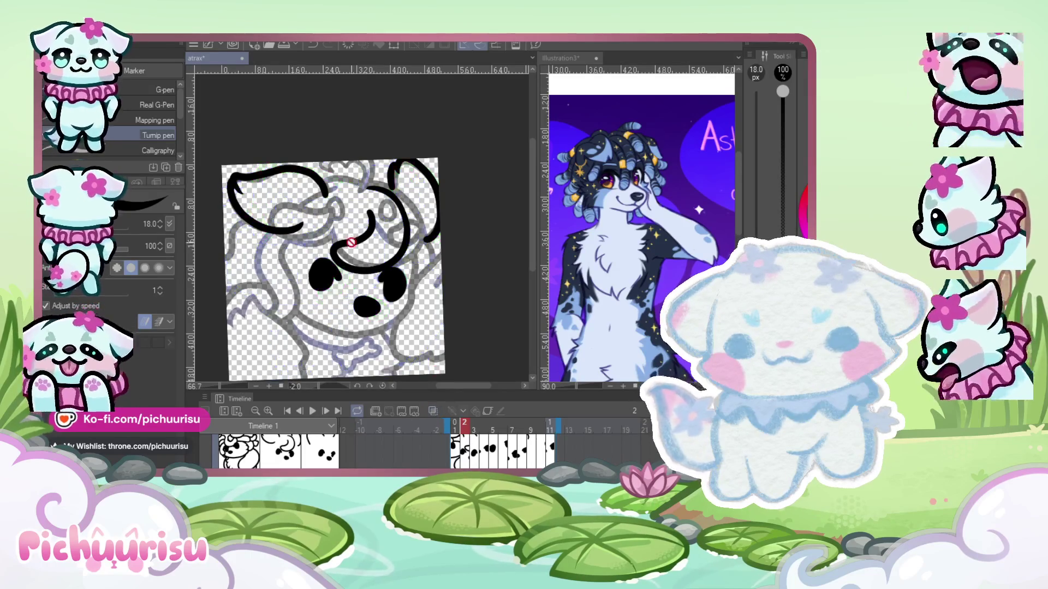
scroll(338, 233, "up", 2)
left_click(469, 458)
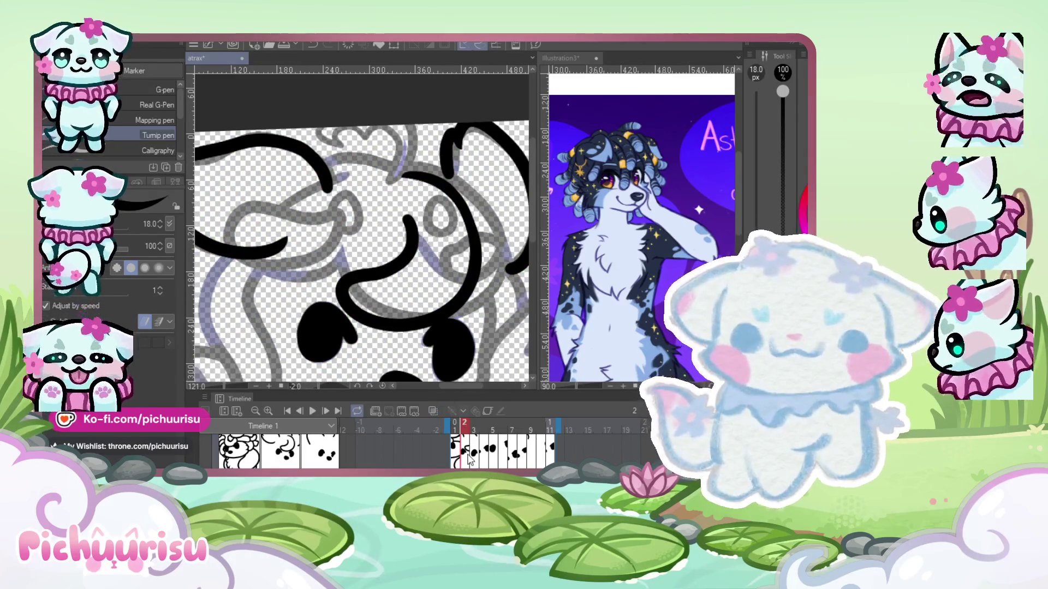
- Try several long curl strokes sweeping down the left of the head, undoing each
left_click_drag(365, 221, 345, 279)
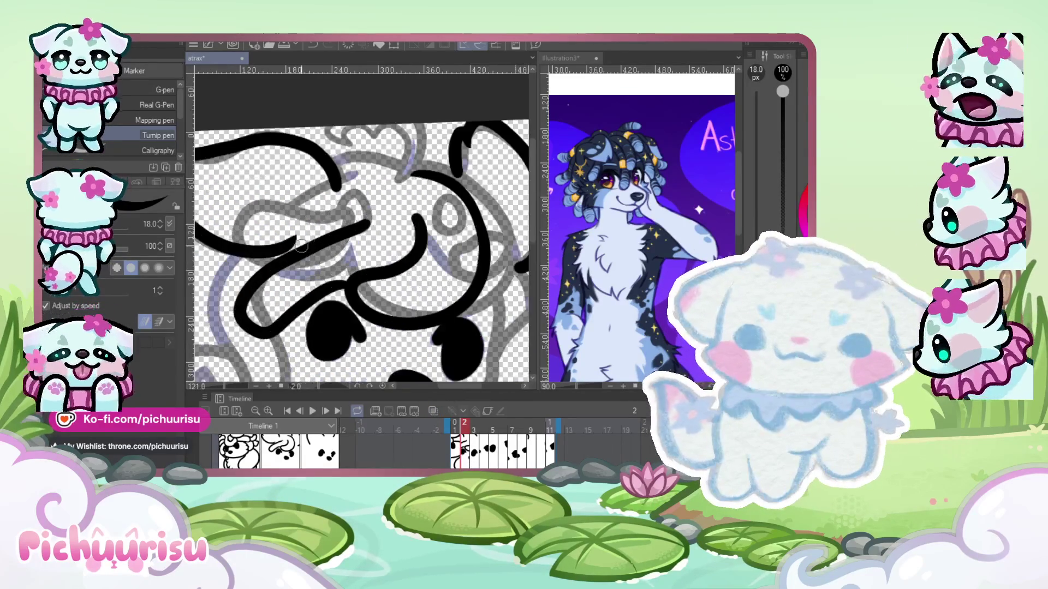
key("ctrl+z")
left_click_drag(369, 218, 344, 297)
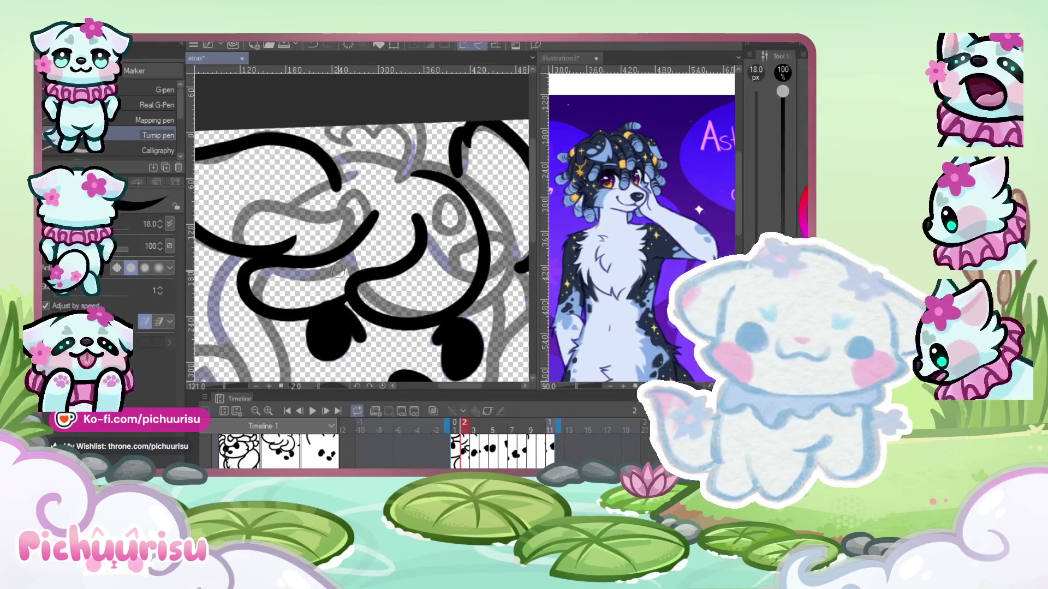
key("ctrl+z")
left_click_drag(369, 218, 344, 298)
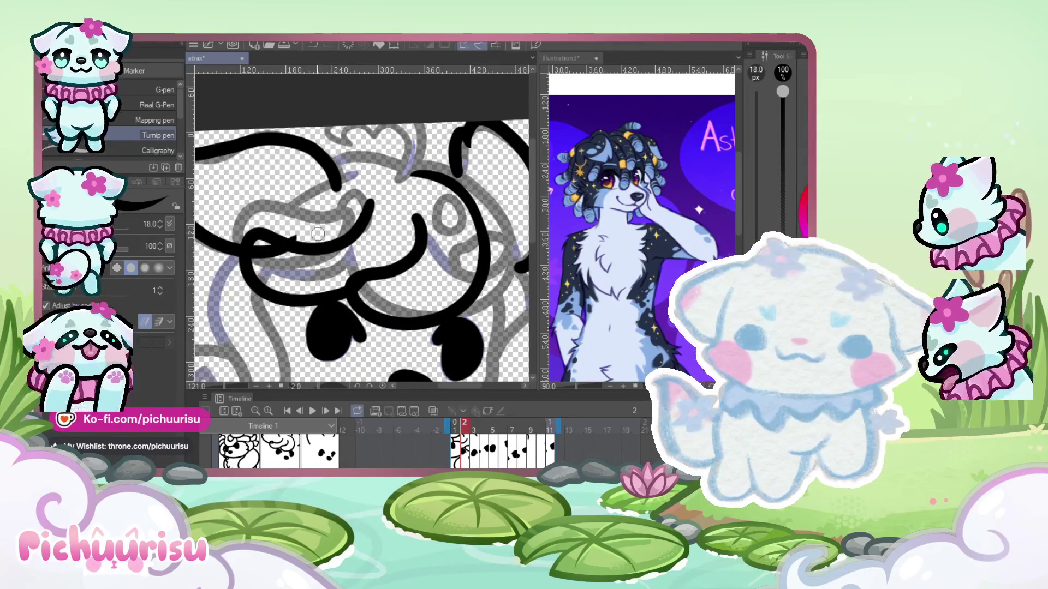
key("ctrl+z")
left_click_drag(383, 216, 336, 254)
key("ctrl+z")
- Settle on a black curl looping left and down, then erase part of it
left_click_drag(379, 213, 291, 301)
key("ctrl+z")
left_click_drag(378, 214, 347, 286)
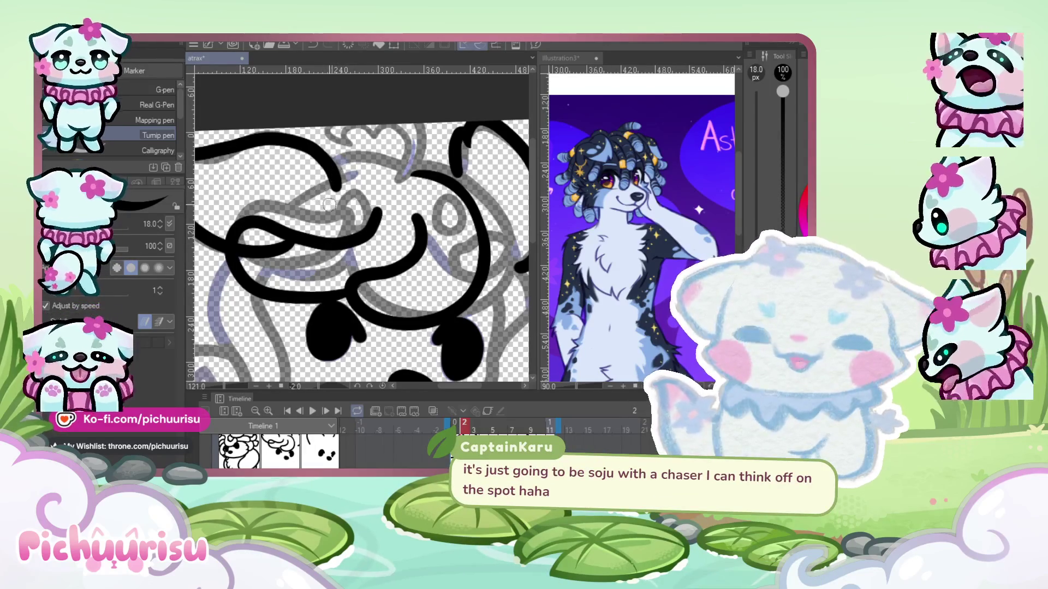
key("ctrl+z")
left_click_drag(376, 207, 293, 248)
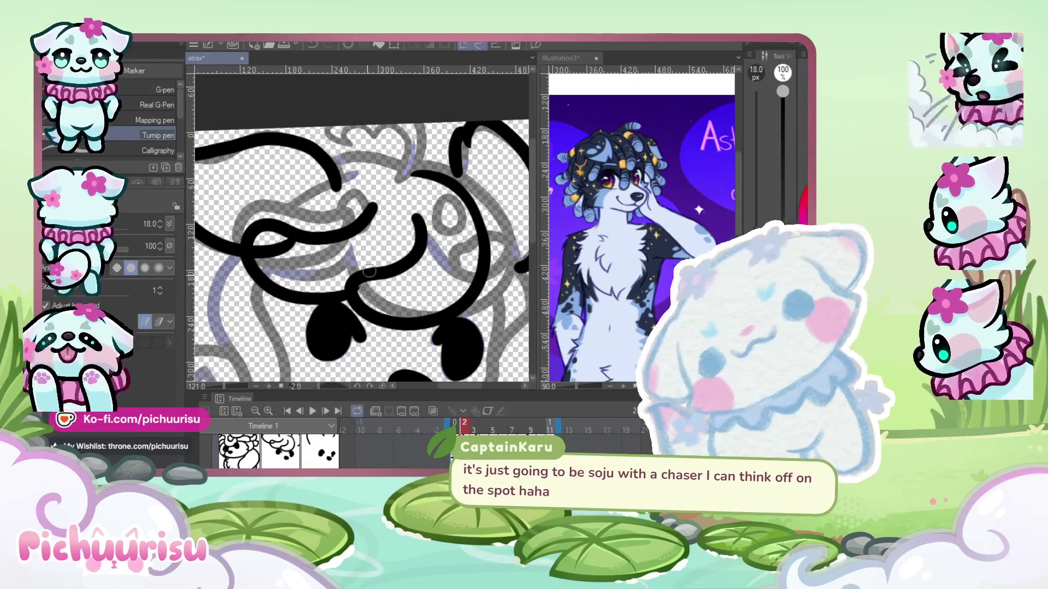
scroll(304, 272, "up", 4)
scroll(363, 293, "down", 3)
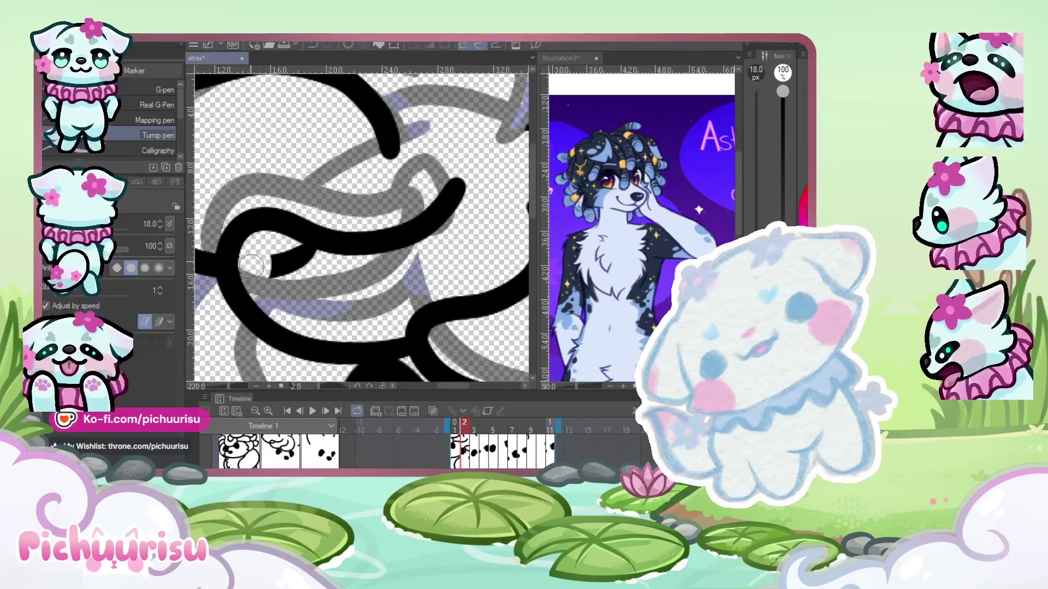
scroll(265, 242, "up", 2)
left_click_drag(265, 242, 343, 277)
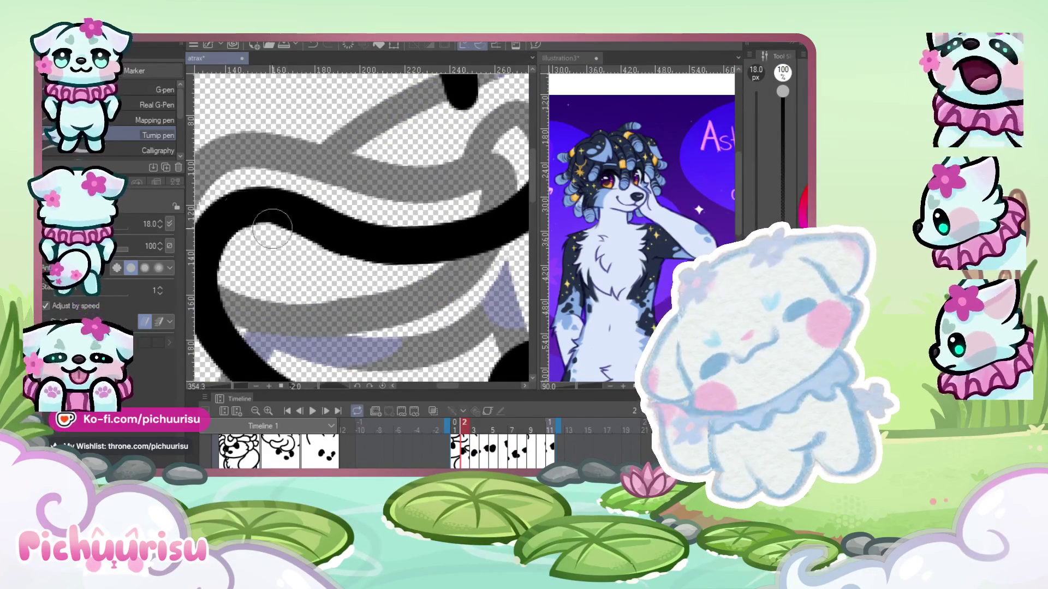
- Outline the lower-left ear in thick black ink
scroll(289, 219, "down", 3)
scroll(289, 219, "up", 2)
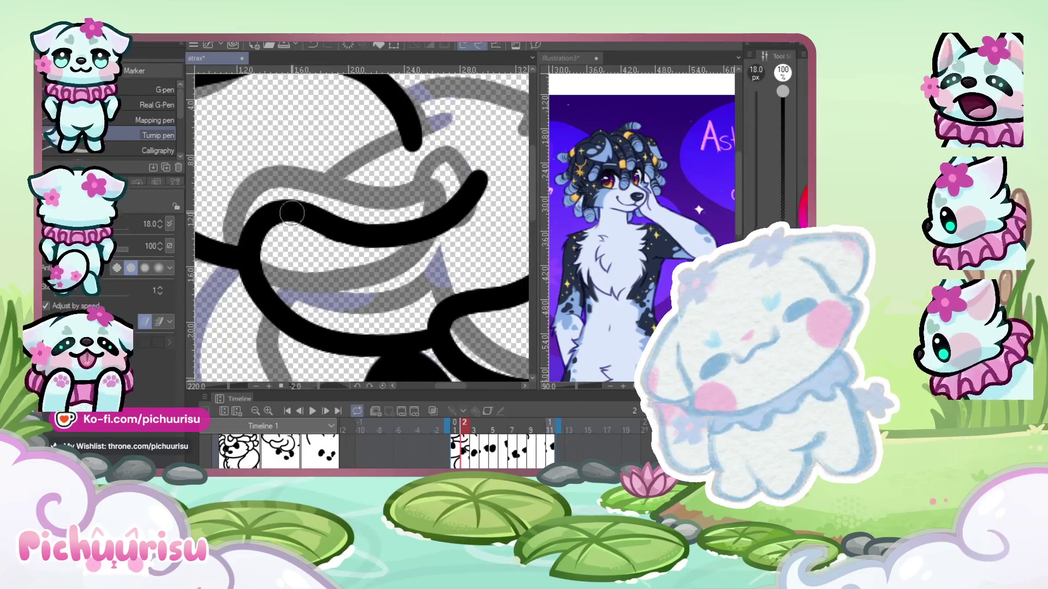
scroll(286, 235, "down", 3)
mouse_move(254, 247)
left_mouse_down()
mouse_move(324, 262)
mouse_move(305, 253)
mouse_move(325, 279)
left_mouse_up()
scroll(328, 247, "down", 2)
scroll(327, 247, "up", 3)
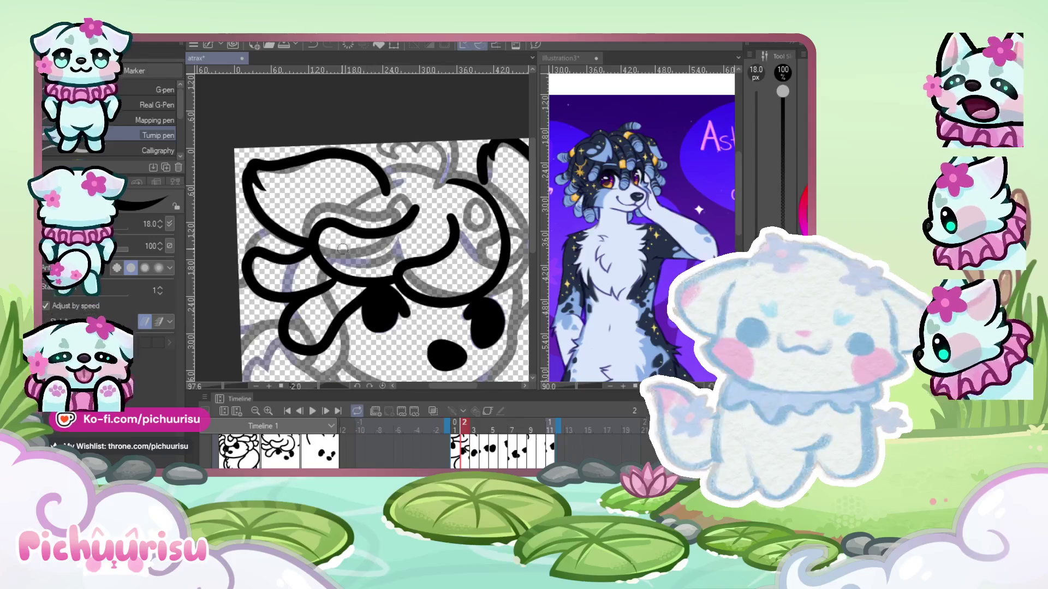
- Undo the last loop and redraw the curved hair line near the left eye
key("ctrl+z")
key("ctrl+z")
left_click_drag(358, 308, 312, 348)
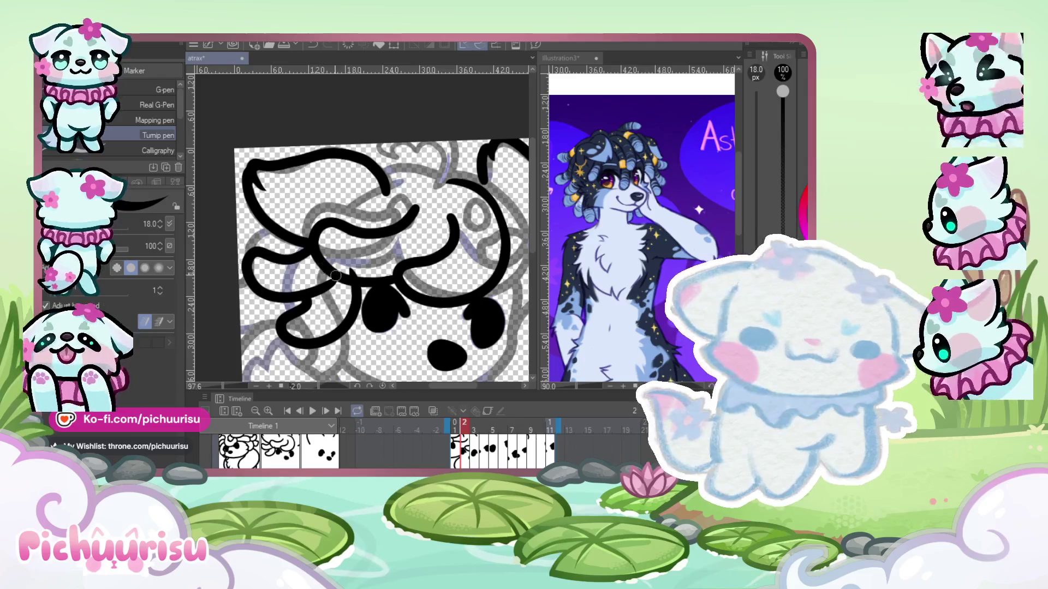
scroll(377, 269, "up", 2)
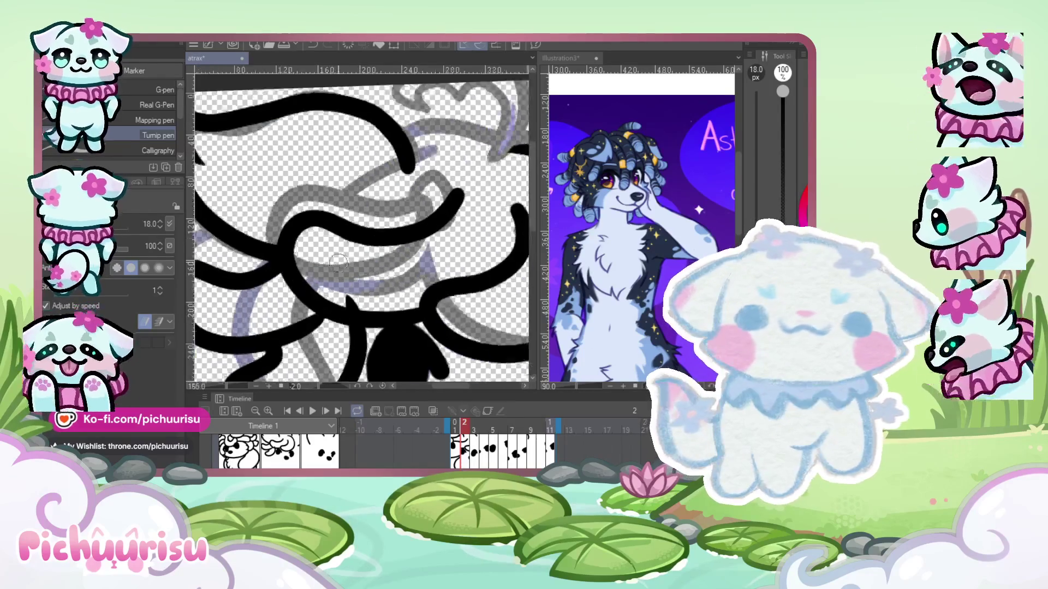
scroll(368, 282, "up", 2)
scroll(358, 299, "up", 1)
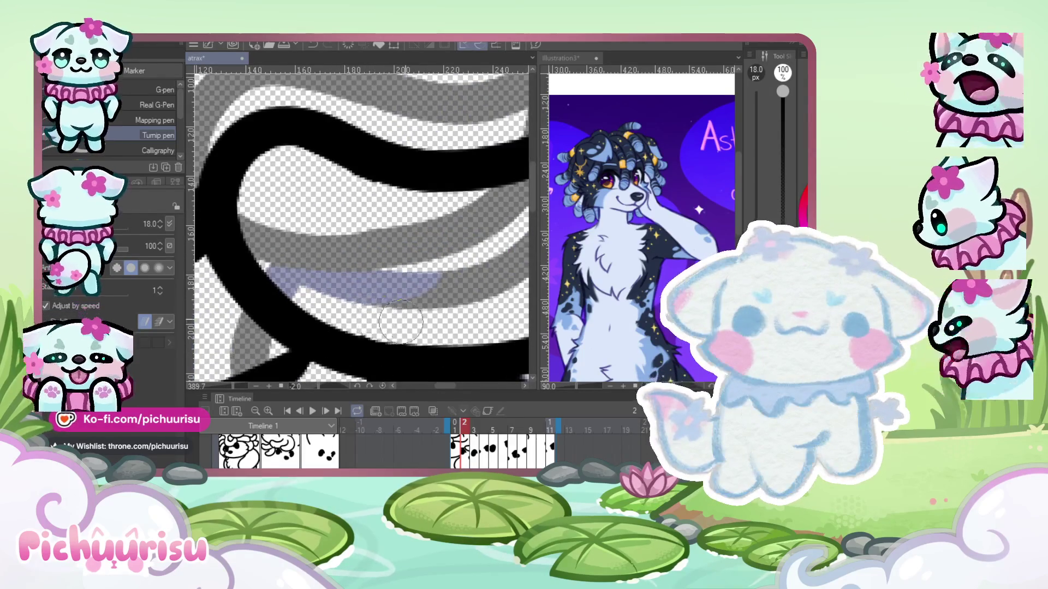
scroll(401, 322, "down", 1)
scroll(384, 290, "down", 1)
scroll(374, 257, "down", 1)
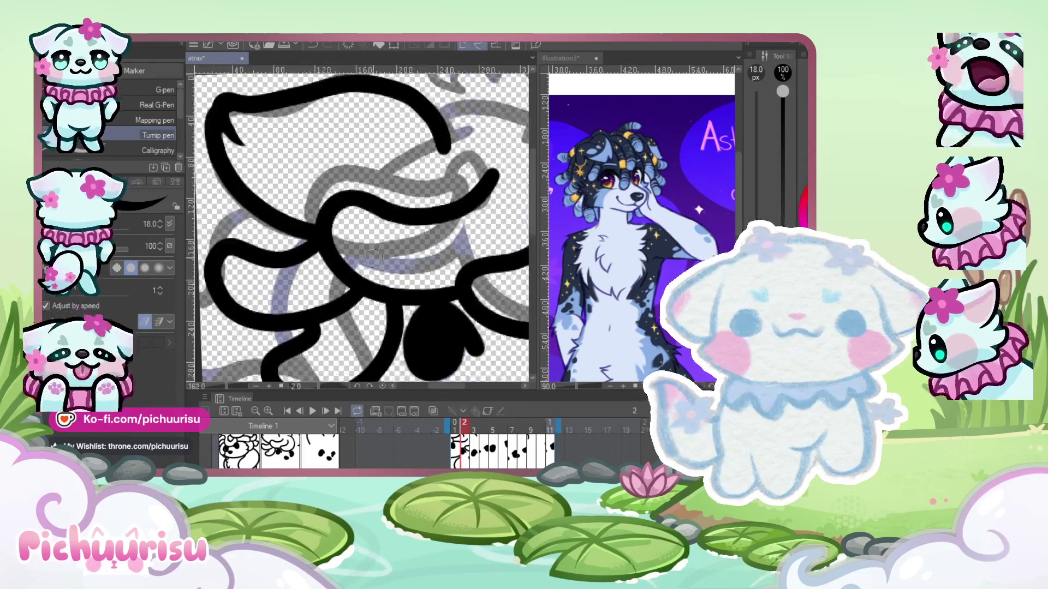
scroll(373, 257, "down", 2)
scroll(303, 277, "down", 1)
scroll(284, 265, "up", 3)
scroll(259, 252, "up", 1)
scroll(275, 319, "down", 2)
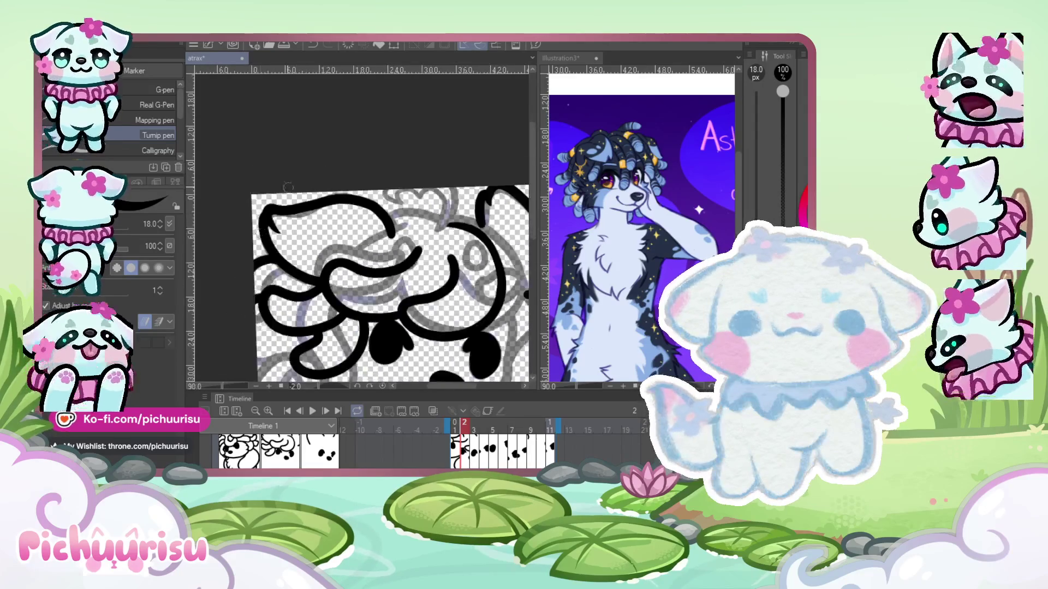
scroll(276, 278, "up", 1)
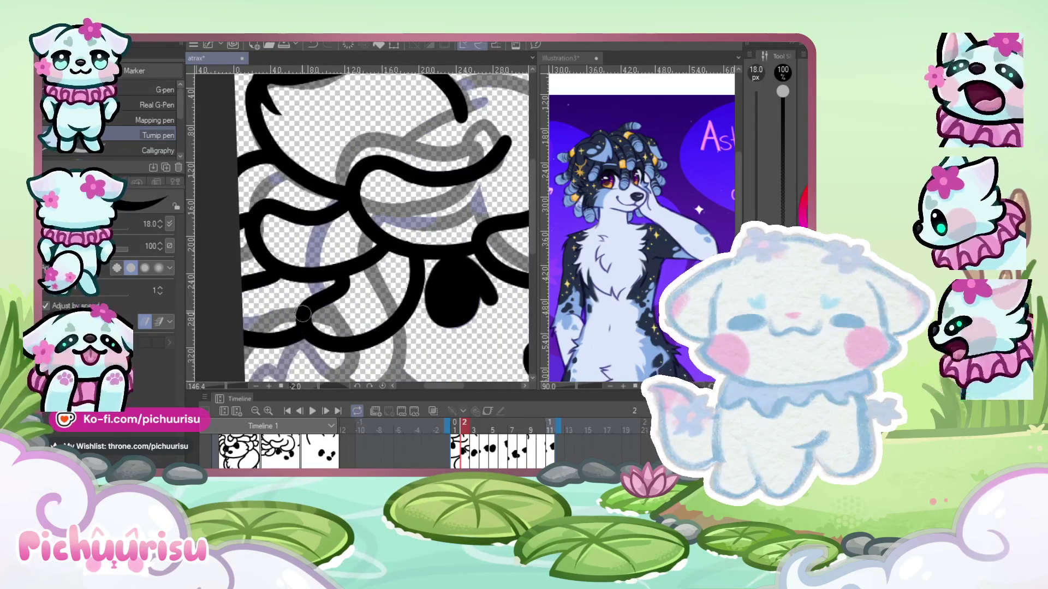
scroll(304, 313, "down", 2)
scroll(262, 252, "down", 2)
scroll(391, 257, "up", 3)
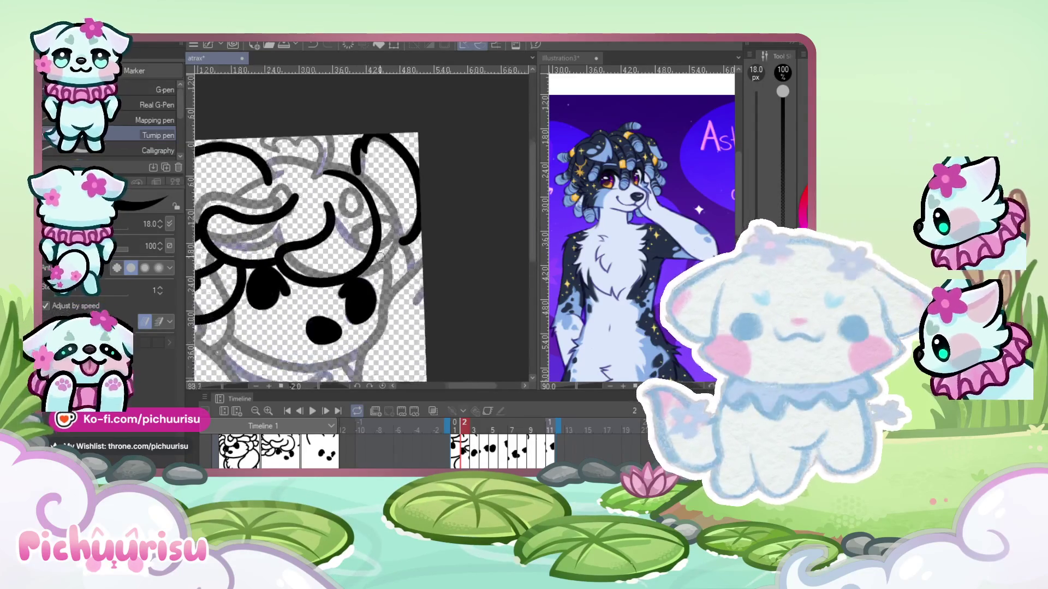
scroll(392, 257, "up", 1)
scroll(348, 366, "up", 1)
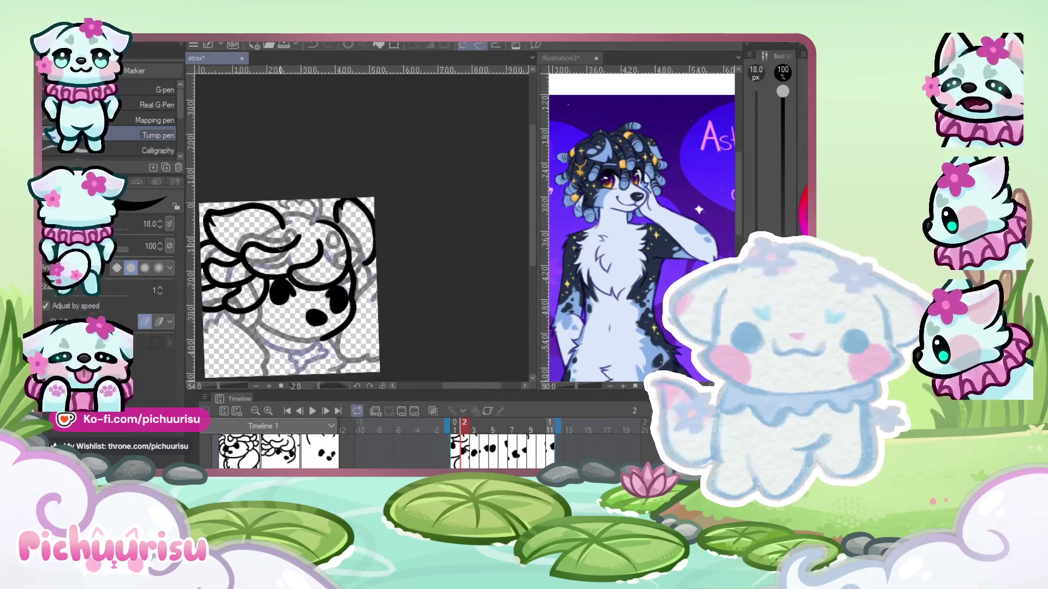
scroll(246, 312, "up", 1)
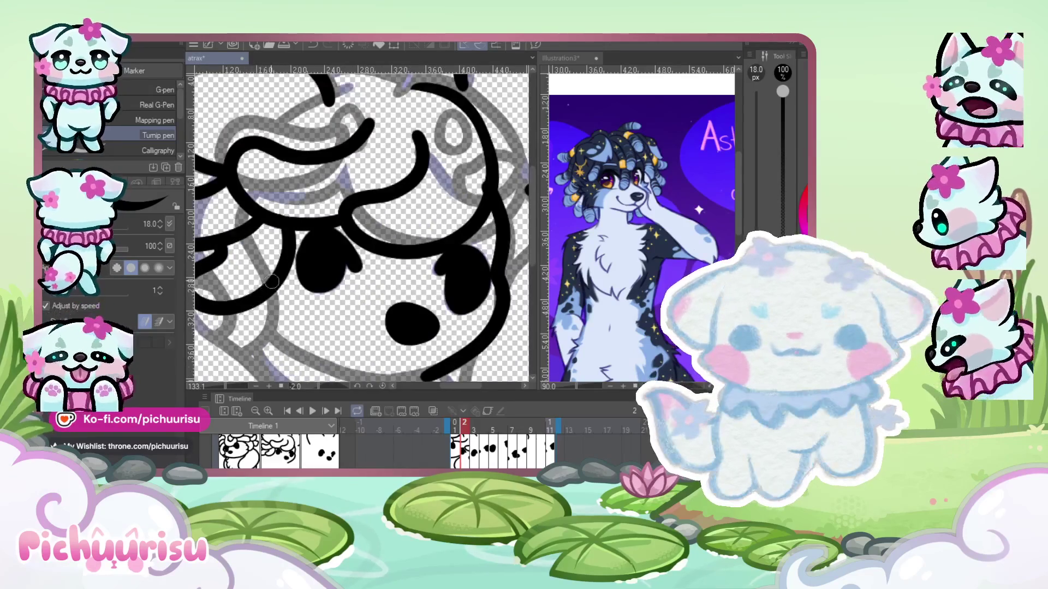
scroll(267, 325, "up", 1)
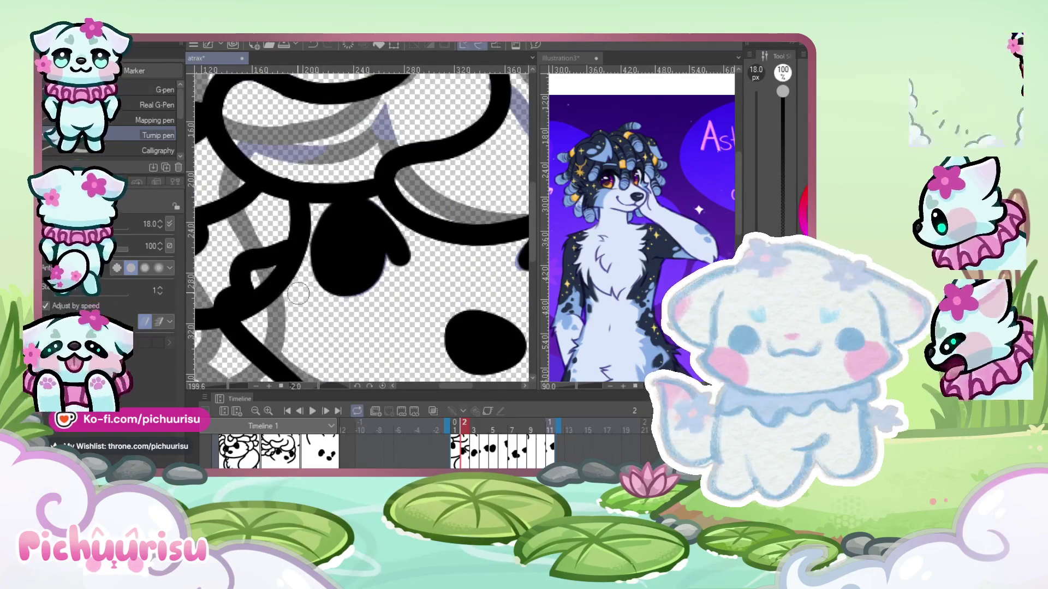
scroll(284, 327, "up", 1)
- Erase stray parts of the black line beside the eye
left_click_drag(305, 257, 273, 284)
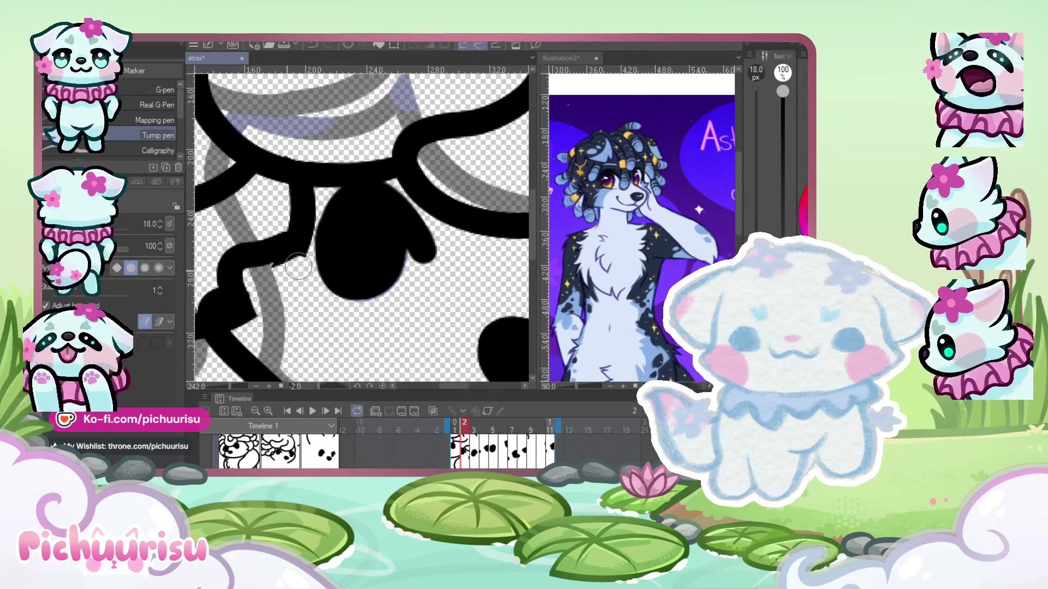
left_click_drag(240, 317, 247, 326)
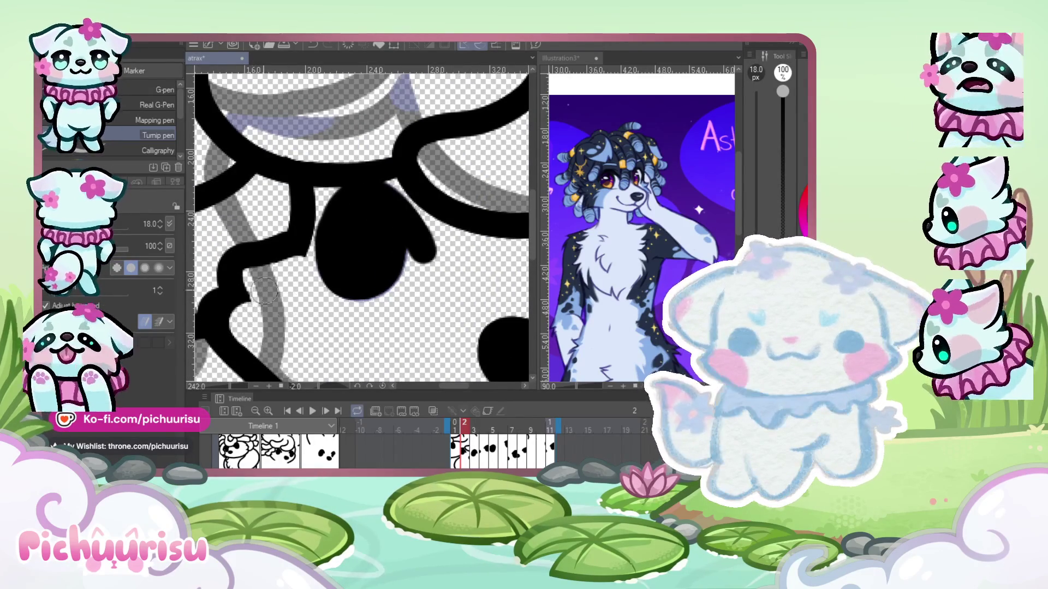
scroll(273, 224, "down", 4)
scroll(273, 224, "up", 2)
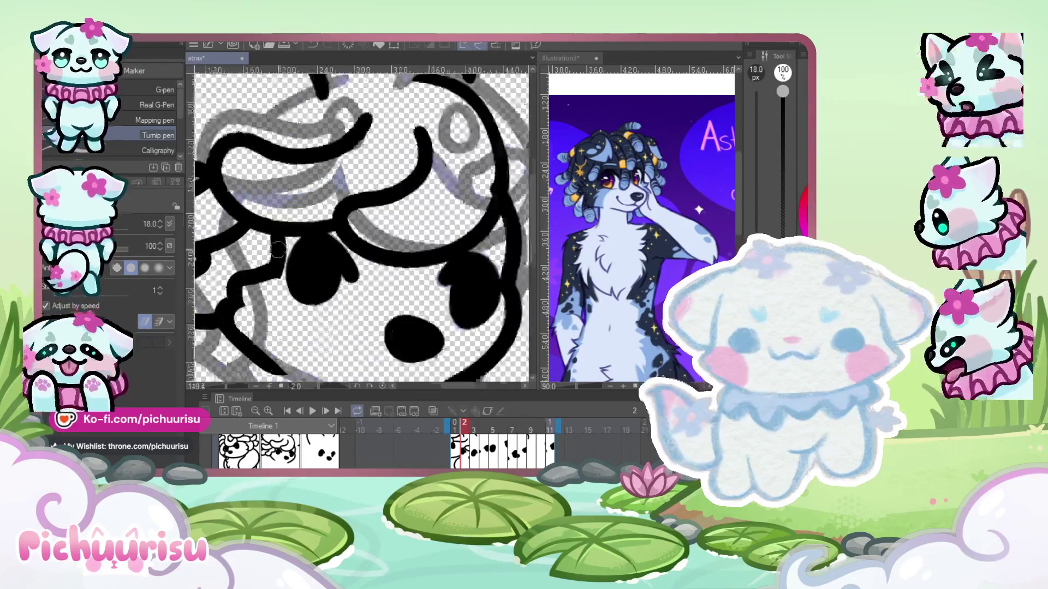
scroll(268, 218, "up", 1)
mouse_move(276, 224)
left_mouse_down()
mouse_move(257, 294)
mouse_move(234, 298)
left_mouse_up()
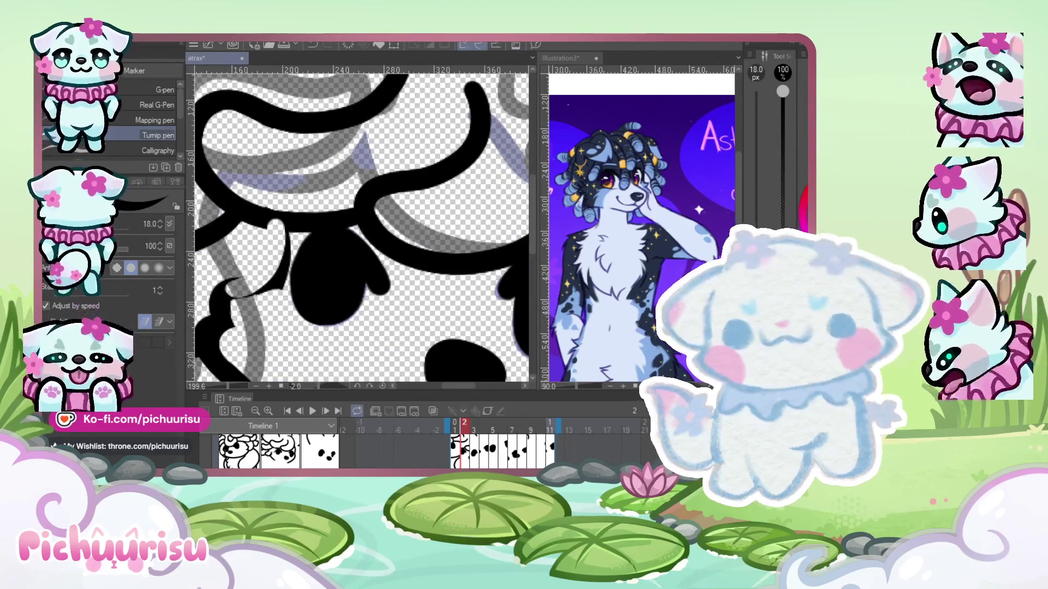
- Fill the outline gap left of the eye and reshape its edge
left_click_drag(273, 230, 235, 289)
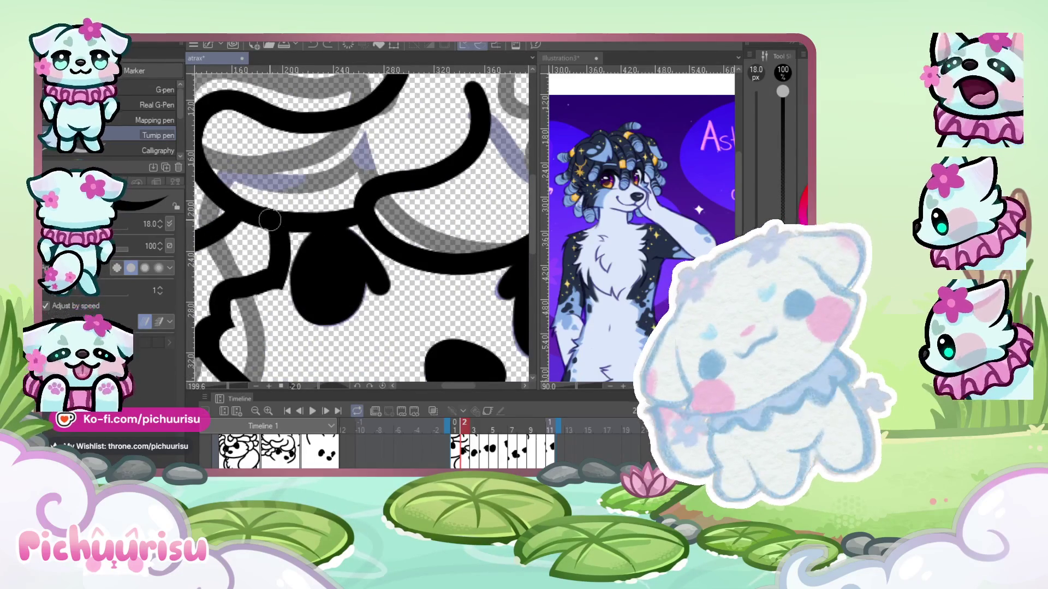
left_click_drag(276, 234, 243, 276)
scroll(292, 235, "up", 1)
left_click_drag(292, 234, 223, 327)
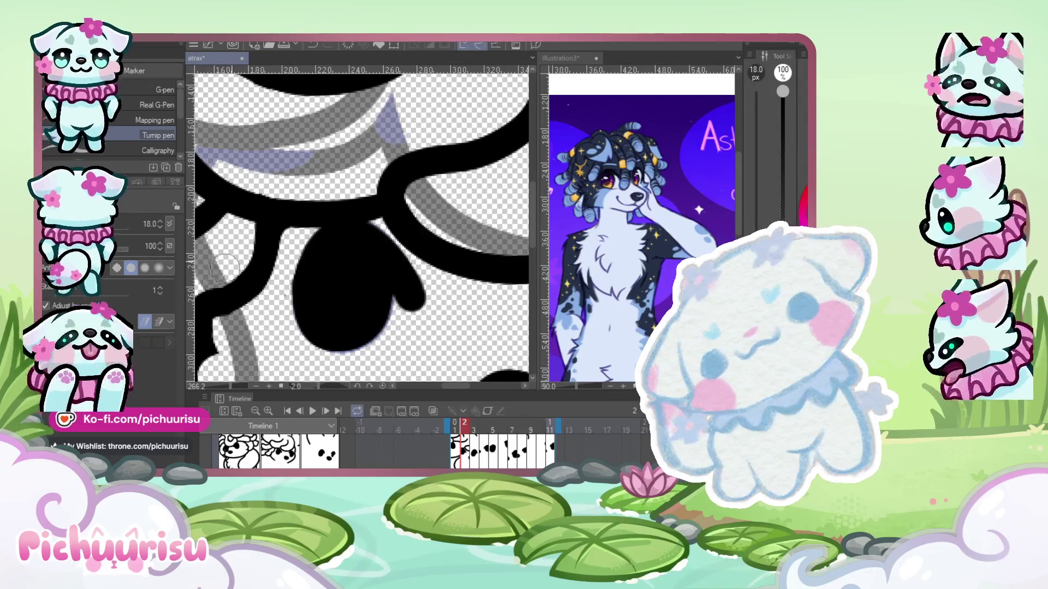
scroll(325, 280, "down", 8)
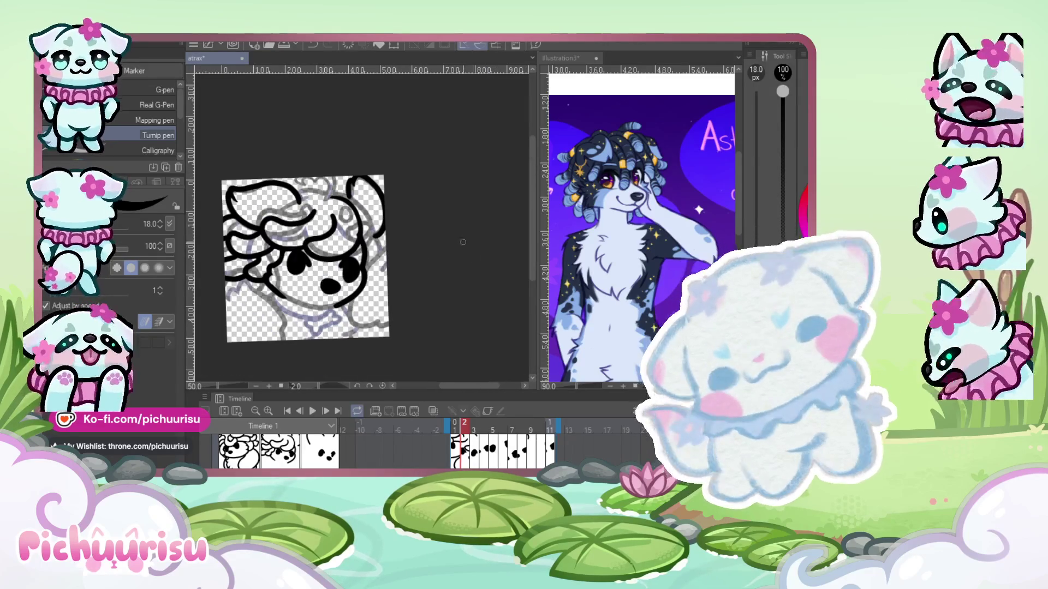
- Add a hooked black arc across the right side of the head's hair curls
scroll(342, 241, "up", 4)
scroll(364, 206, "up", 3)
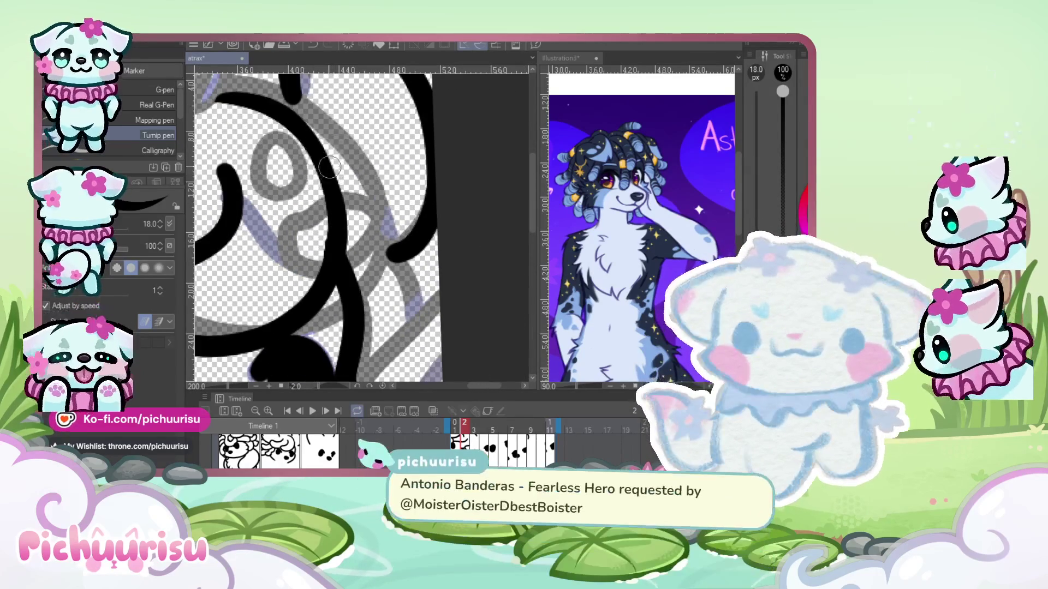
scroll(334, 240, "down", 4)
scroll(334, 241, "up", 3)
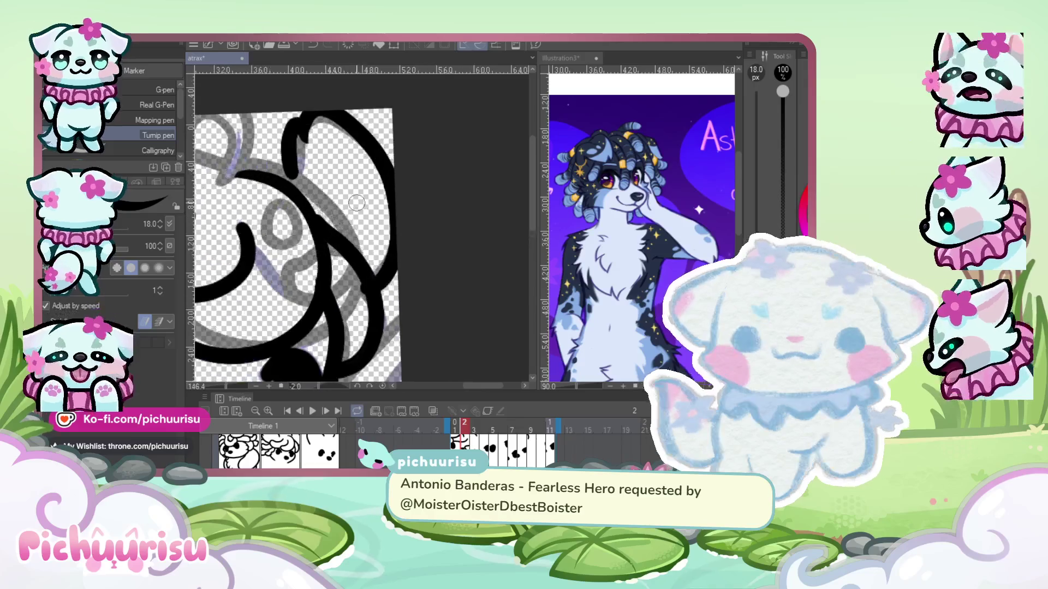
scroll(349, 268, "up", 2)
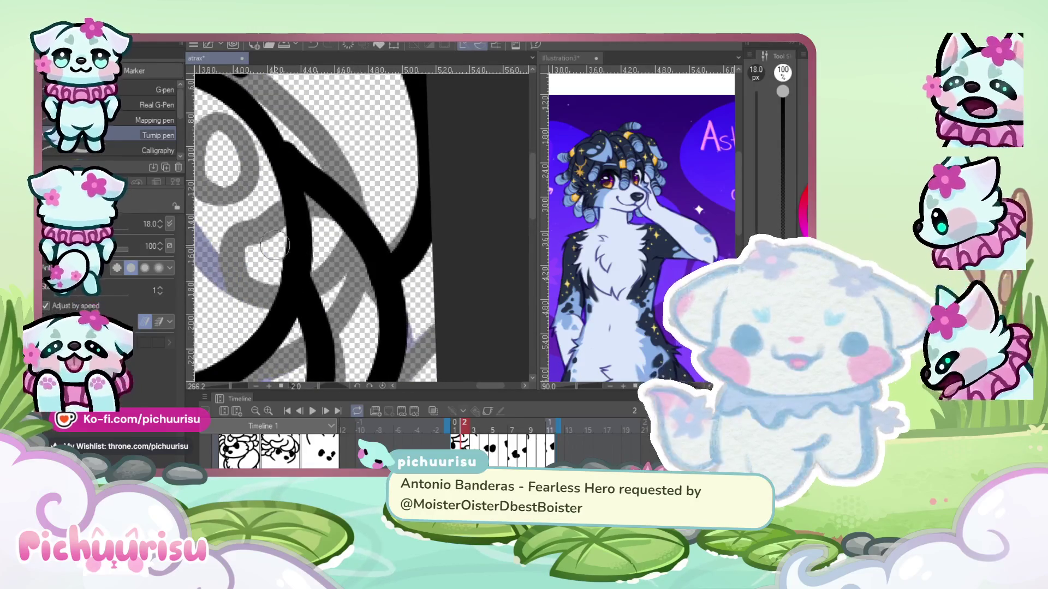
scroll(264, 271, "up", 3)
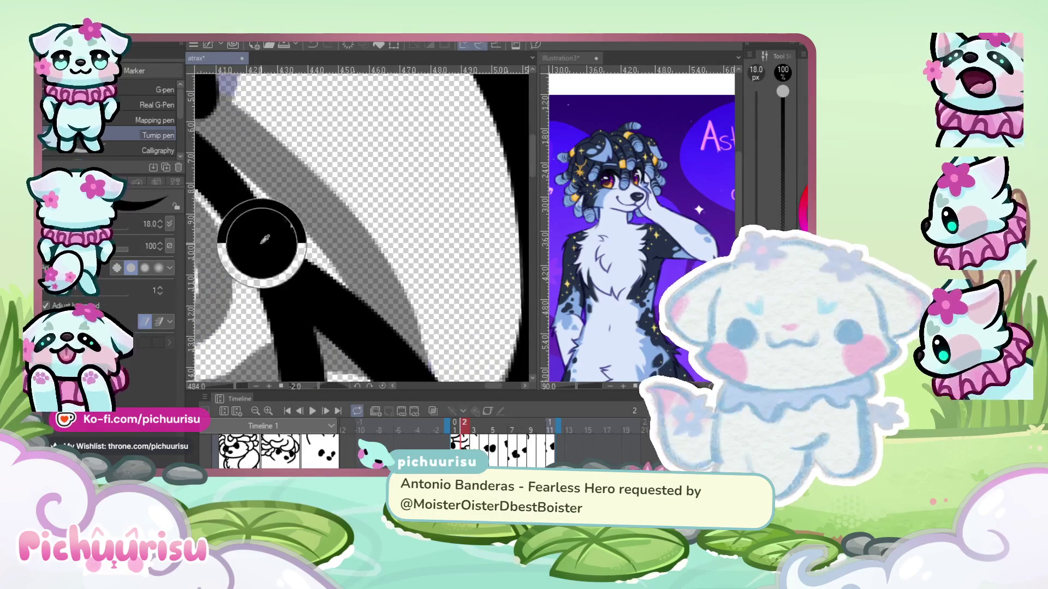
scroll(269, 234, "down", 3)
scroll(295, 207, "down", 3)
scroll(321, 176, "down", 2)
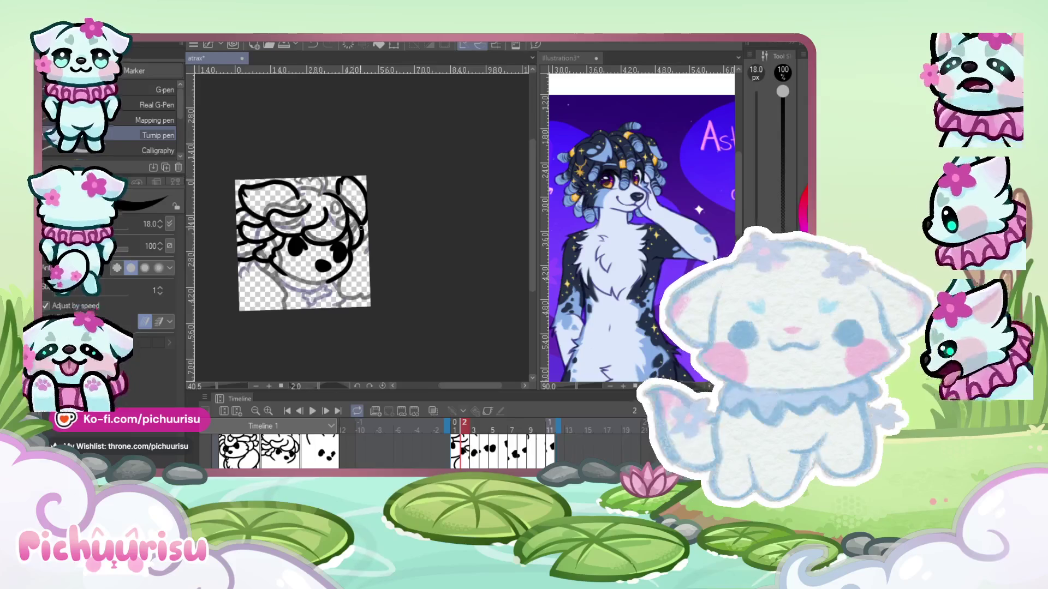
scroll(360, 227, "up", 3)
scroll(317, 300, "up", 1)
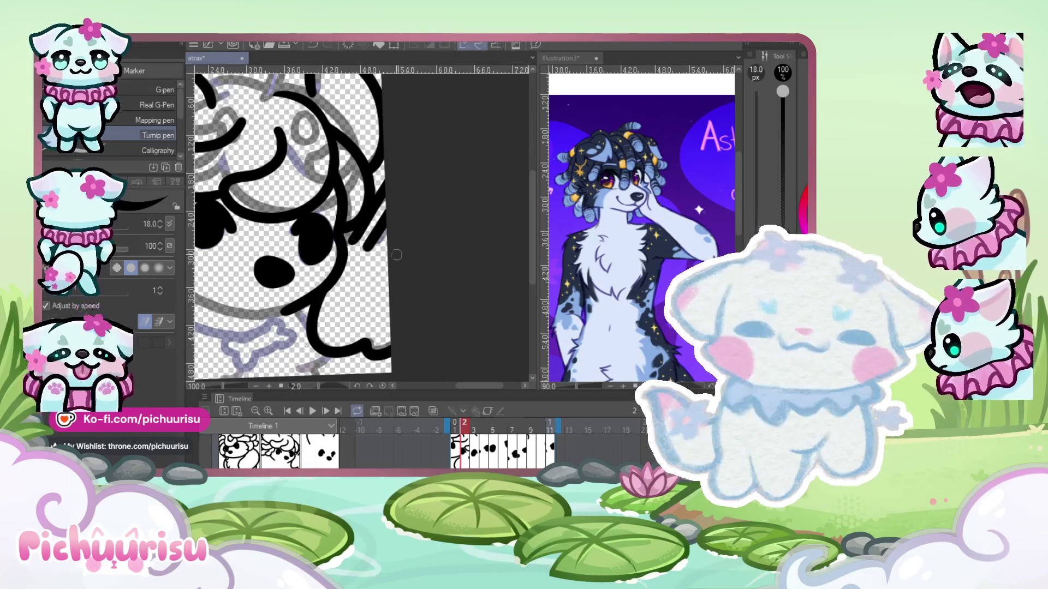
scroll(388, 265, "down", 2)
scroll(306, 175, "up", 3)
scroll(322, 222, "up", 2)
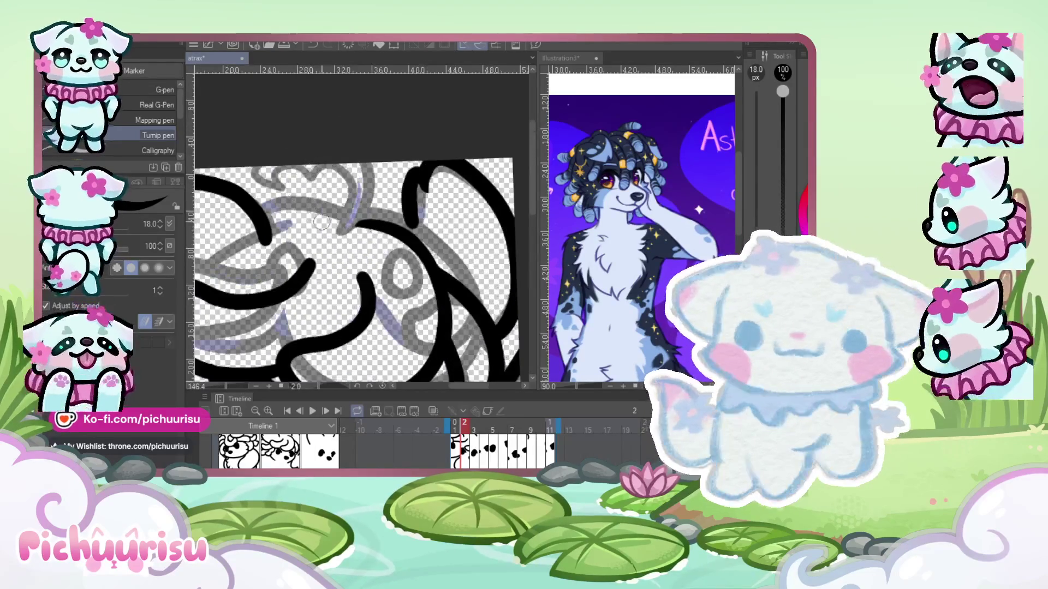
scroll(330, 223, "up", 1)
scroll(338, 240, "up", 1)
left_click_drag(336, 270, 515, 272)
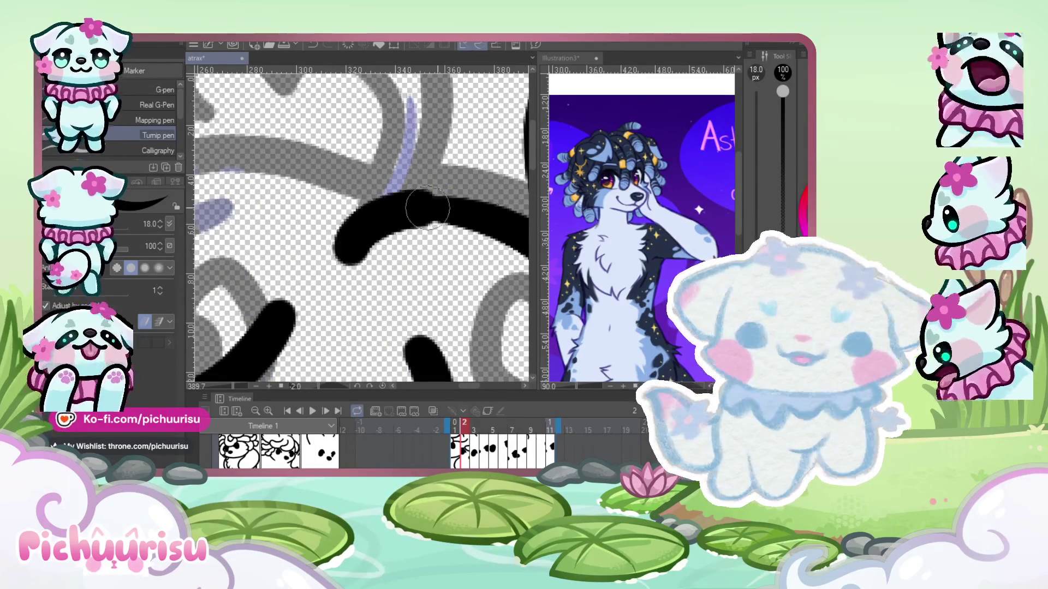
scroll(334, 266, "down", 1)
scroll(235, 223, "up", 1)
scroll(267, 227, "down", 1)
scroll(295, 229, "down", 1)
scroll(399, 263, "down", 2)
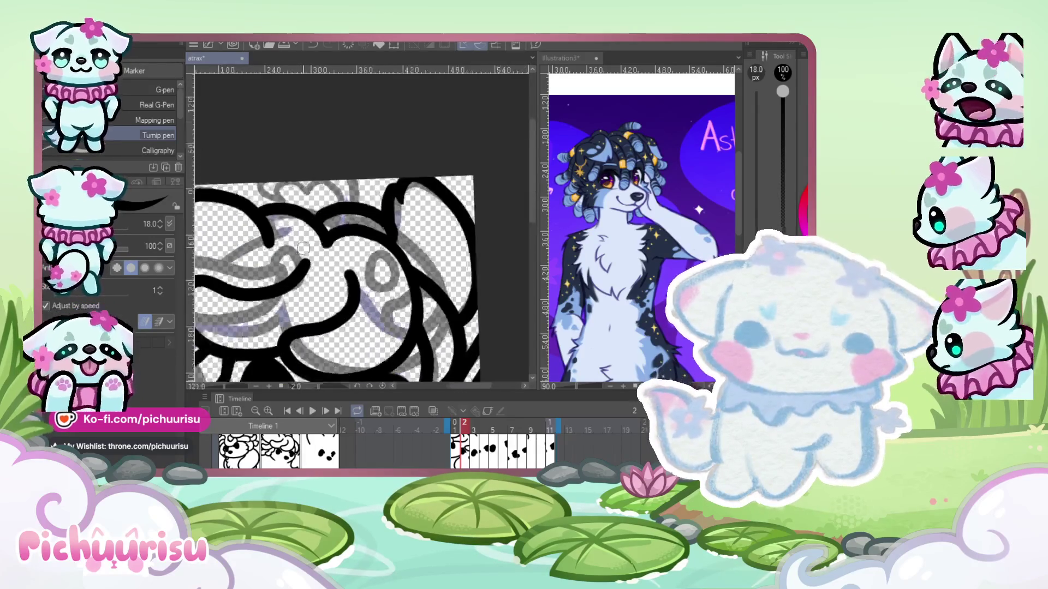
scroll(289, 243, "up", 1)
scroll(283, 240, "down", 2)
scroll(283, 240, "down", 1)
scroll(285, 240, "up", 2)
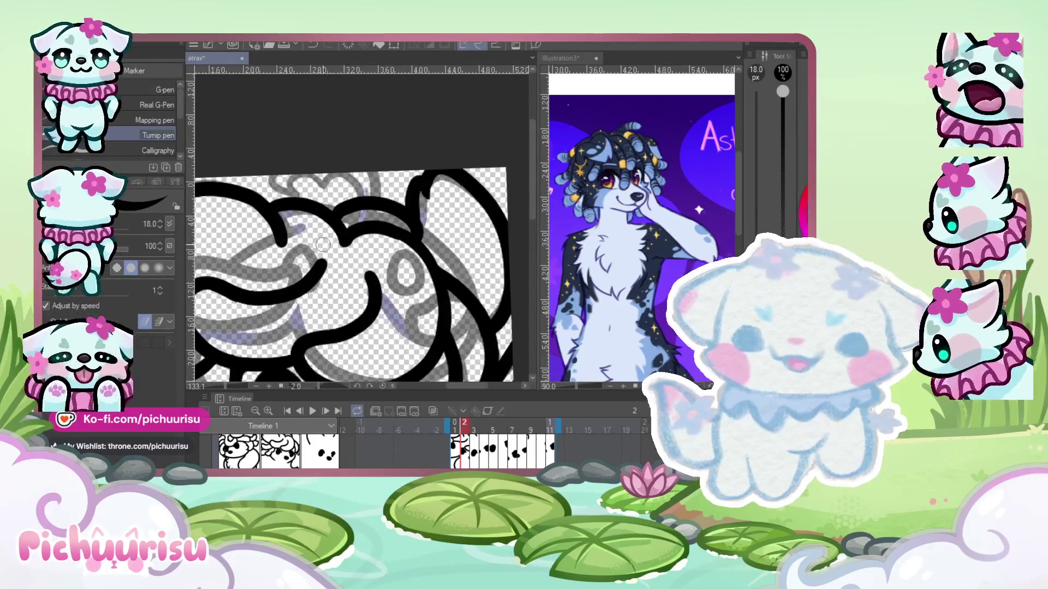
scroll(291, 250, "down", 3)
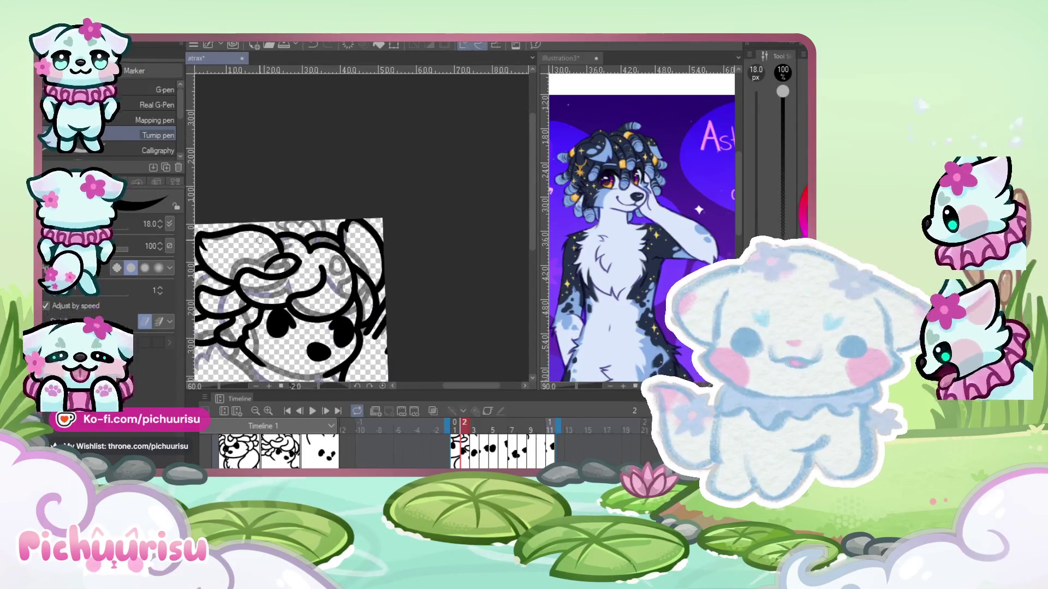
scroll(284, 257, "up", 2)
- Zoom in and out over frame 2's head to inspect the inked hair curls
scroll(340, 212, "up", 1)
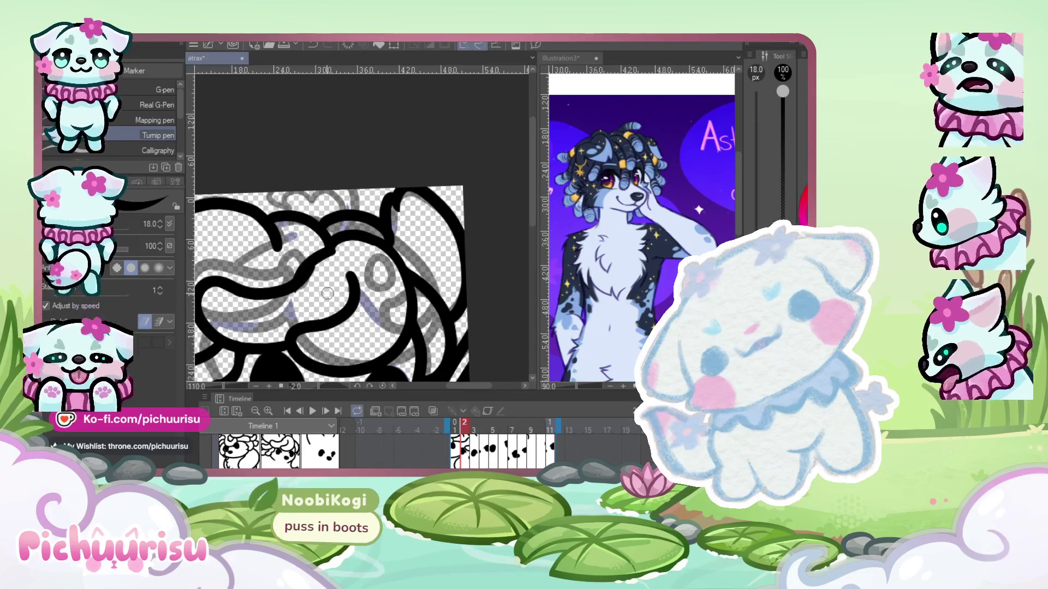
scroll(333, 254, "up", 2)
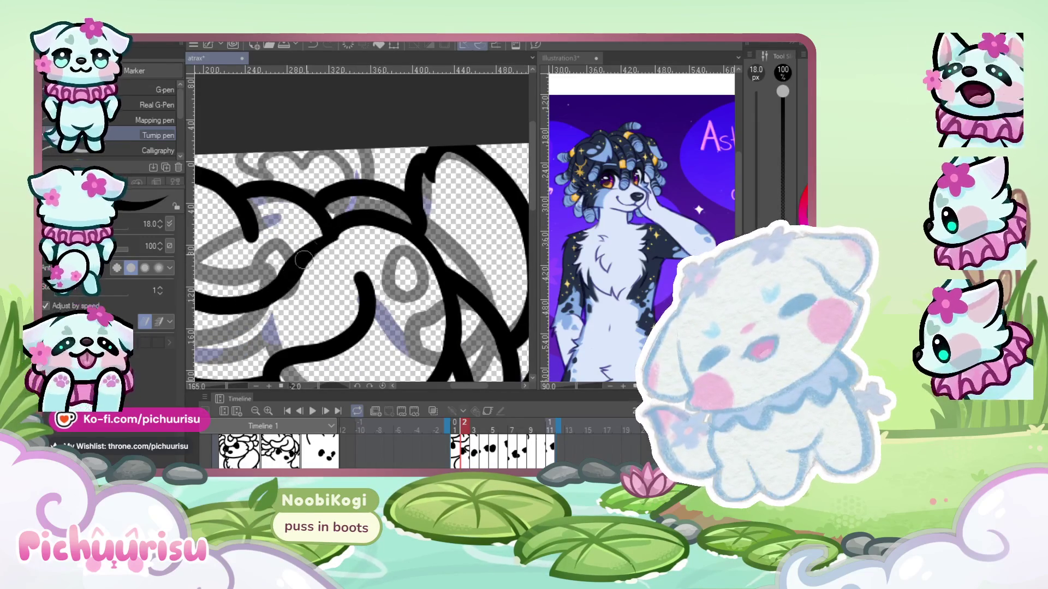
scroll(305, 259, "down", 1)
scroll(338, 238, "up", 2)
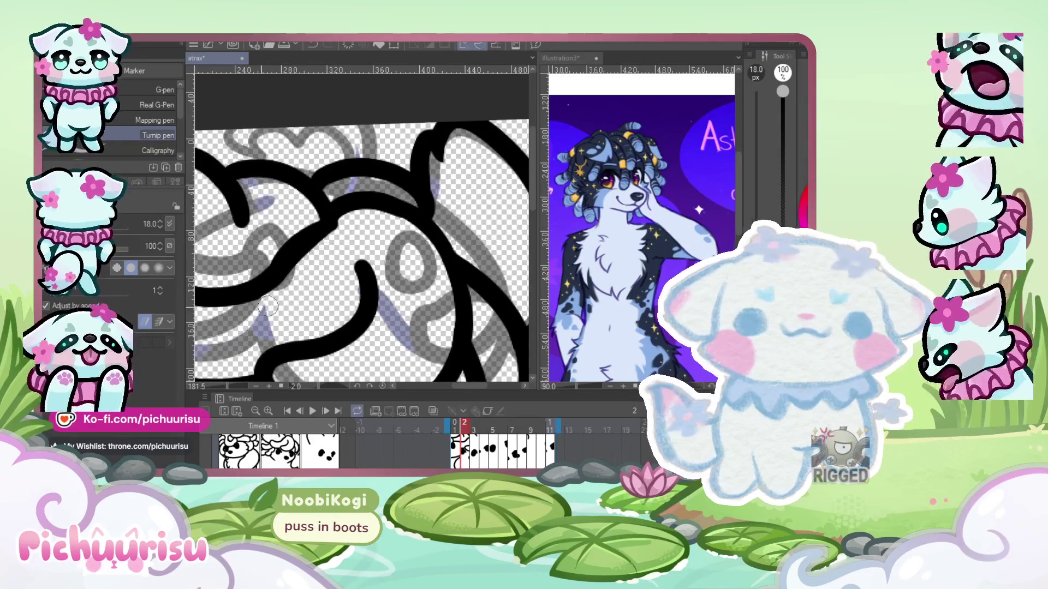
scroll(268, 307, "down", 5)
scroll(331, 243, "up", 4)
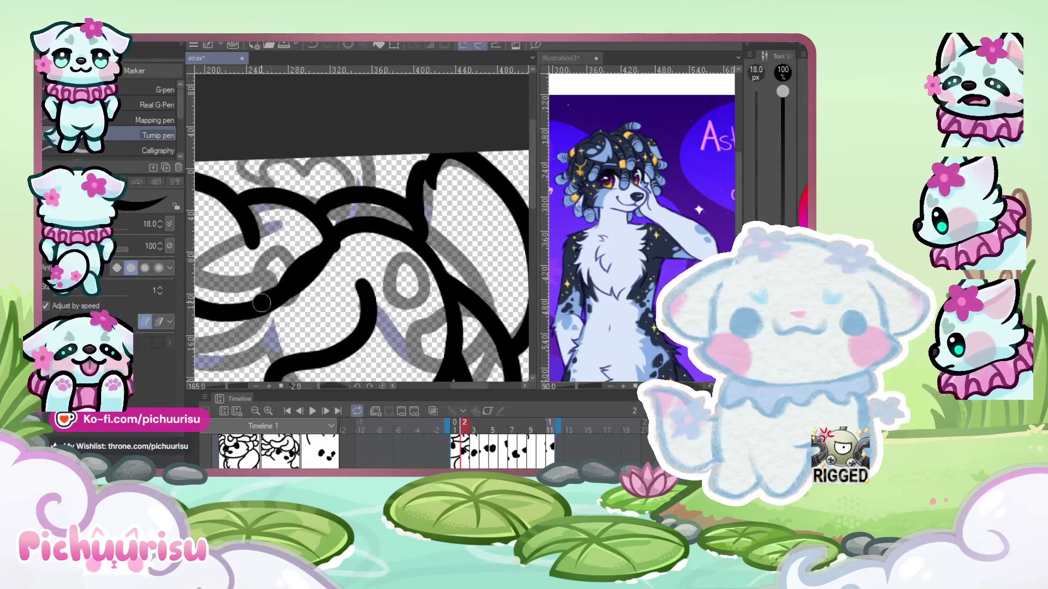
scroll(311, 241, "up", 2)
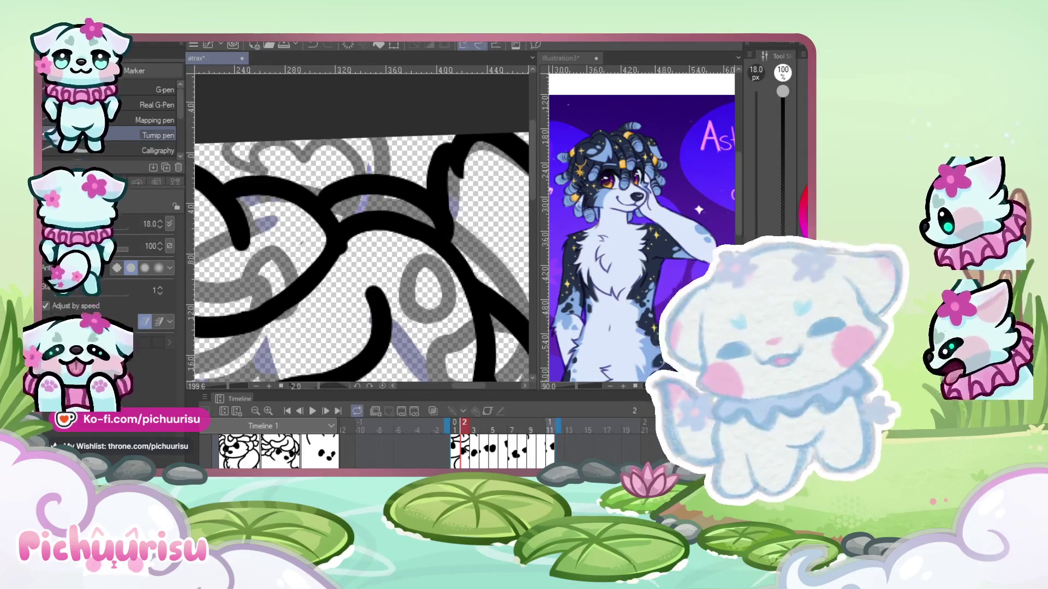
- Move to another part of the dog's hair and ink a new curl line
left_click_drag(448, 269, 398, 229)
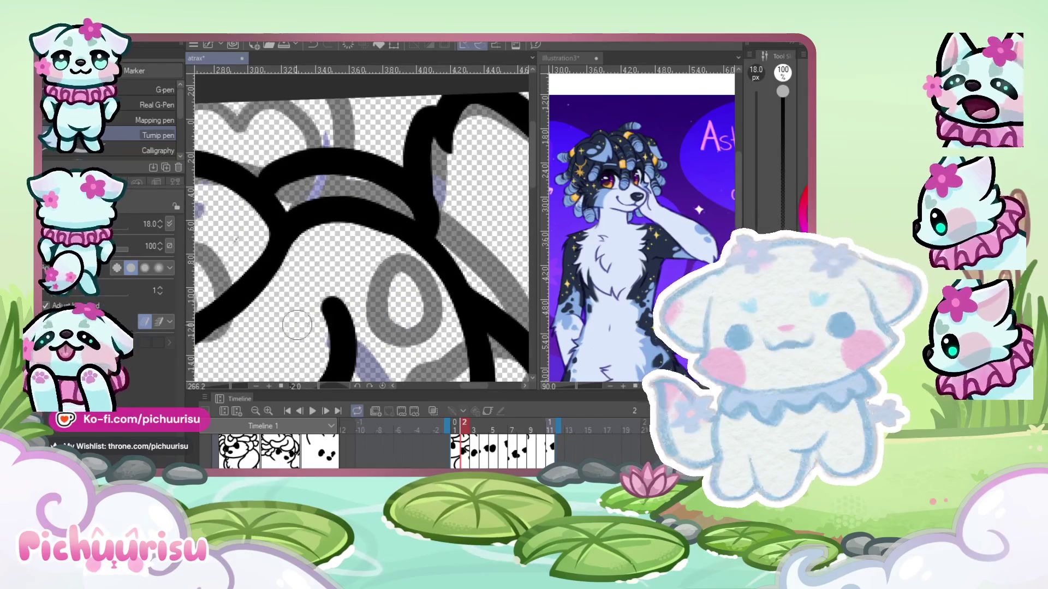
scroll(318, 331, "down", 10)
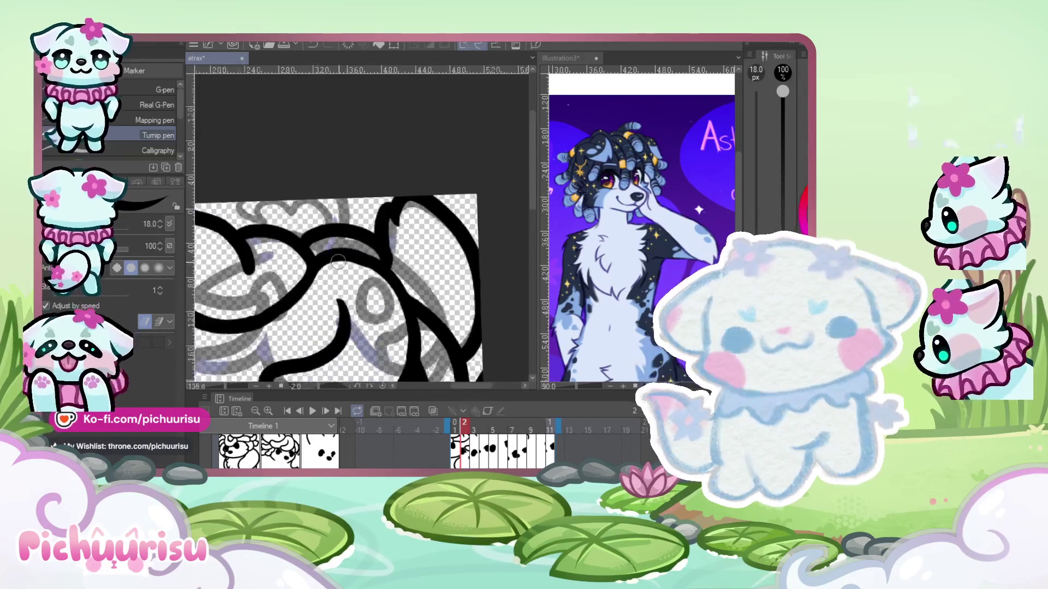
scroll(266, 239, "up", 2)
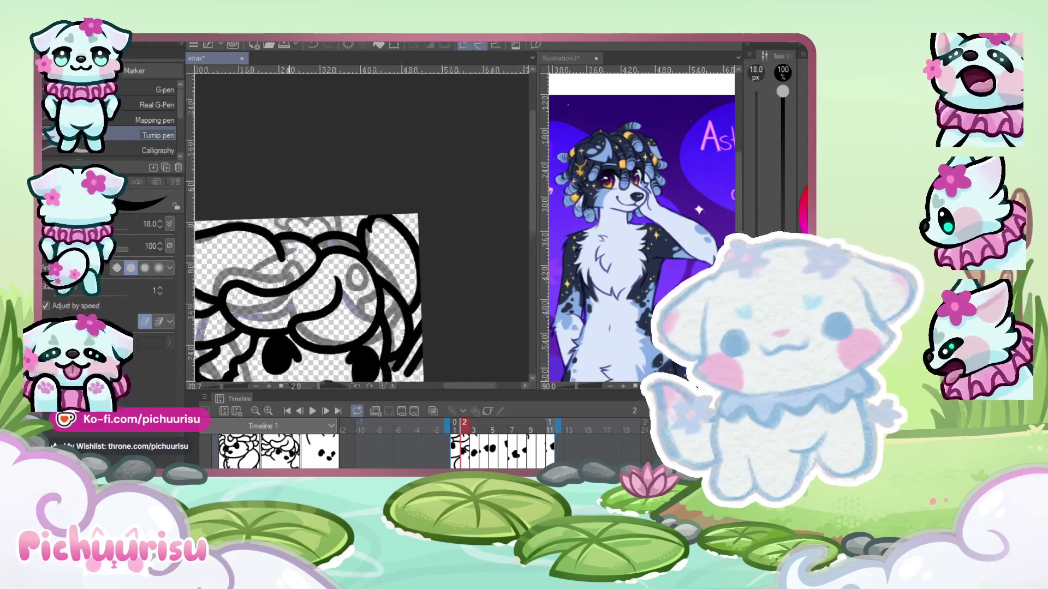
scroll(284, 248, "up", 2)
scroll(249, 283, "down", 2)
scroll(273, 275, "up", 2)
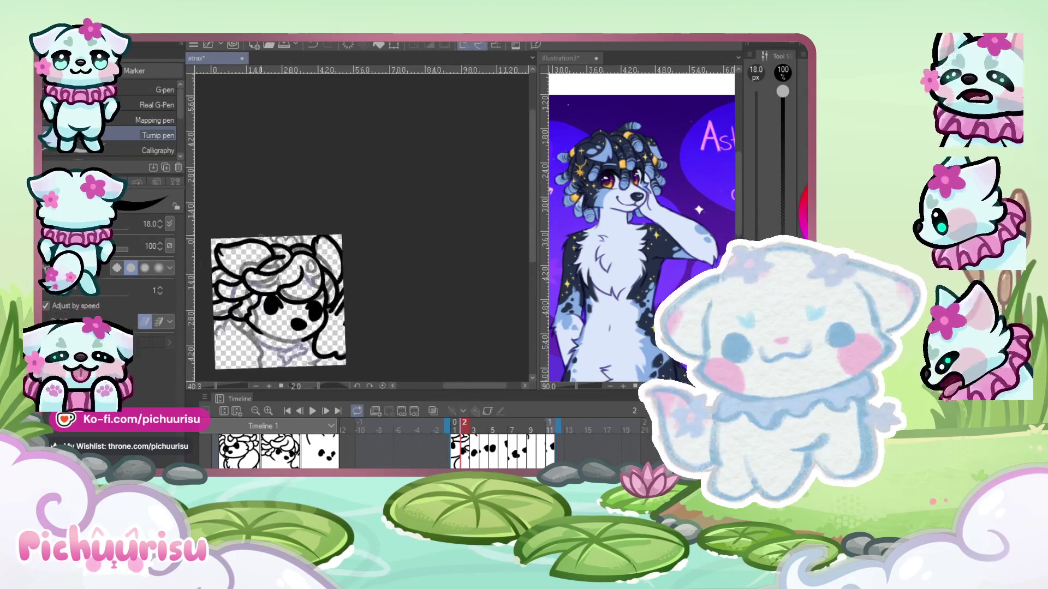
scroll(290, 272, "up", 1)
scroll(300, 270, "up", 1)
left_click_drag(299, 270, 350, 289)
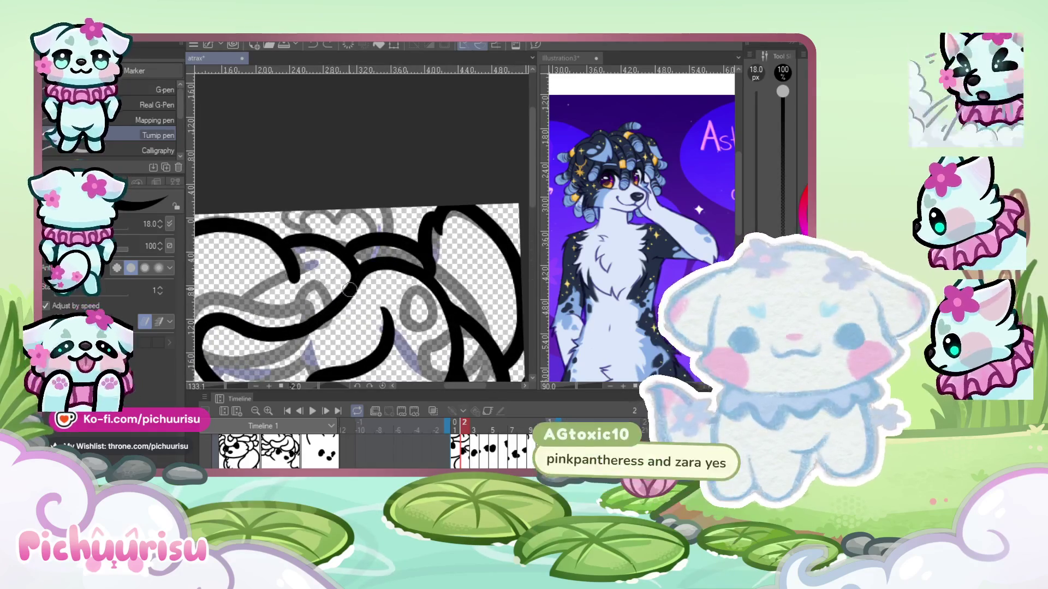
- Undo the rejected curved stroke and the misplaced stroke at the top edge
scroll(343, 253, "down", 2)
scroll(293, 216, "down", 1)
scroll(317, 218, "up", 2)
scroll(316, 219, "down", 2)
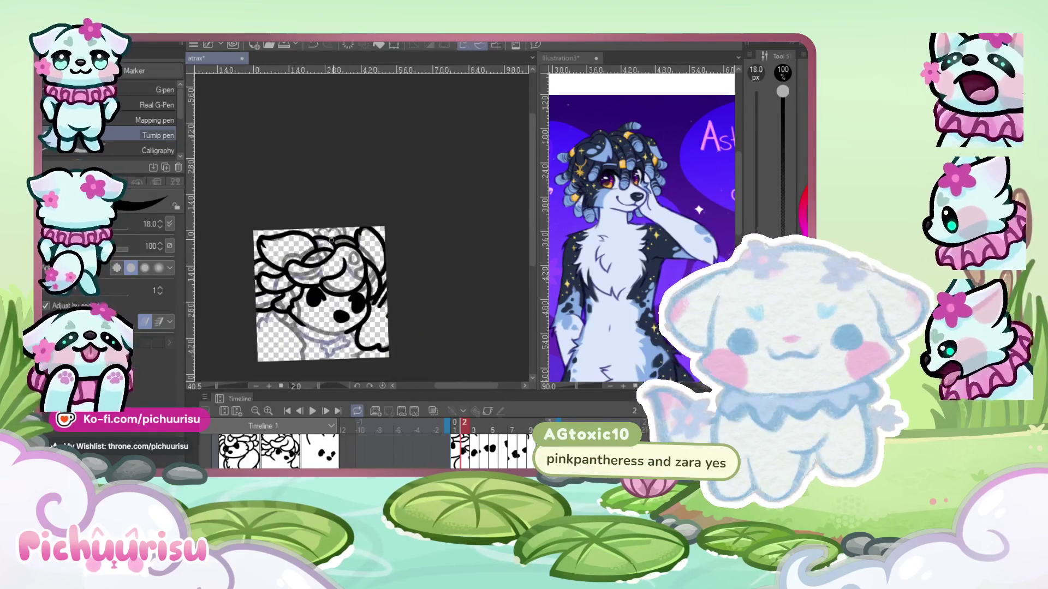
scroll(289, 194, "up", 2)
scroll(336, 260, "up", 3)
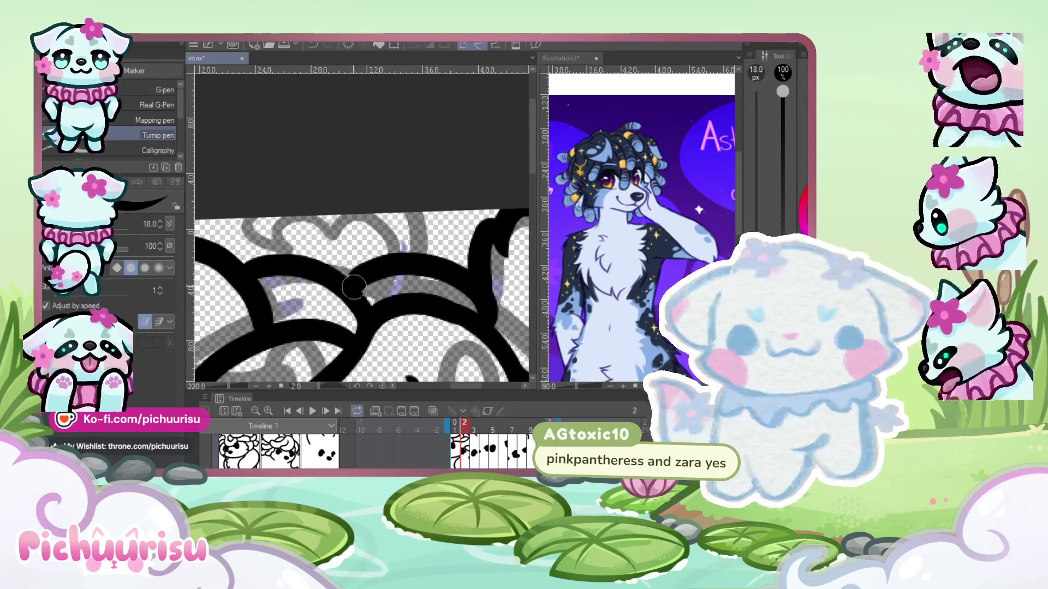
scroll(206, 269, "down", 1)
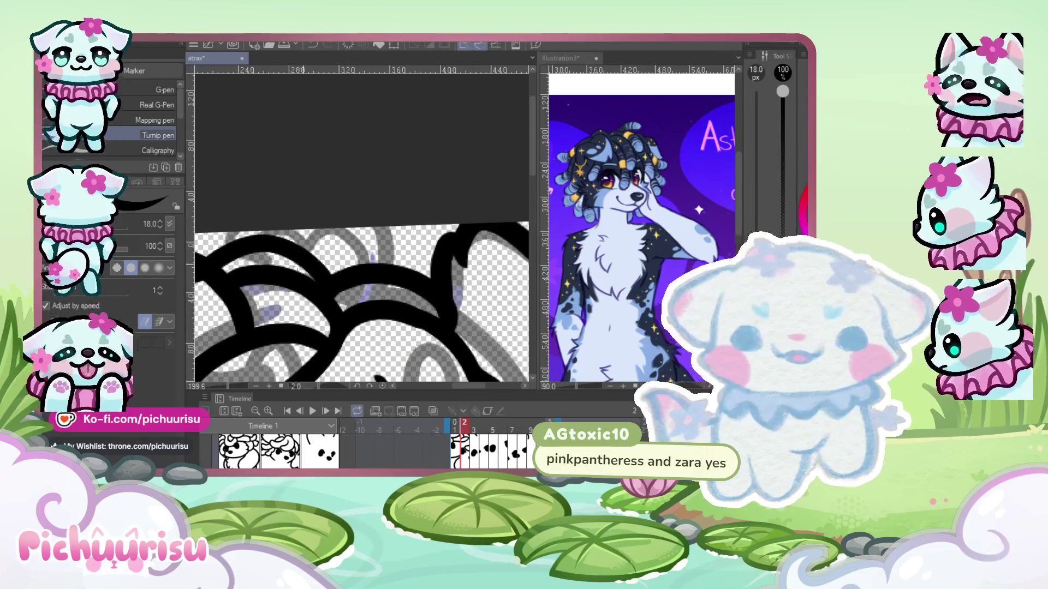
scroll(283, 219, "down", 3)
scroll(359, 235, "up", 4)
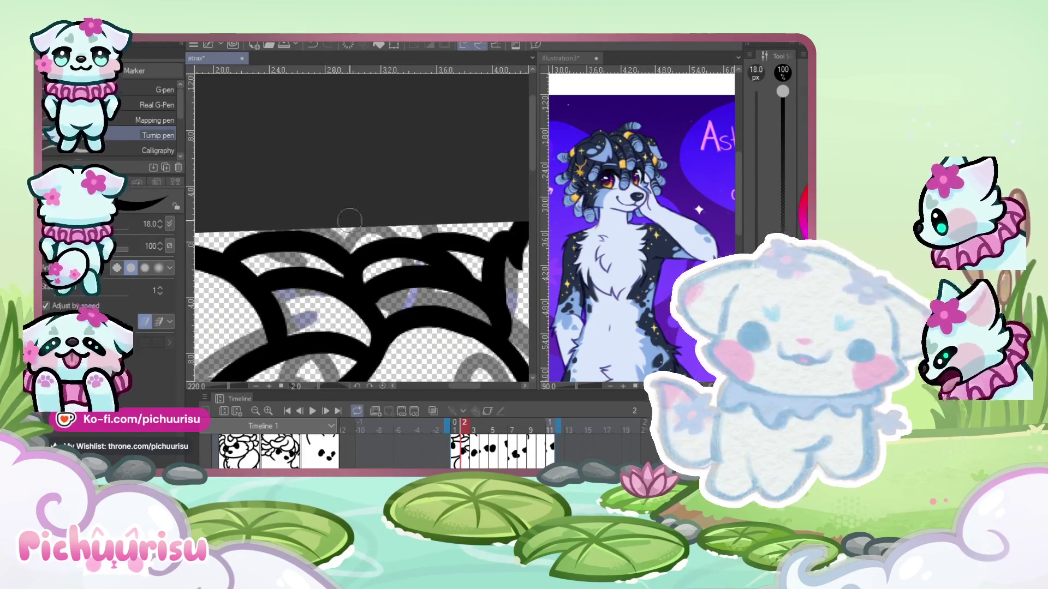
scroll(349, 220, "down", 3)
scroll(333, 210, "down", 3)
scroll(315, 201, "down", 3)
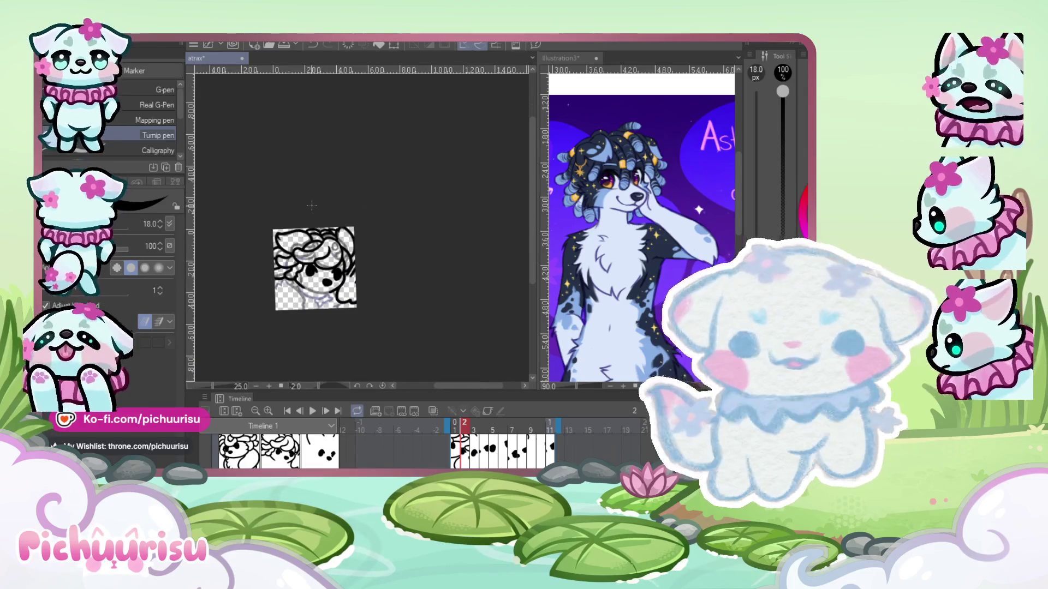
scroll(316, 196, "up", 3)
scroll(322, 207, "up", 2)
scroll(336, 226, "down", 3)
scroll(354, 230, "up", 3)
scroll(354, 246, "up", 2)
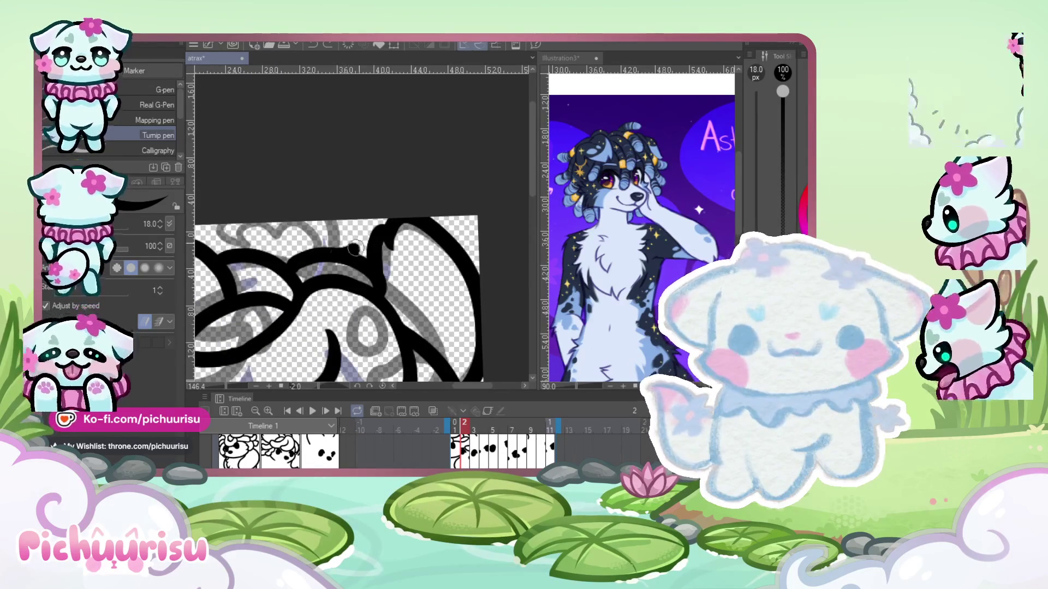
scroll(280, 252, "down", 5)
scroll(282, 200, "up", 5)
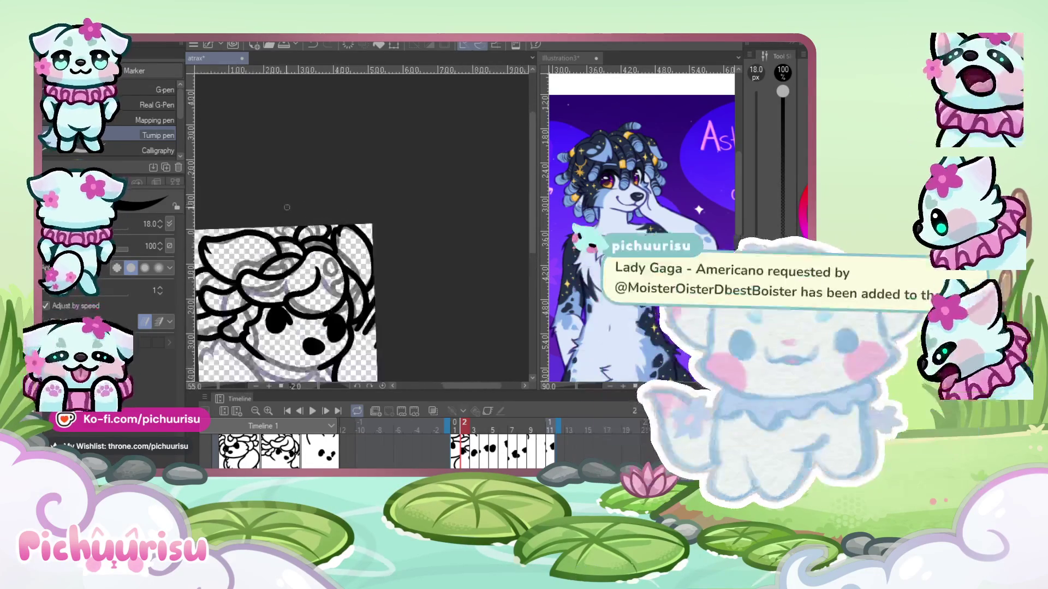
scroll(329, 217, "up", 5)
key("ctrl+z")
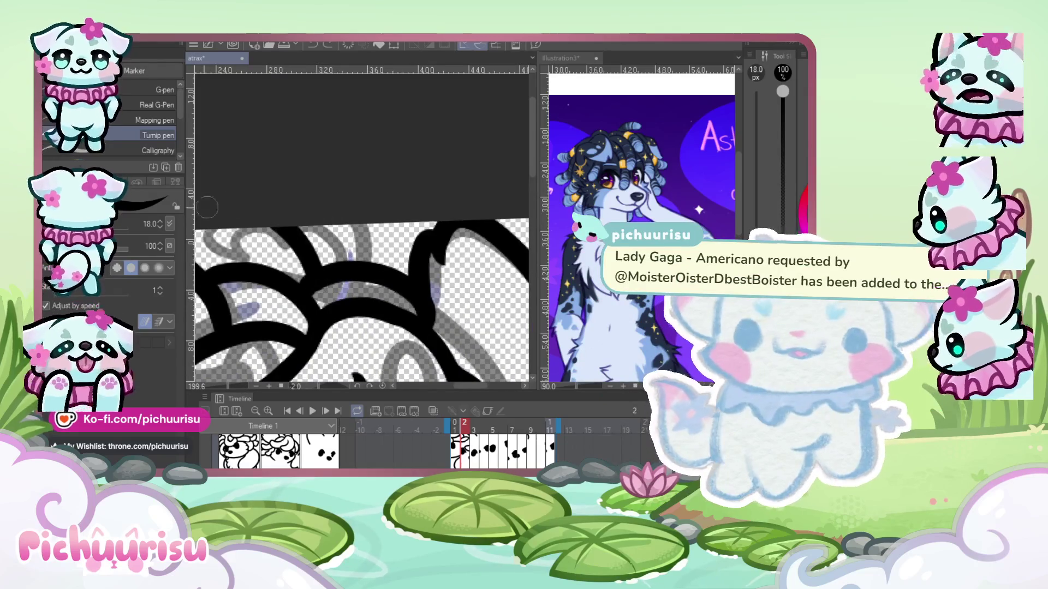
scroll(362, 227, "down", 3)
scroll(362, 227, "up", 2)
scroll(295, 186, "down", 4)
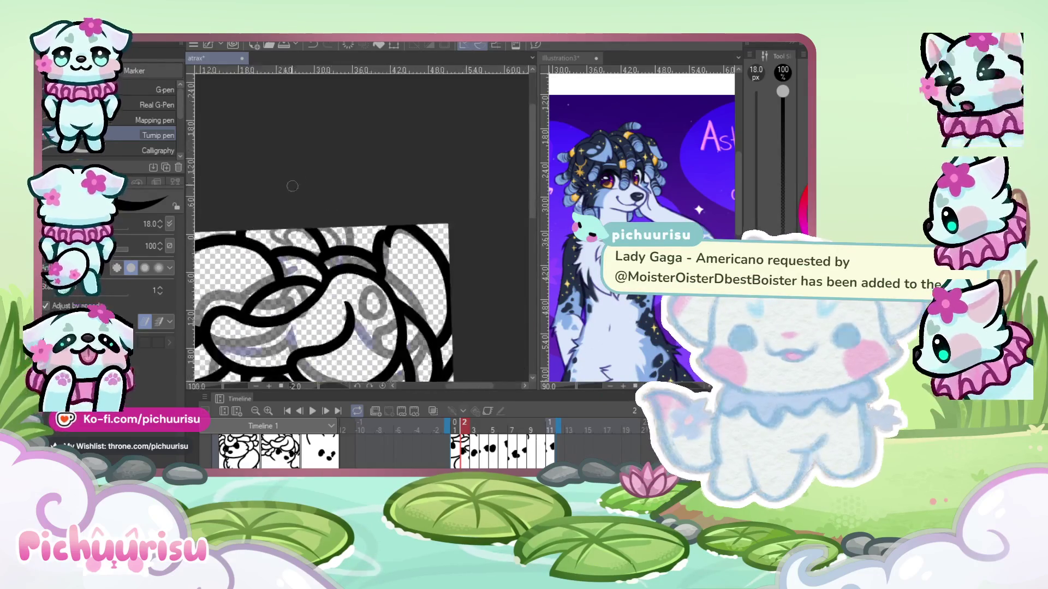
scroll(292, 177, "down", 3)
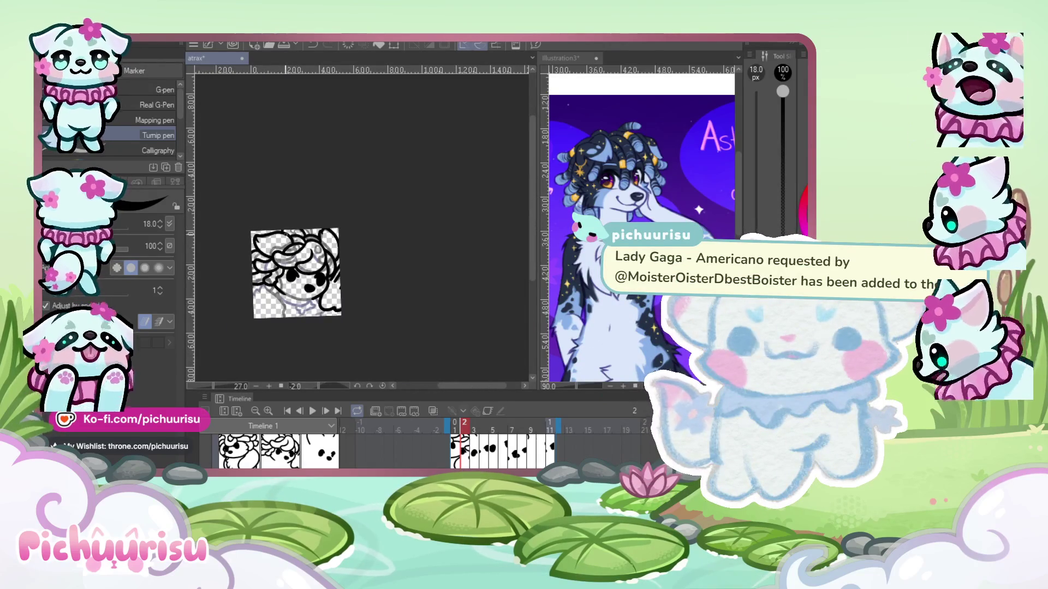
scroll(288, 217, "up", 2)
scroll(281, 221, "up", 2)
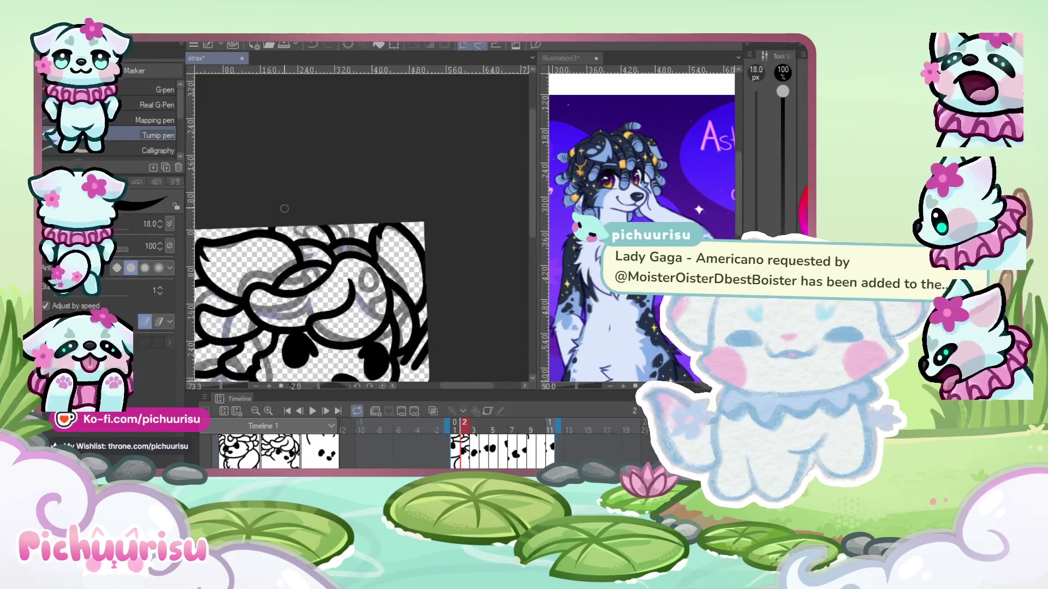
scroll(281, 221, "up", 2)
scroll(280, 221, "up", 1)
key("ctrl+z")
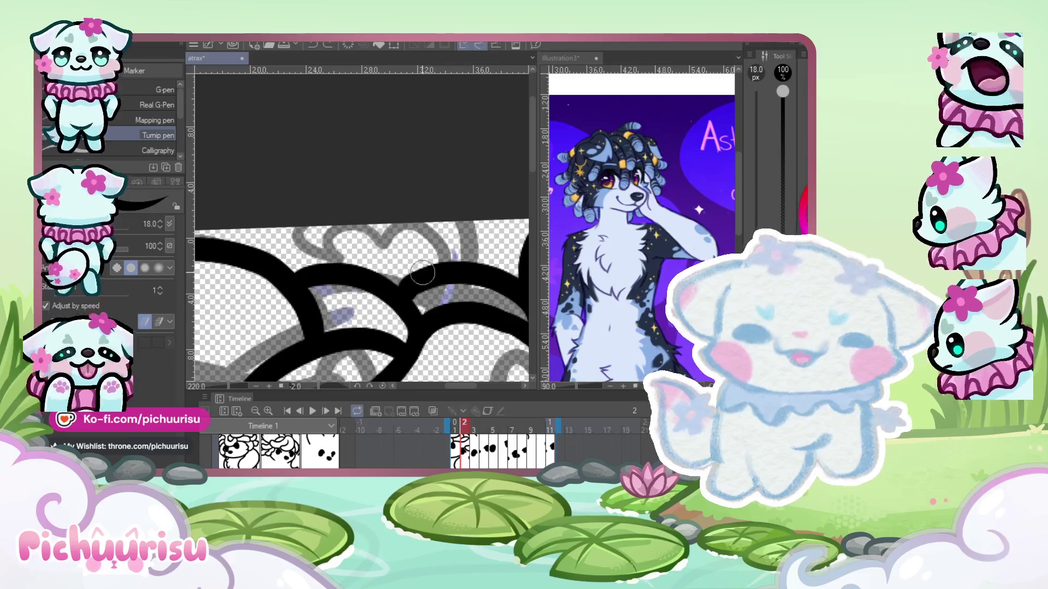
- Redraw the curl line sweeping up toward the top left of the head
left_click_drag(405, 258, 206, 236)
scroll(224, 218, "down", 1)
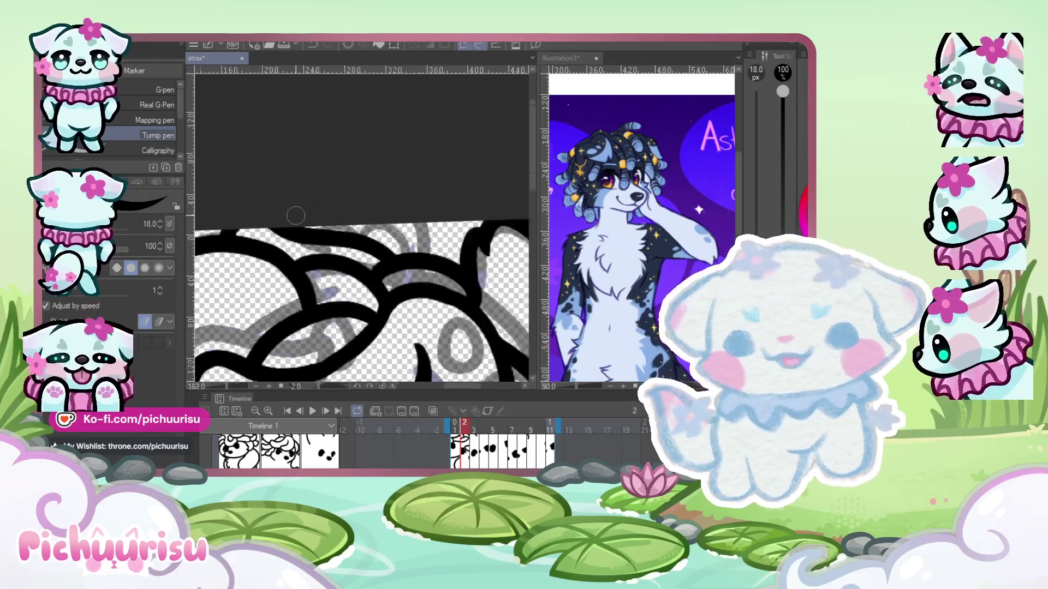
scroll(224, 218, "down", 2)
scroll(245, 273, "down", 1)
scroll(261, 327, "down", 1)
scroll(261, 327, "up", 1)
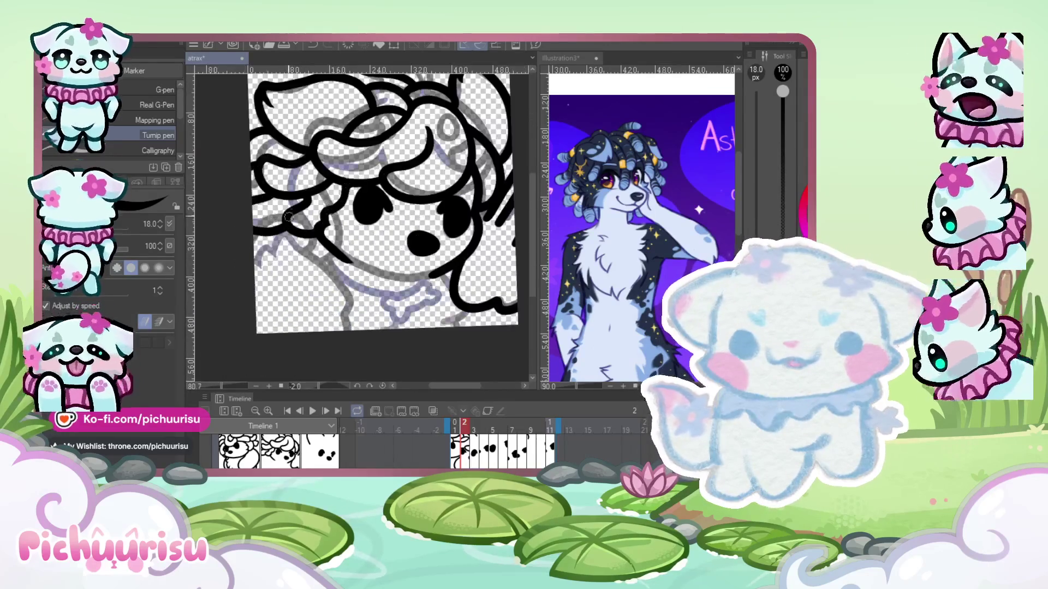
- Undo the stray stroke beside the dog's face and inspect frame 2's black line art
scroll(240, 309, "up", 1)
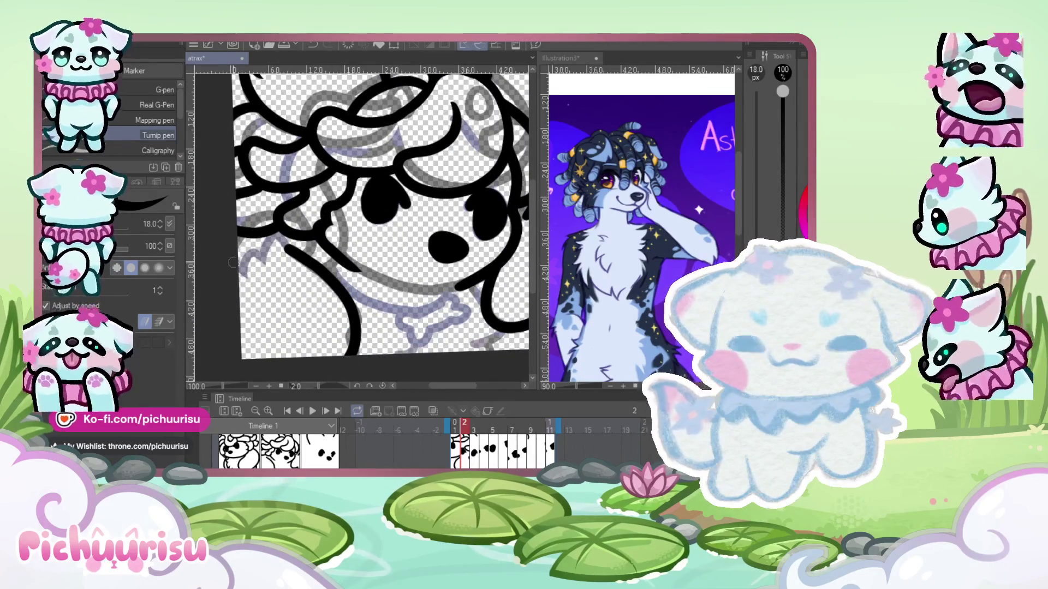
scroll(278, 226, "up", 1)
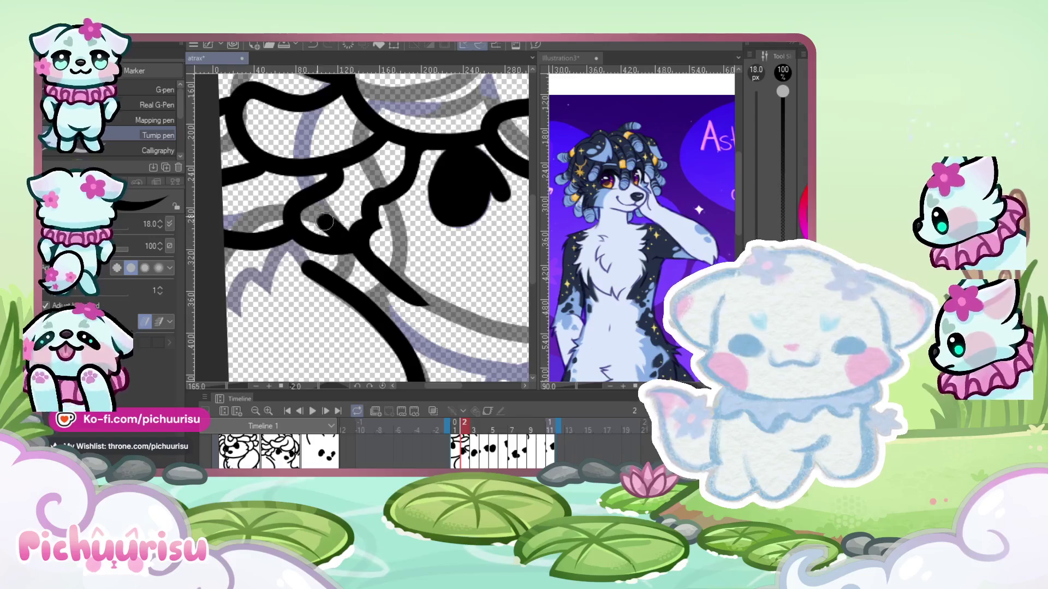
scroll(265, 240, "up", 1)
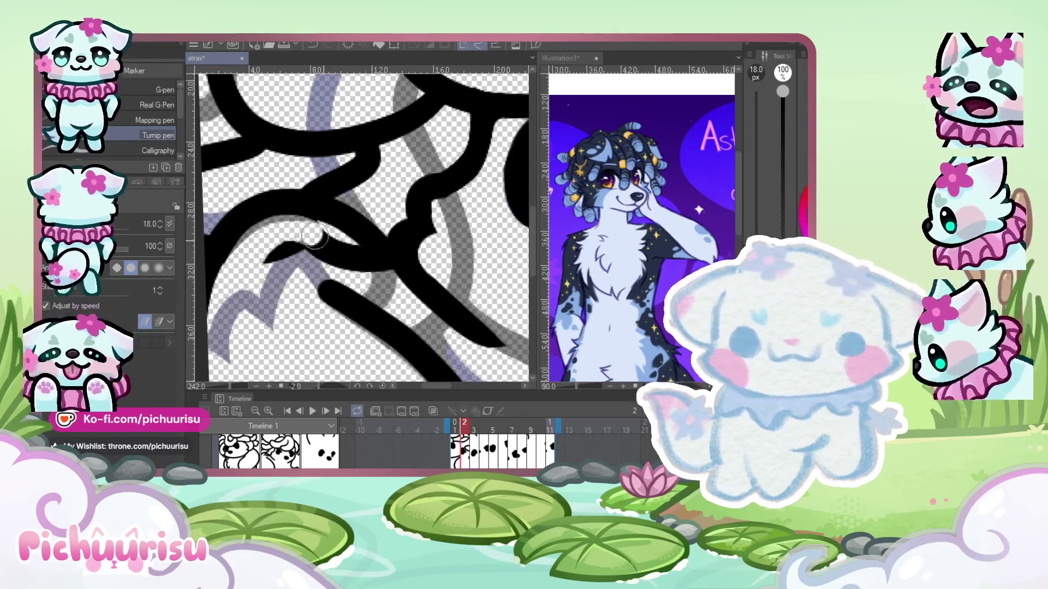
key("ctrl+z")
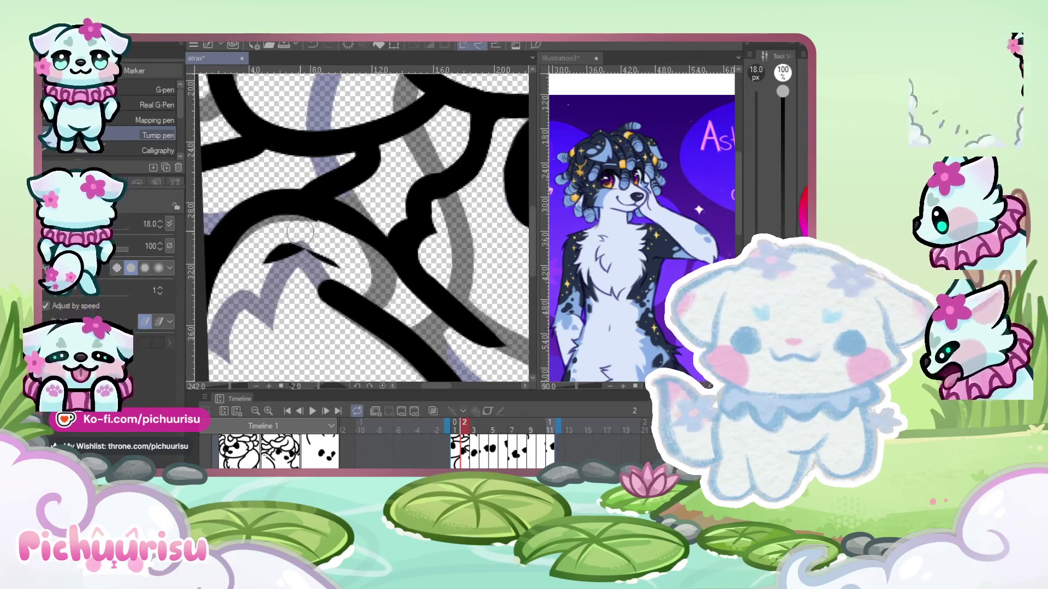
scroll(249, 221, "up", 1)
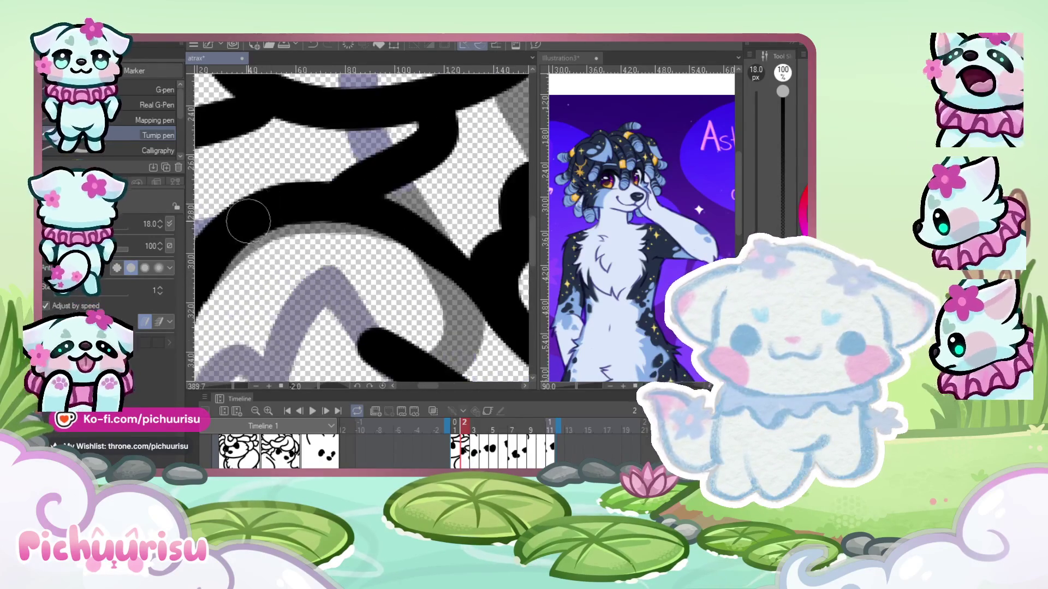
scroll(279, 236, "down", 4)
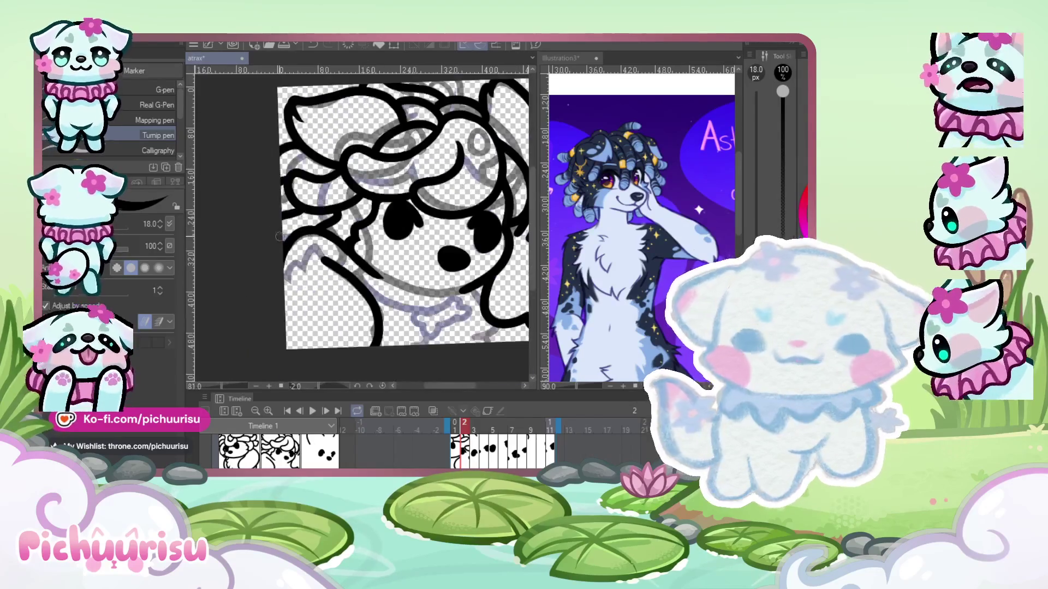
scroll(279, 236, "up", 2)
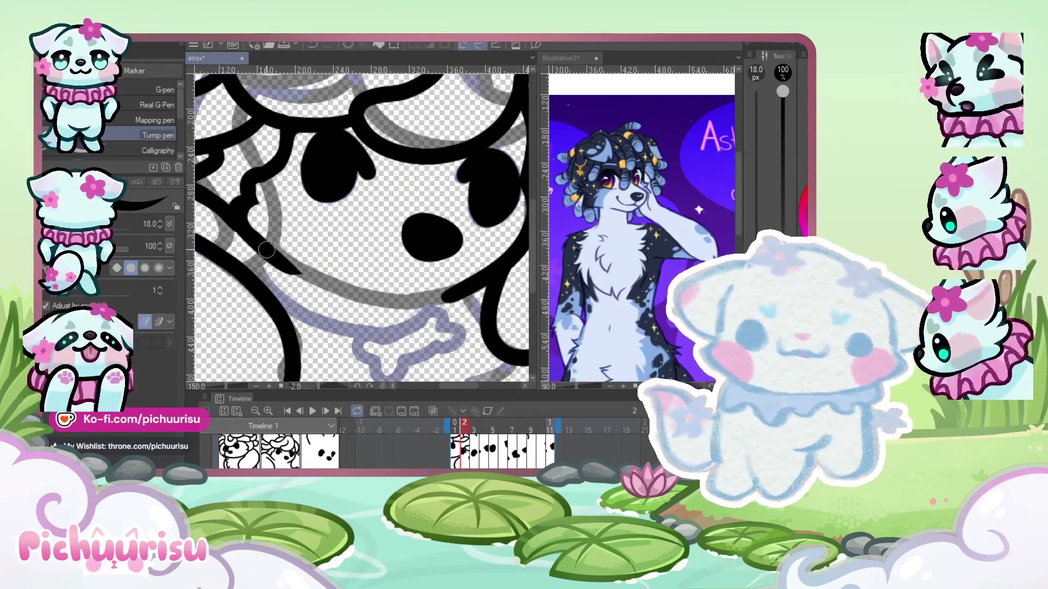
scroll(407, 297, "down", 2)
scroll(408, 298, "up", 2)
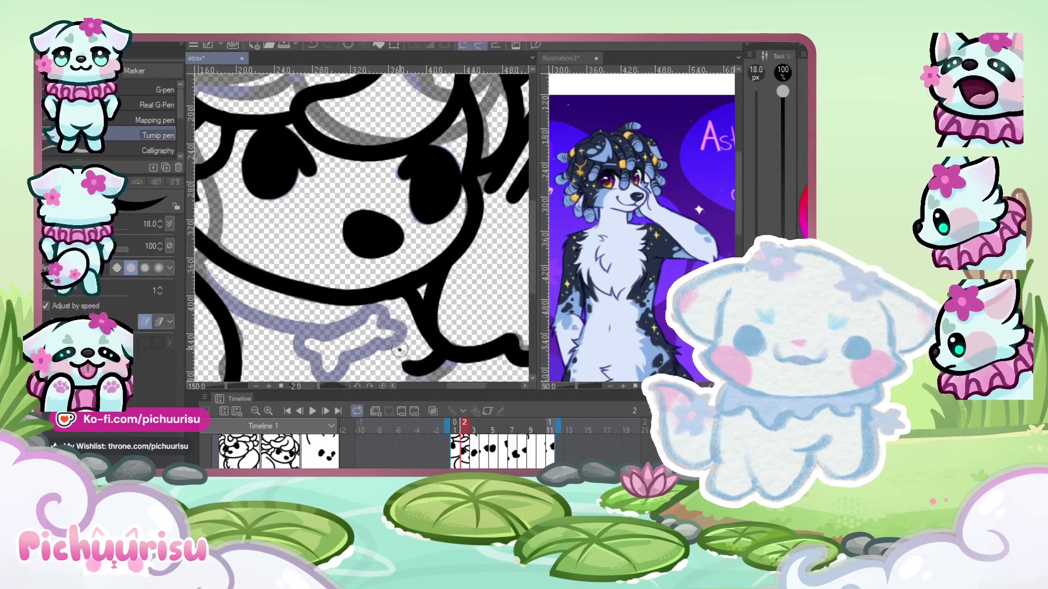
scroll(399, 350, "down", 1)
scroll(417, 316, "up", 2)
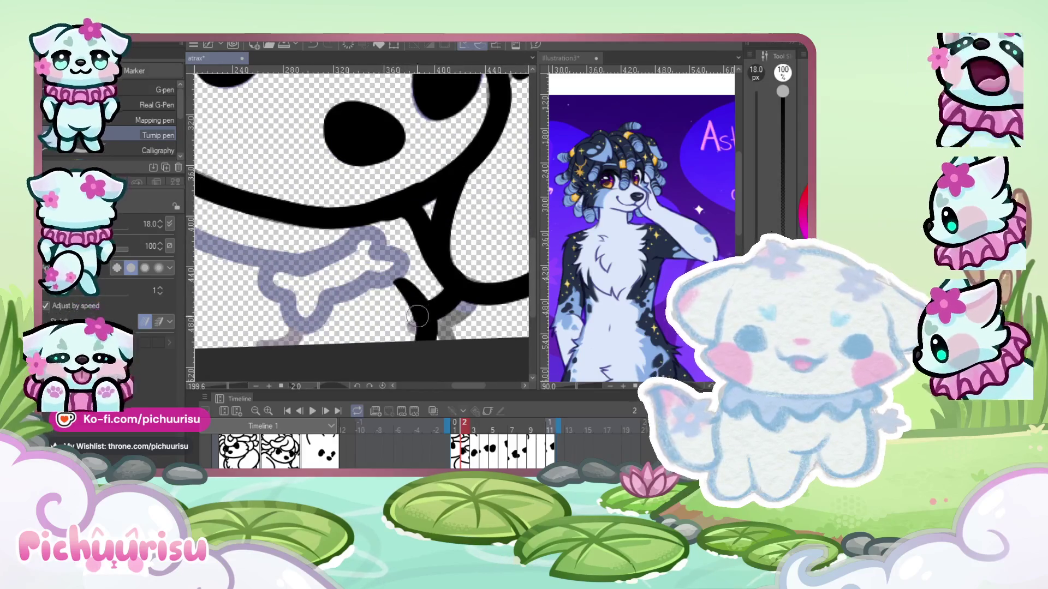
scroll(417, 316, "down", 2)
scroll(403, 312, "down", 2)
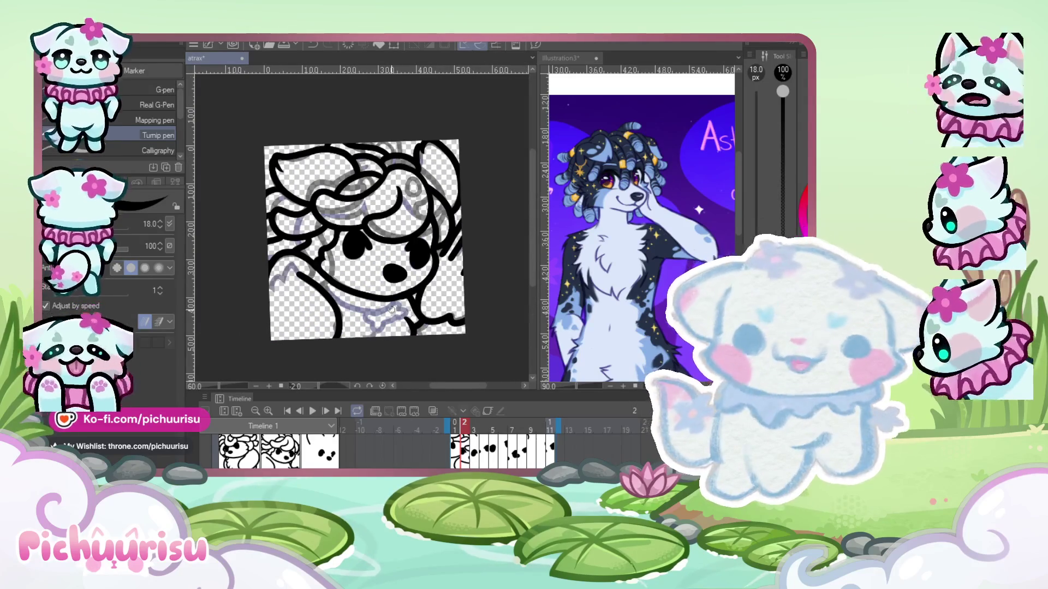
scroll(289, 218, "up", 1)
- Try the Liquify tool, resizing its brush from 95 to about 158
key("j")
left_click_drag(242, 281, 256, 284)
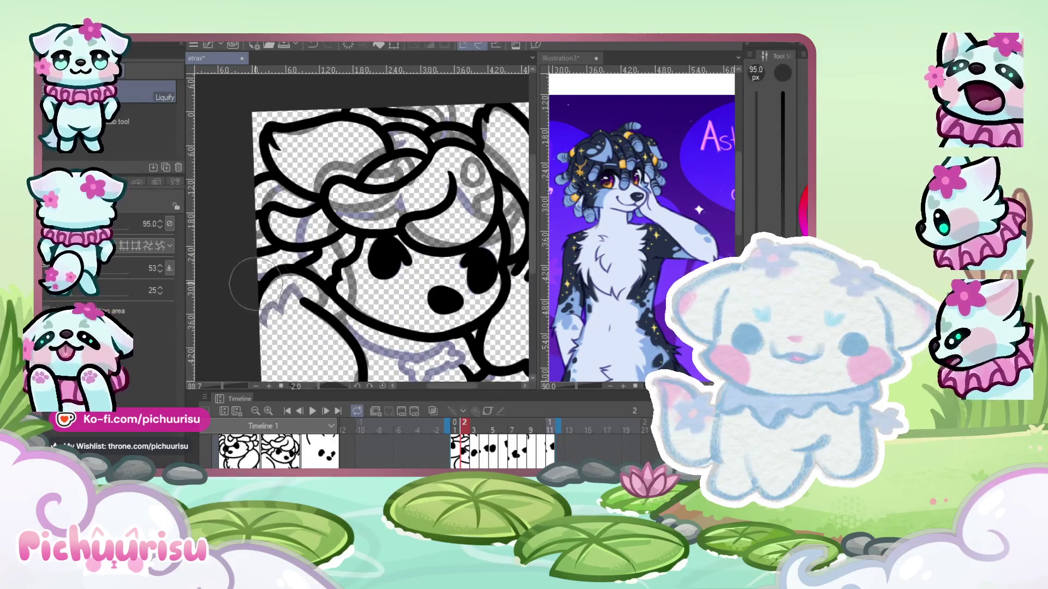
left_click_drag(255, 284, 243, 298)
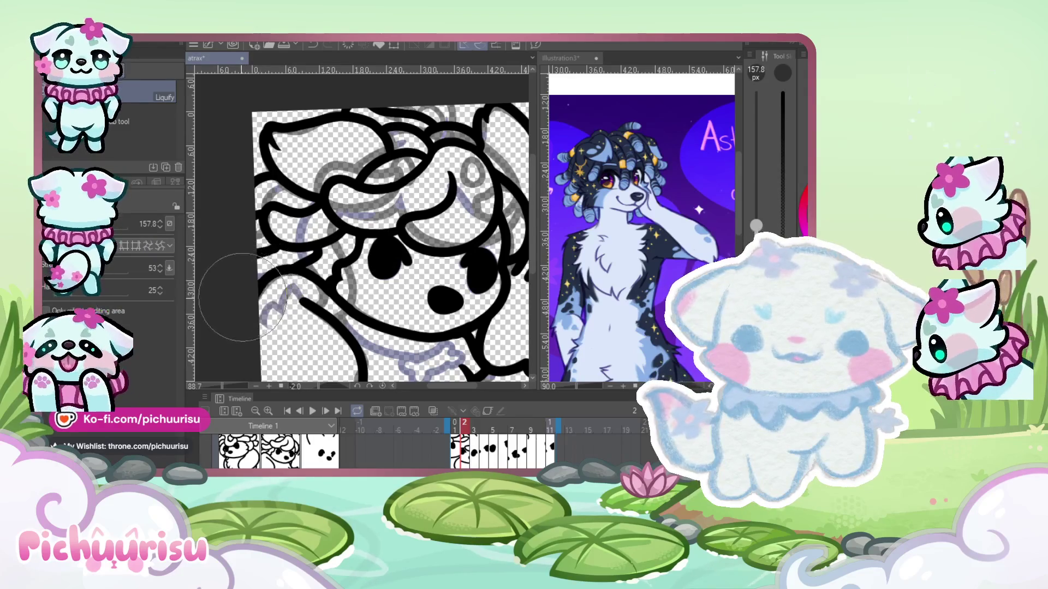
scroll(243, 298, "down", 1)
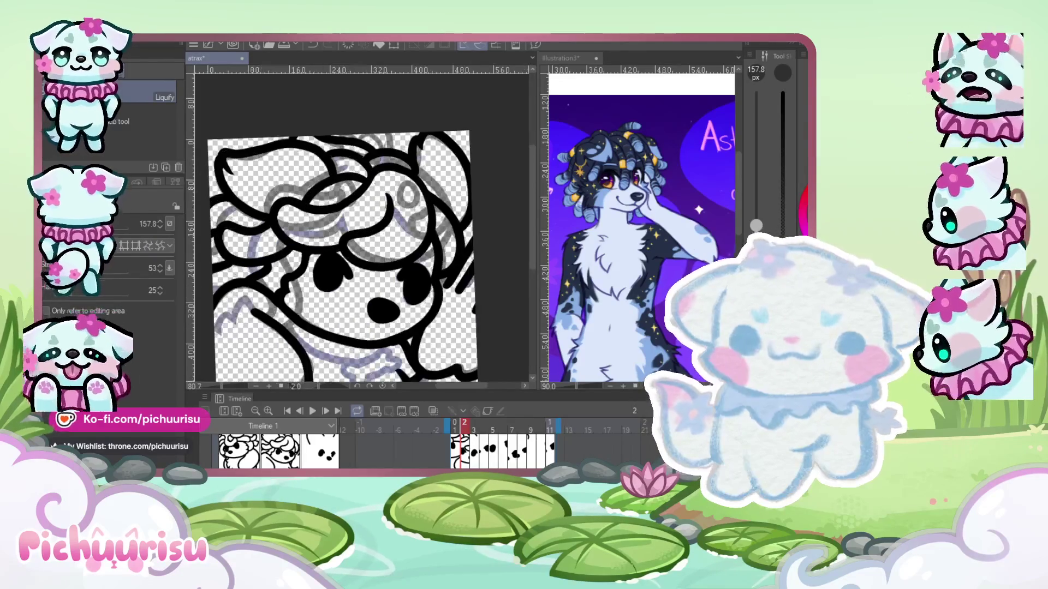
- Return to the Turnip pen and redraw the curved black line thick and rounded
key("p")
scroll(231, 304, "up", 3)
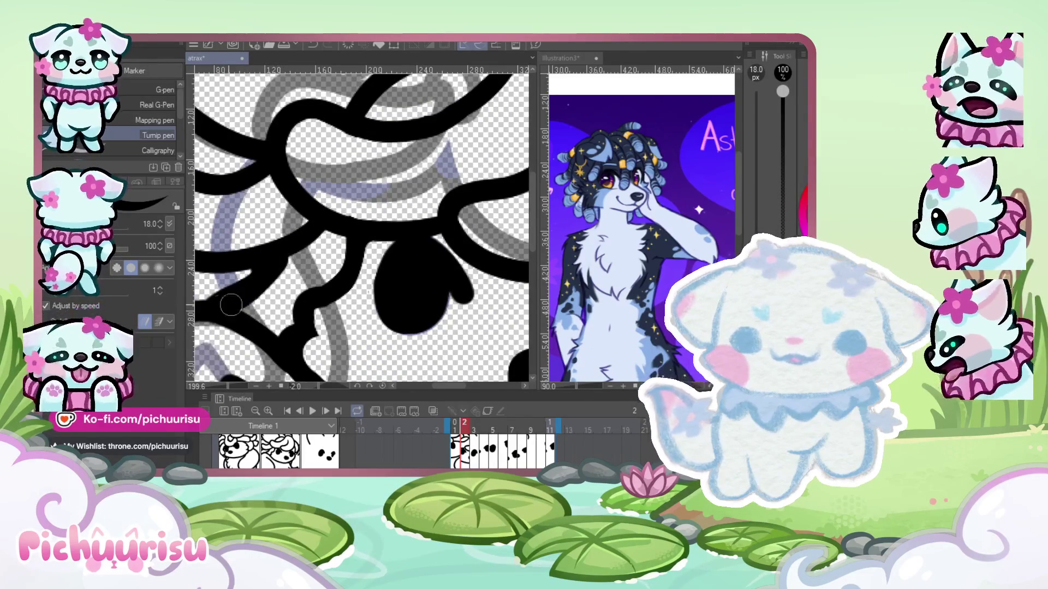
scroll(231, 304, "down", 2)
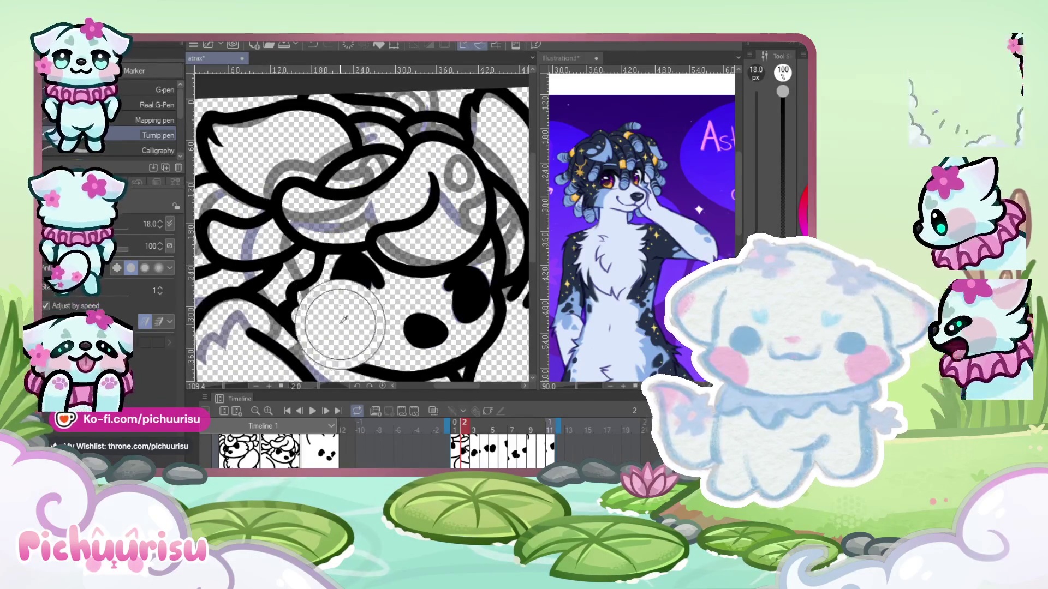
scroll(344, 320, "up", 2)
scroll(226, 254, "up", 1)
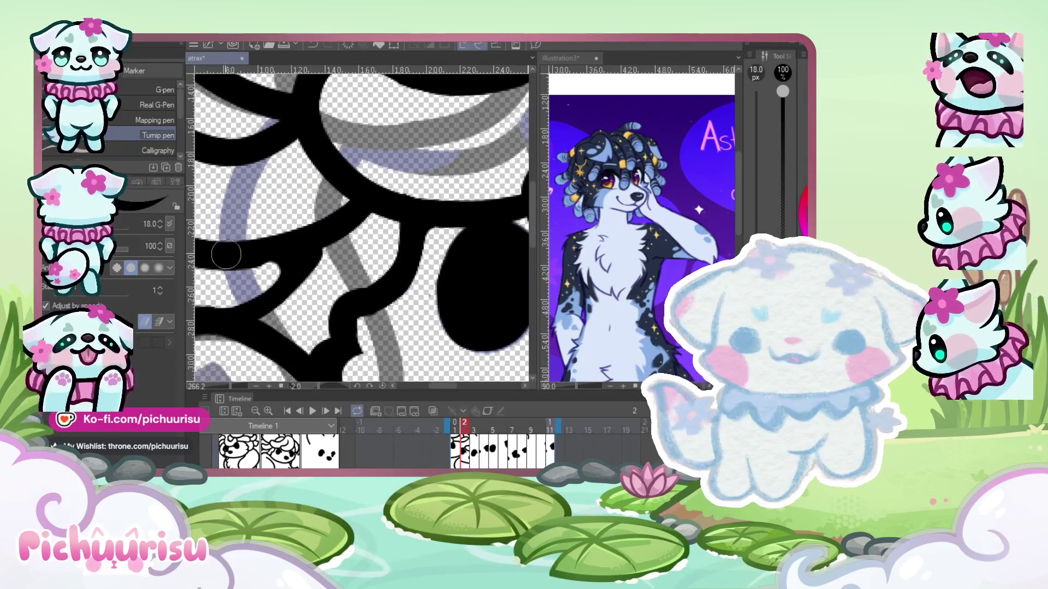
scroll(226, 254, "down", 3)
scroll(405, 233, "down", 2)
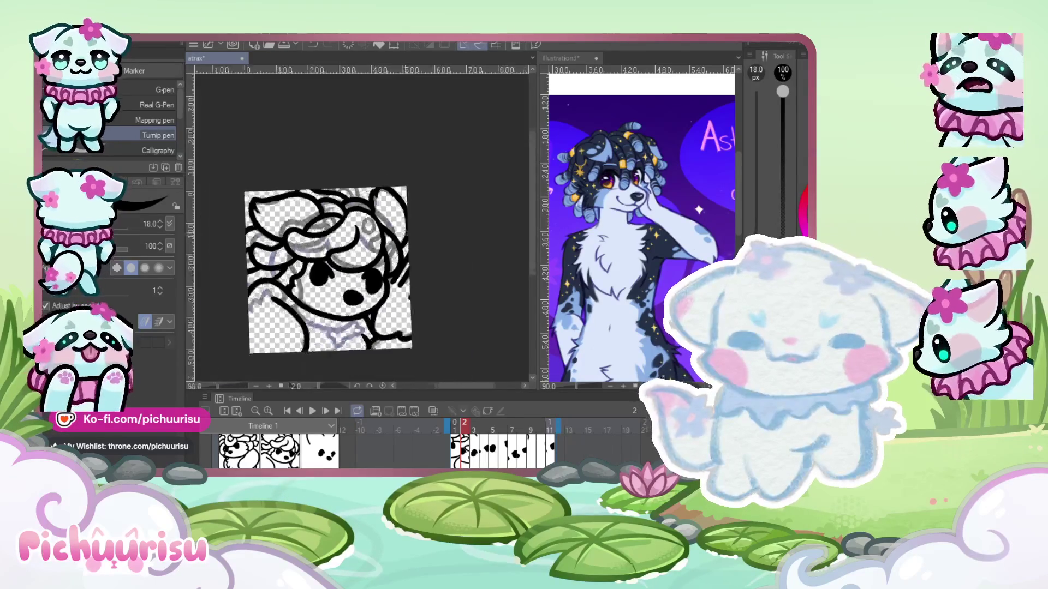
scroll(383, 197, "up", 2)
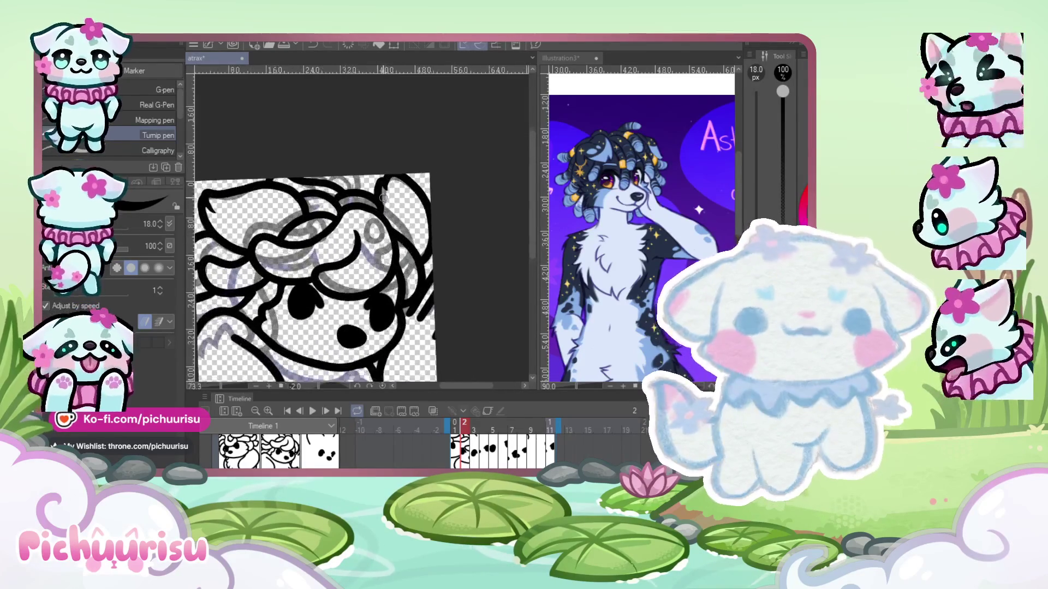
scroll(384, 197, "up", 4)
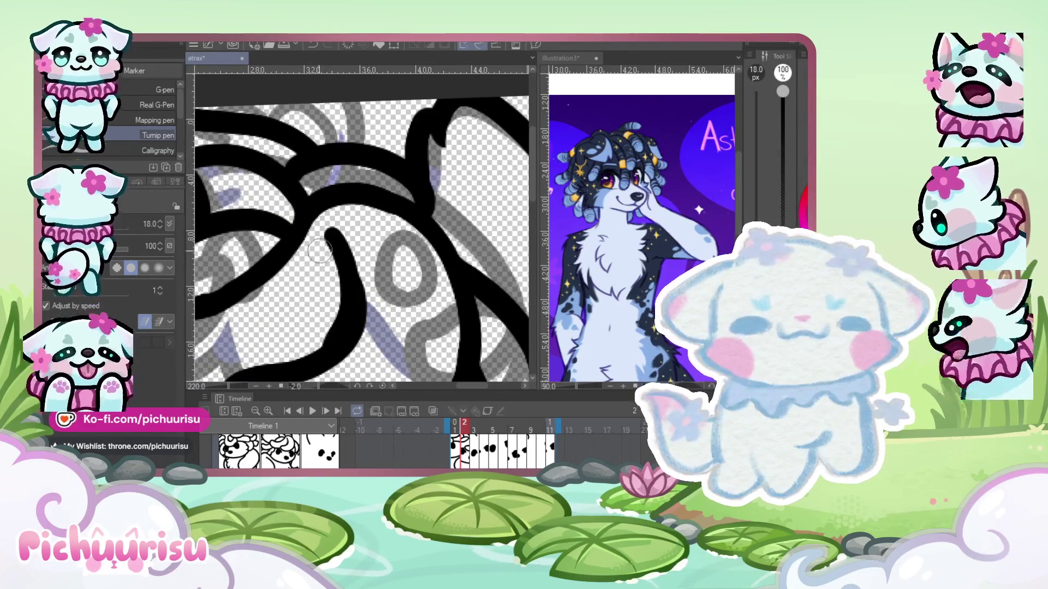
left_click_drag(331, 232, 332, 315)
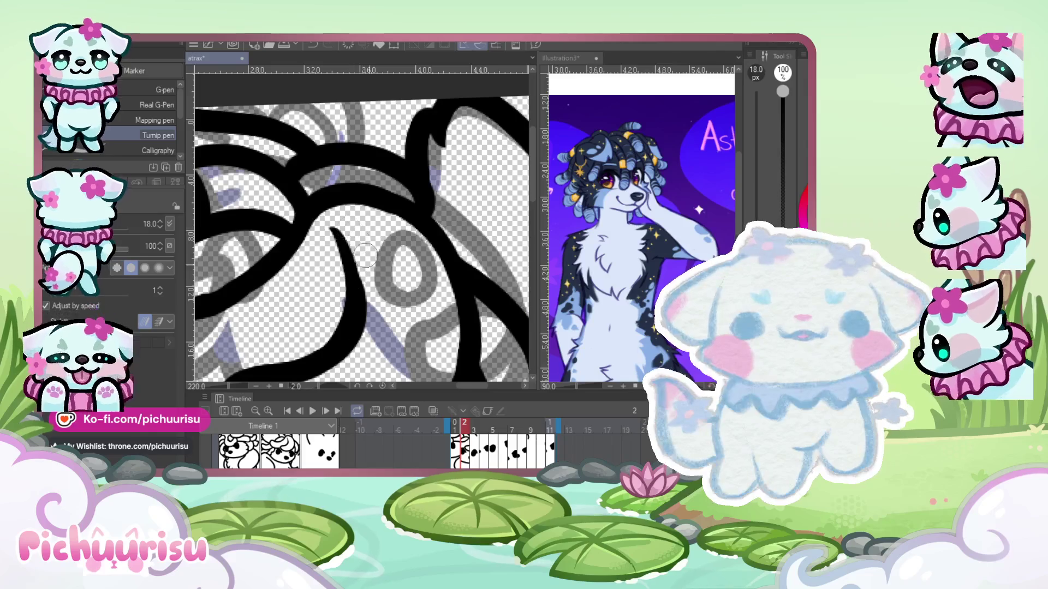
left_click_drag(334, 232, 322, 248)
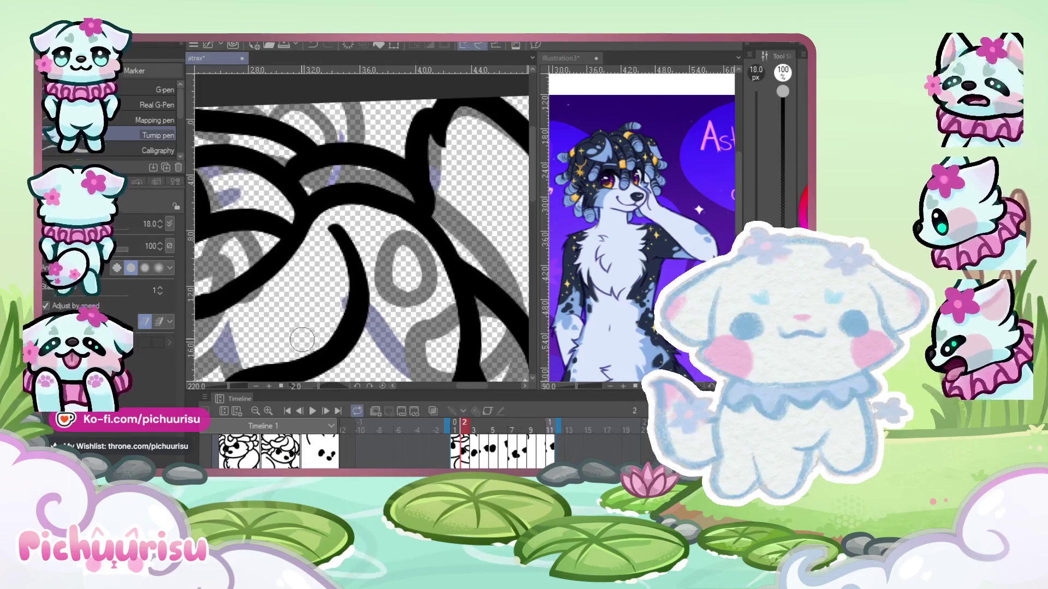
- Check frame 1 on the timeline, return to frame 2, then move to frame 3
scroll(302, 340, "down", 2)
scroll(301, 339, "down", 3)
scroll(302, 339, "down", 2)
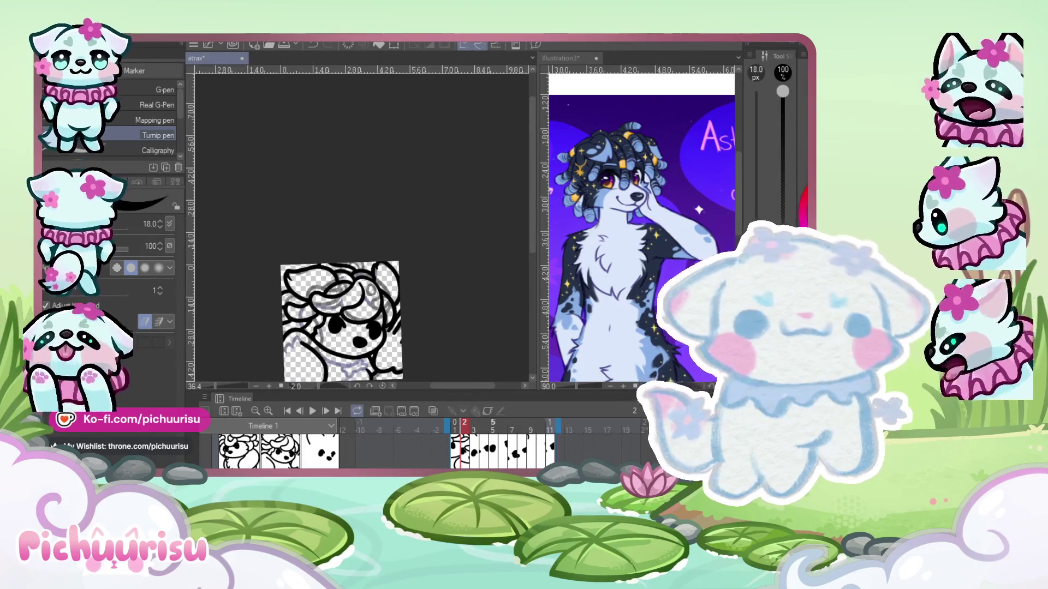
left_click(459, 460)
left_click(467, 454)
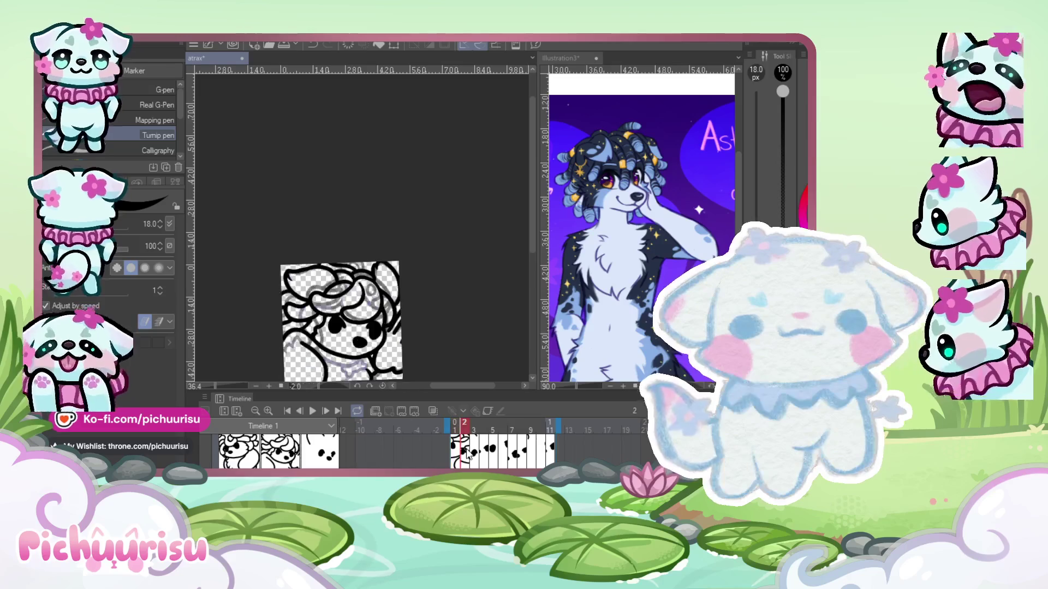
left_click(475, 452)
- Enable onion skin and close the gap along the bottom curve of frame 3
scroll(400, 360, "up", 1)
scroll(400, 360, "up", 1)
left_click(433, 411)
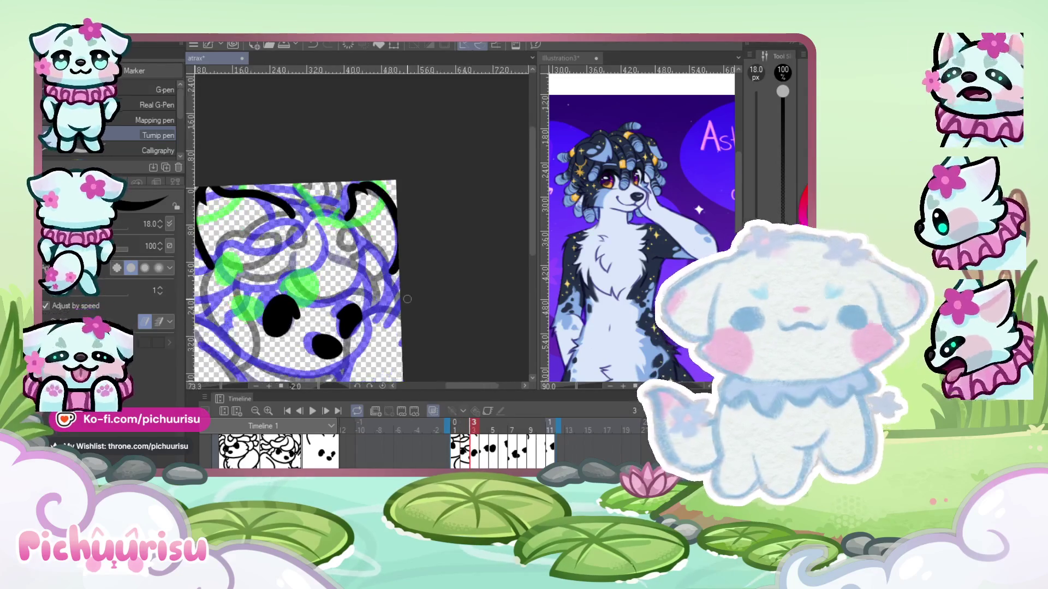
scroll(339, 338, "up", 2)
scroll(317, 219, "up", 3)
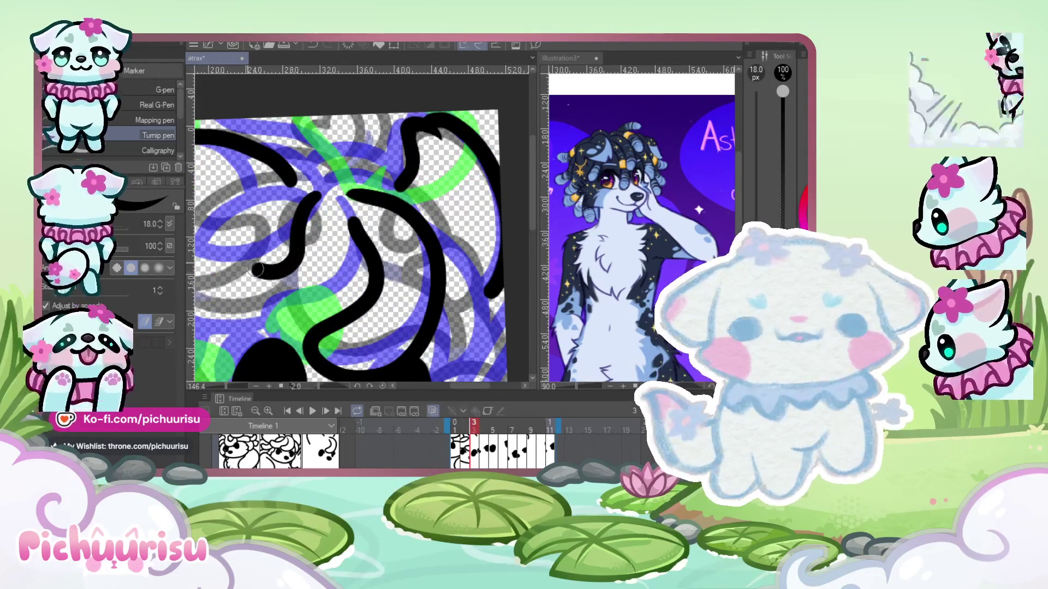
scroll(300, 243, "down", 1)
scroll(300, 243, "down", 1)
scroll(300, 243, "up", 2)
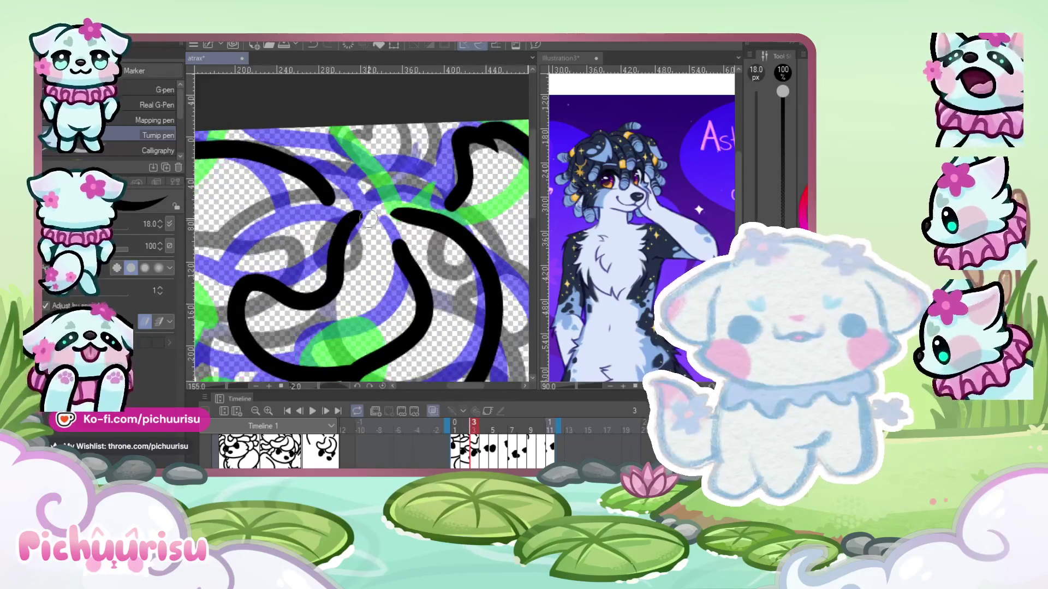
left_click_drag(287, 363, 363, 375)
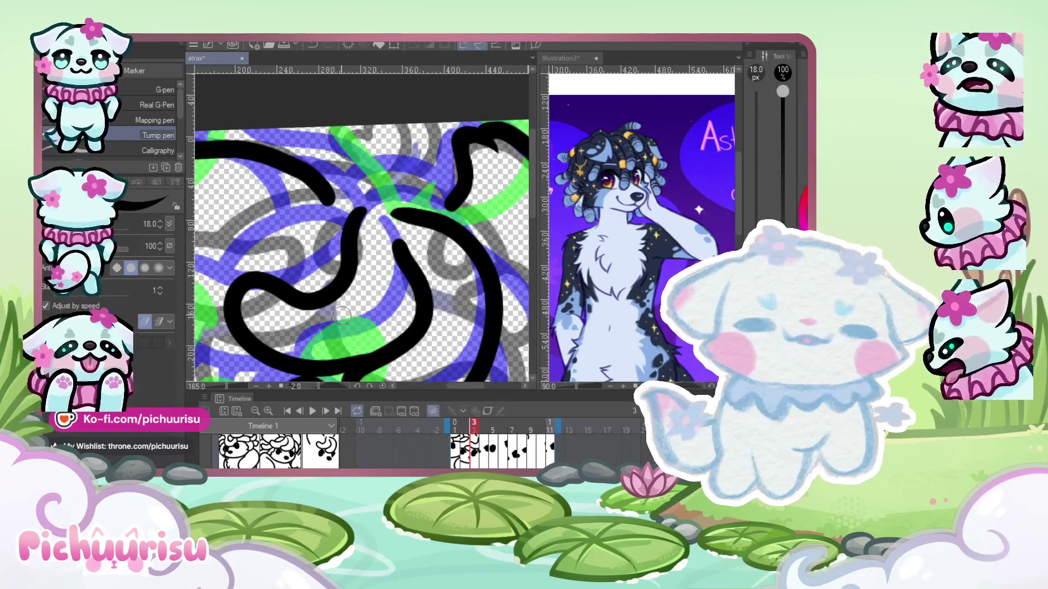
- Turn off onion skin and review frame 3's inked ears, curls, eyes and nose
scroll(365, 286, "down", 1)
scroll(338, 214, "down", 1)
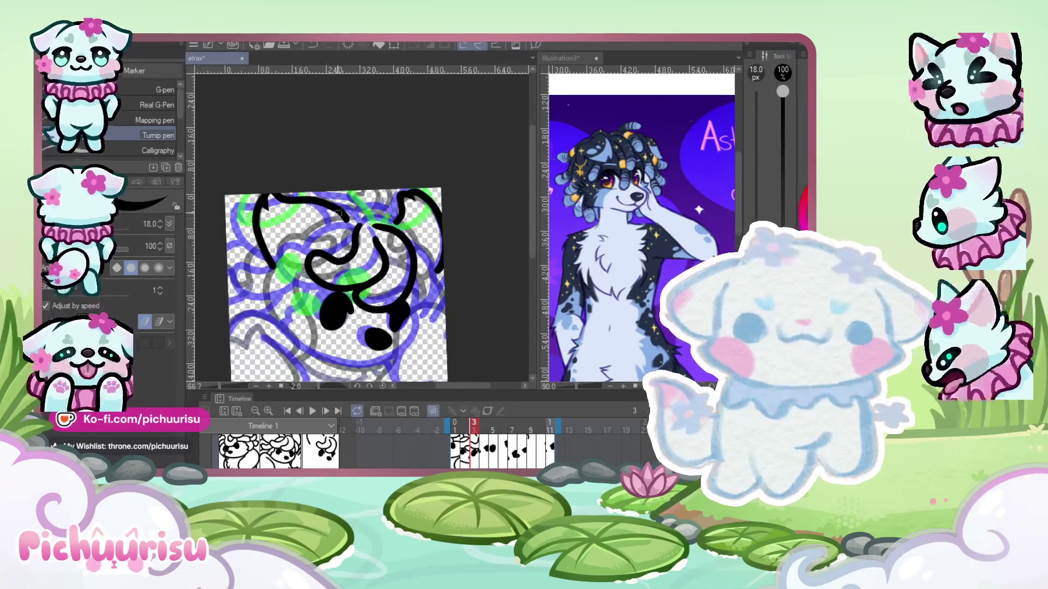
scroll(307, 275, "up", 1)
scroll(314, 219, "down", 1)
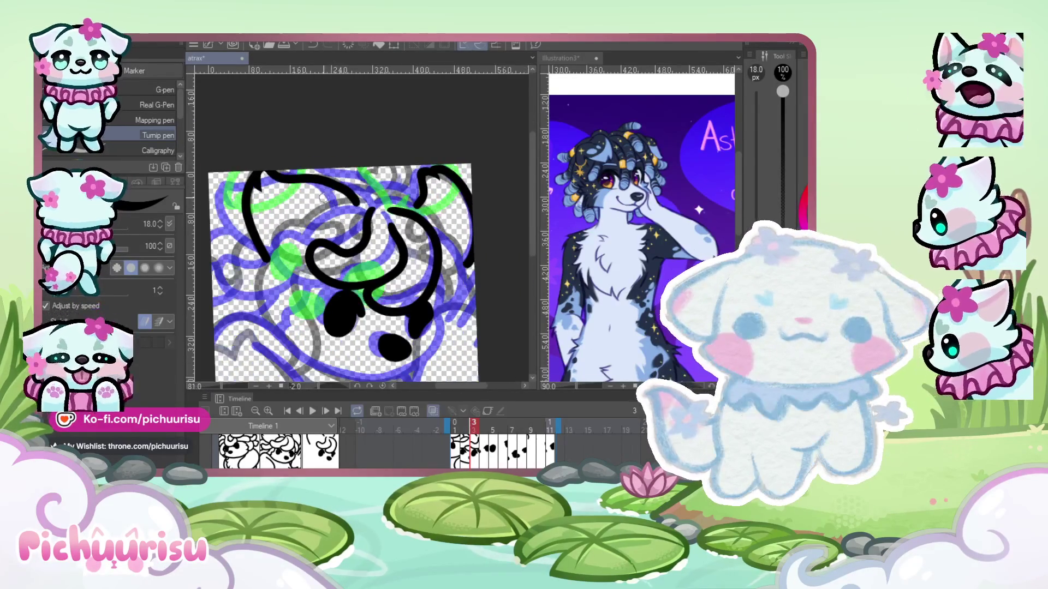
scroll(316, 178, "down", 1)
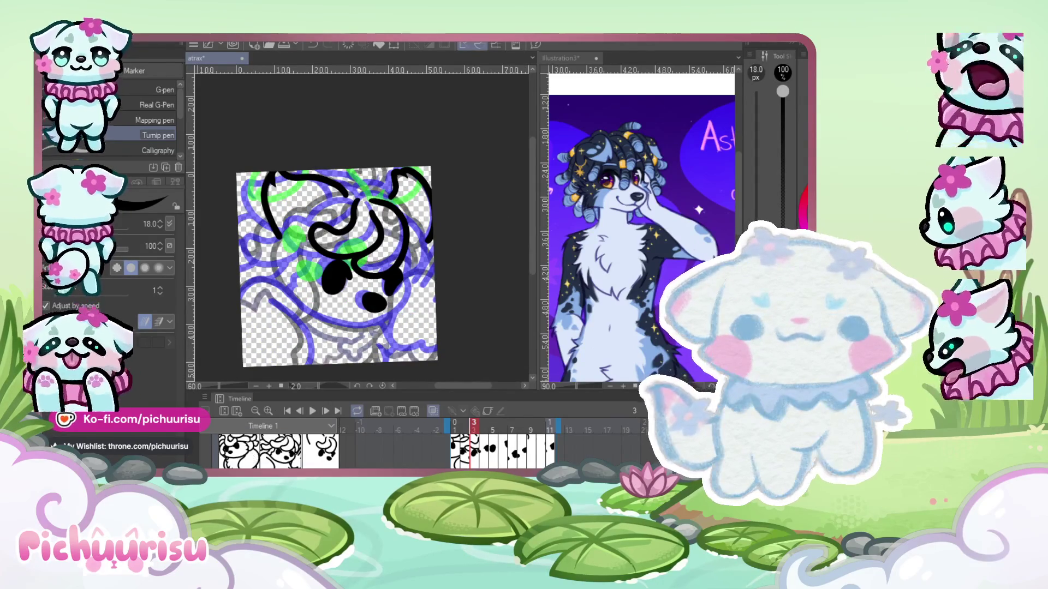
left_click(433, 411)
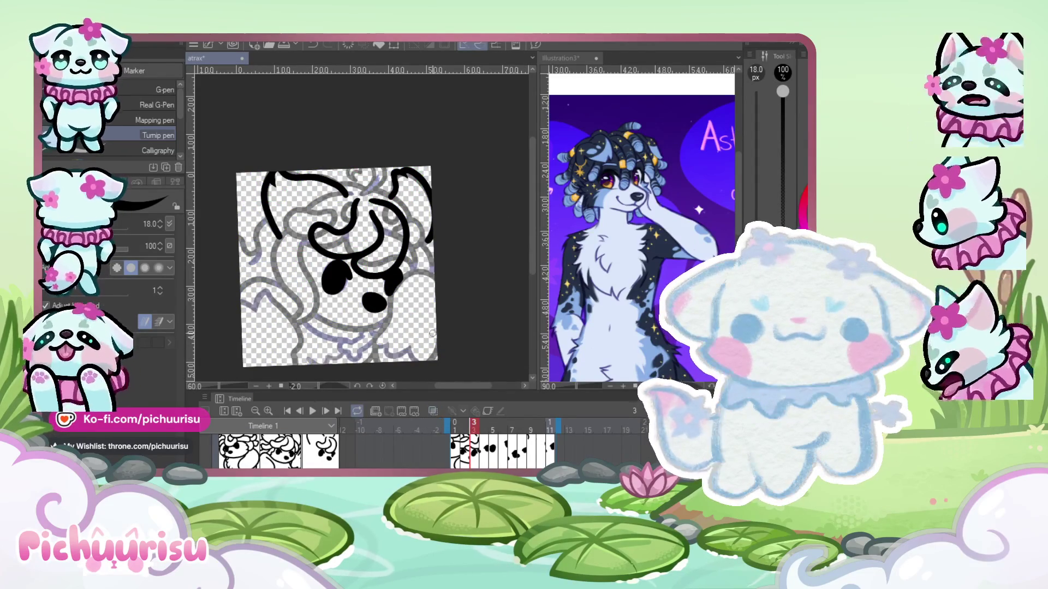
scroll(405, 256, "up", 1)
scroll(405, 256, "up", 2)
scroll(405, 257, "down", 1)
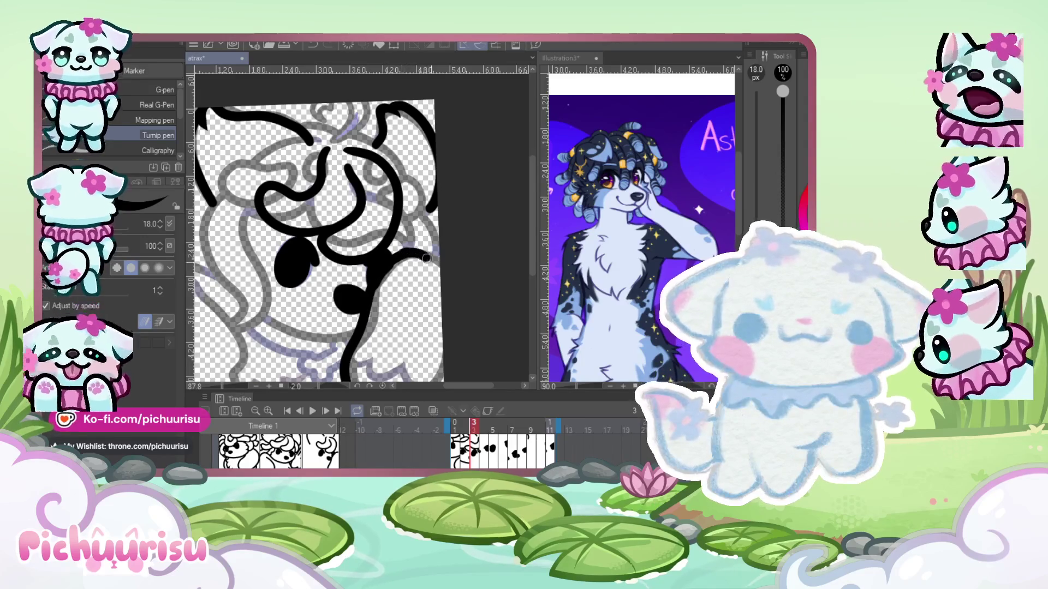
scroll(386, 268, "up", 4)
scroll(387, 268, "up", 4)
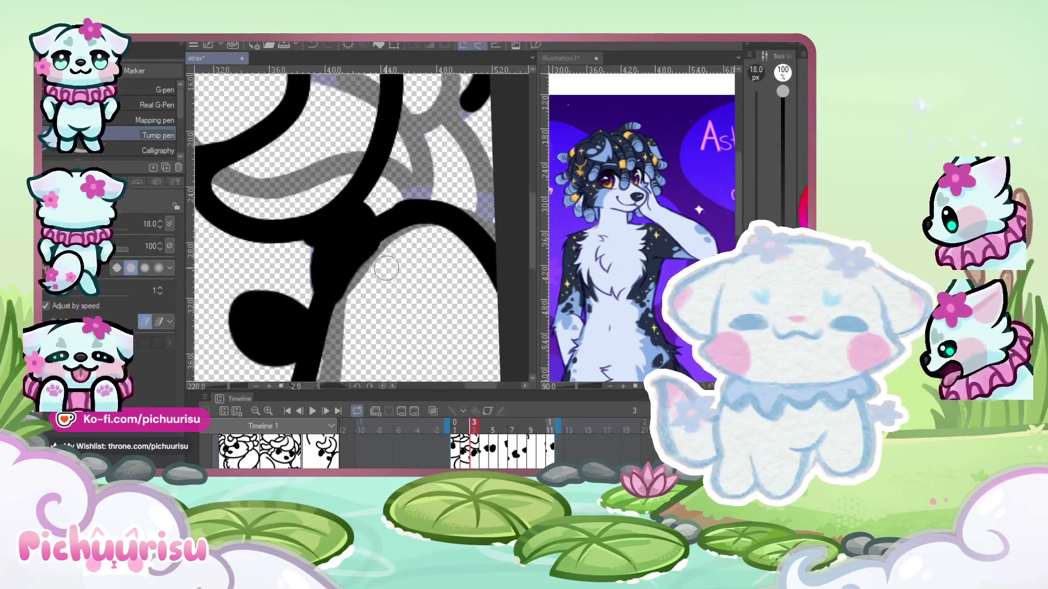
scroll(369, 236, "down", 2)
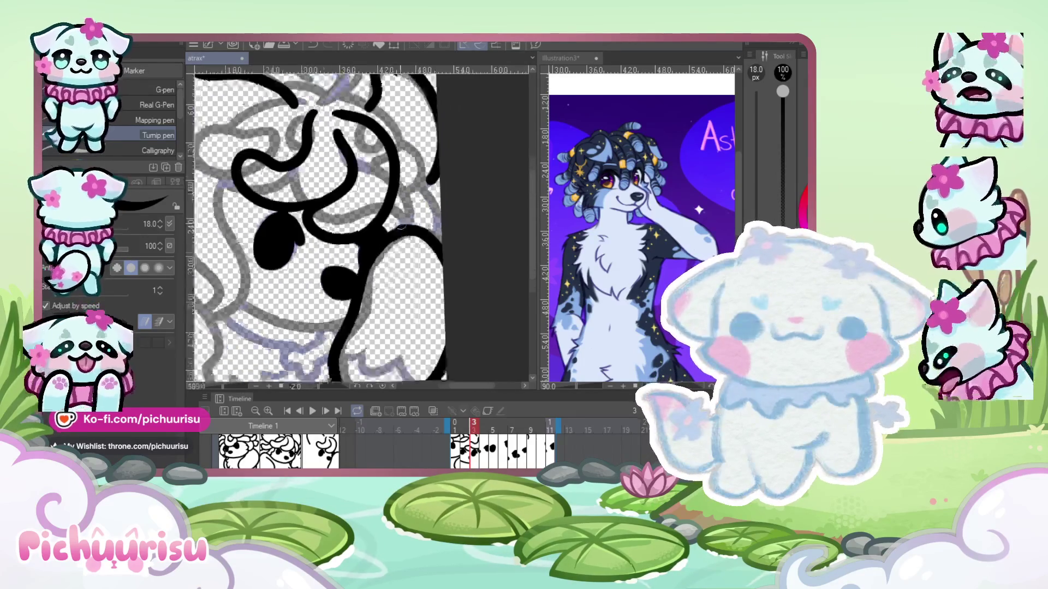
scroll(327, 229, "down", 2)
scroll(293, 222, "up", 2)
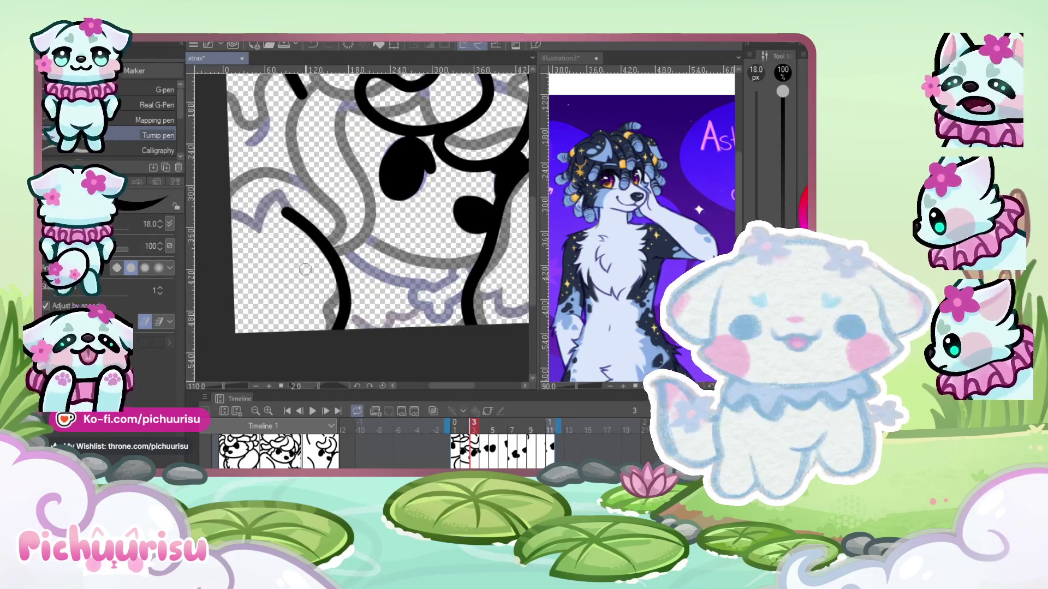
scroll(251, 182, "down", 2)
scroll(250, 214, "up", 1)
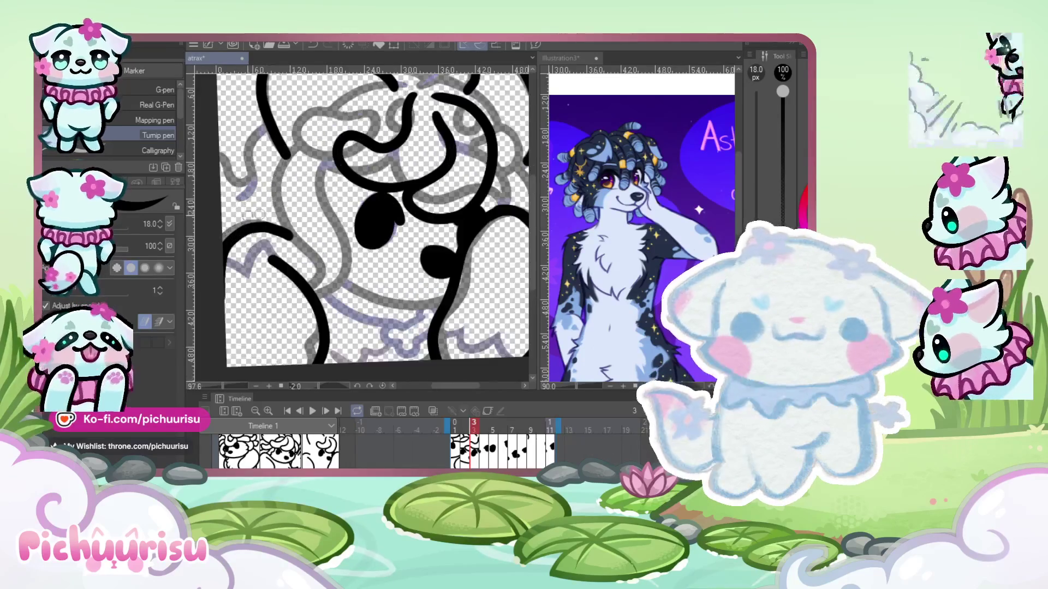
scroll(234, 234, "down", 3)
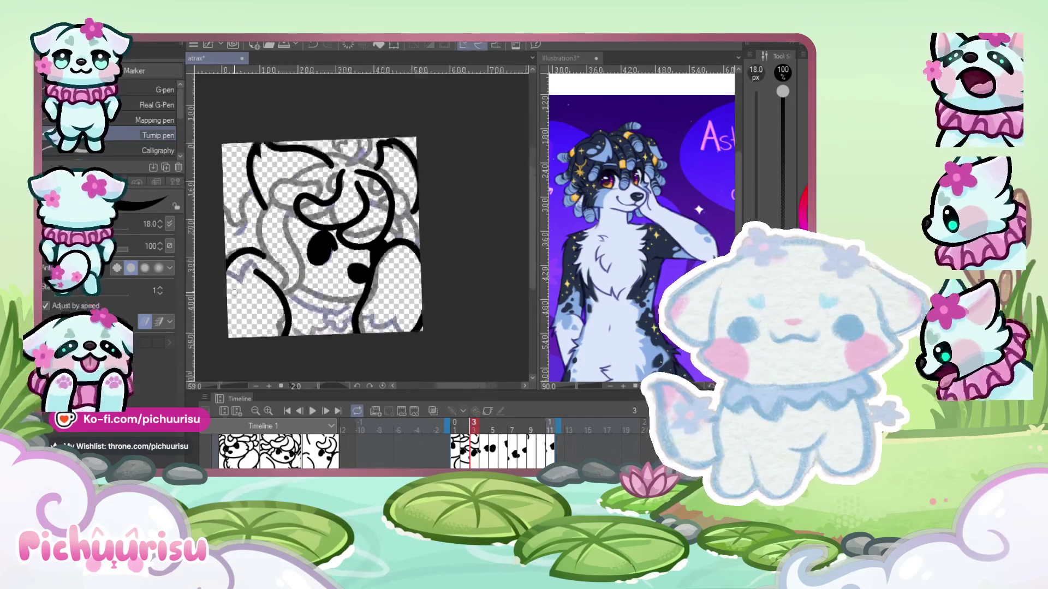
scroll(325, 244, "up", 3)
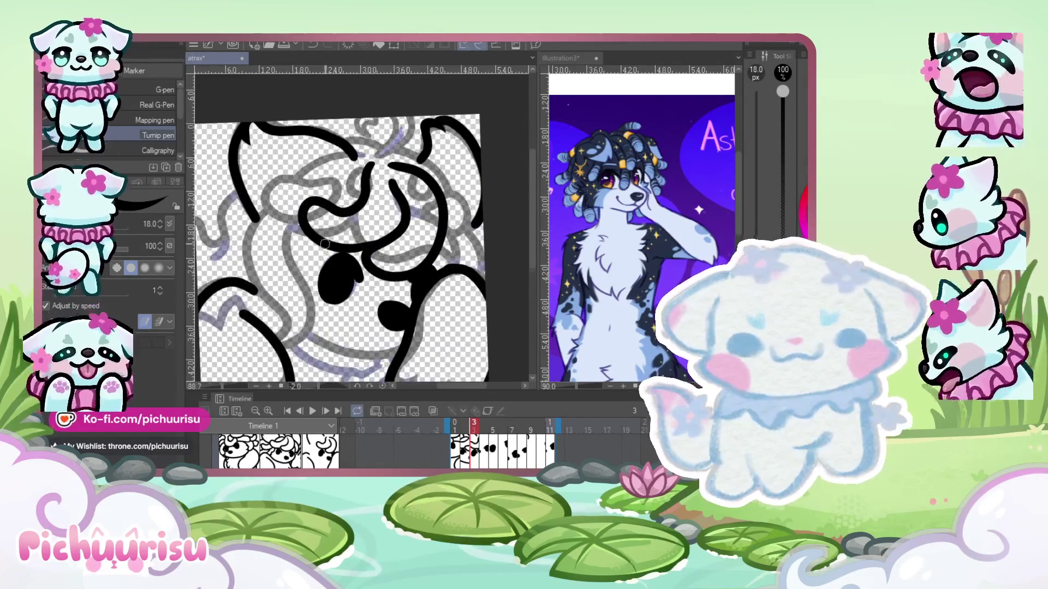
- Turn onion skin back on, zoom in, and ink a first curve along the dog's head
key("o")
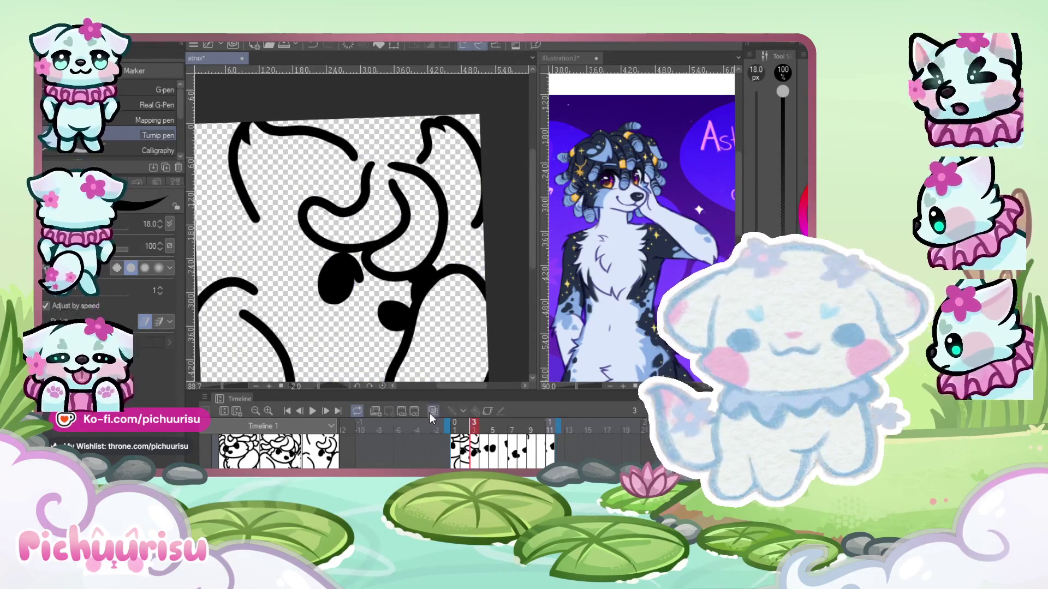
left_click(431, 412)
scroll(251, 219, "up", 2)
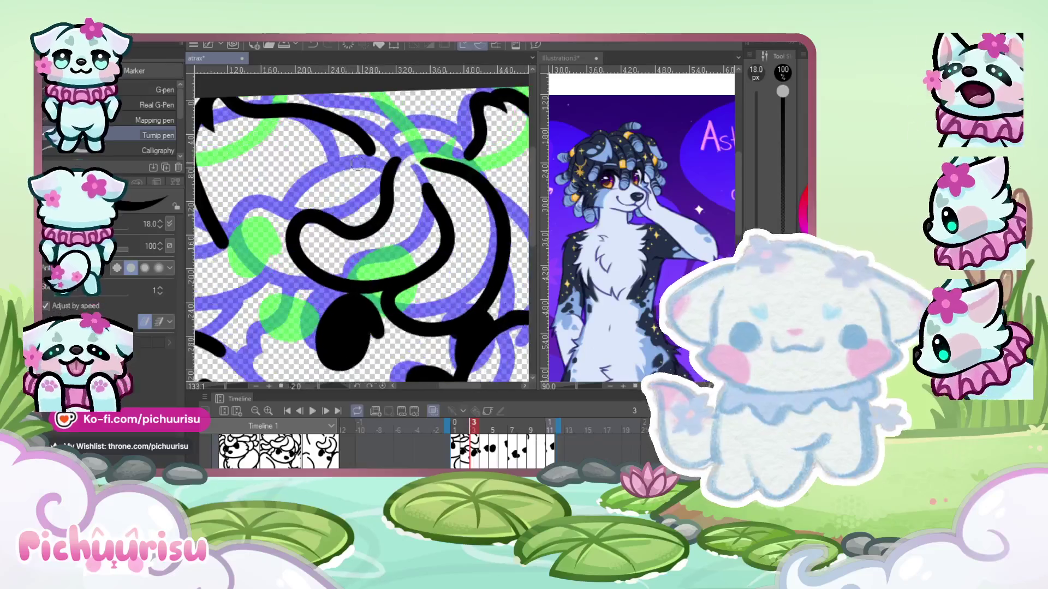
scroll(315, 266, "down", 2)
scroll(248, 274, "up", 1)
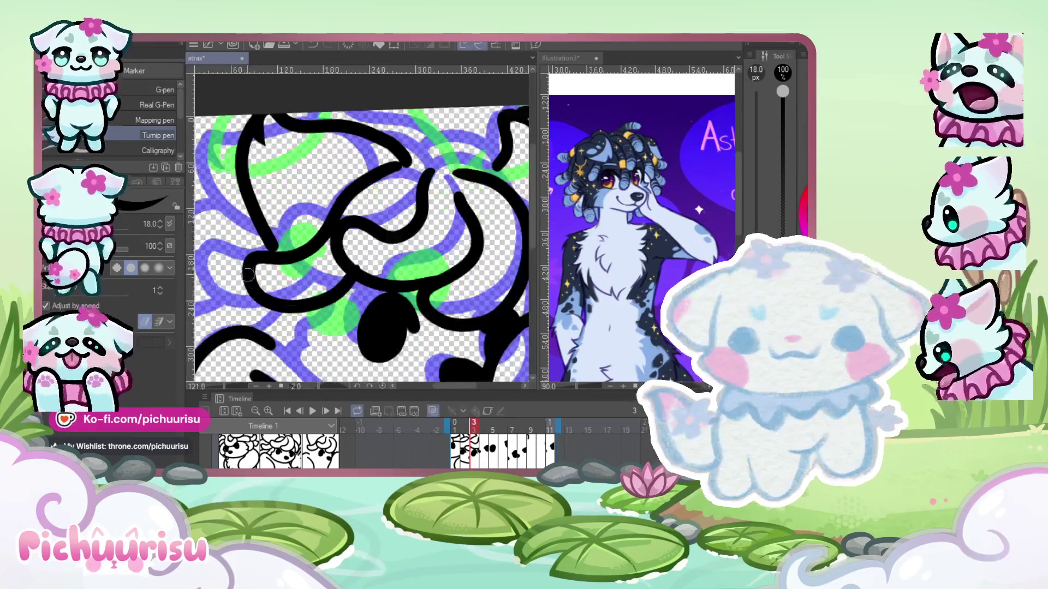
scroll(311, 308, "down", 2)
scroll(284, 316, "up", 2)
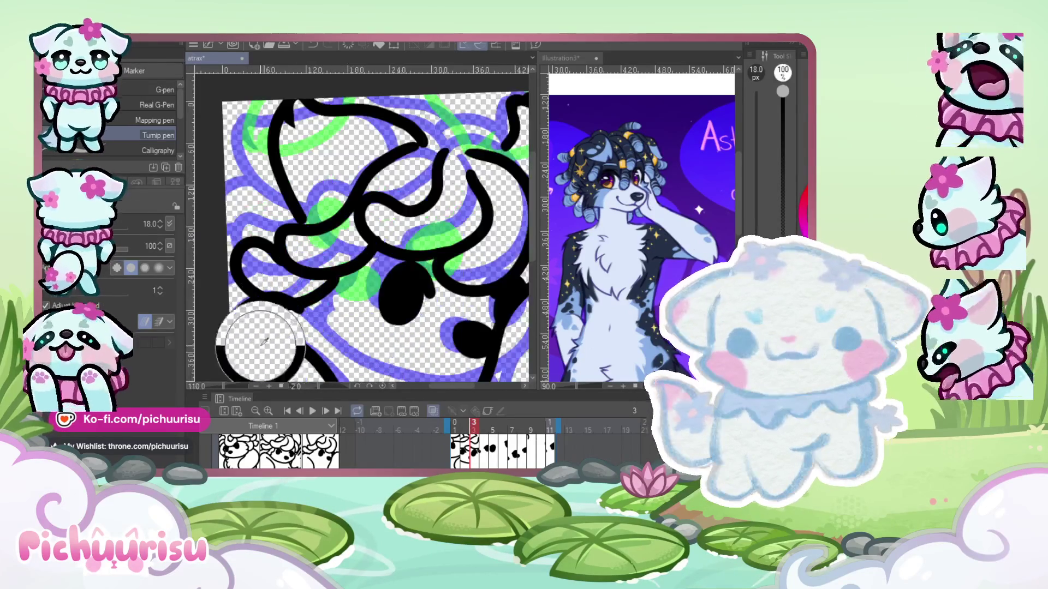
scroll(262, 322, "up", 2)
scroll(249, 323, "up", 2)
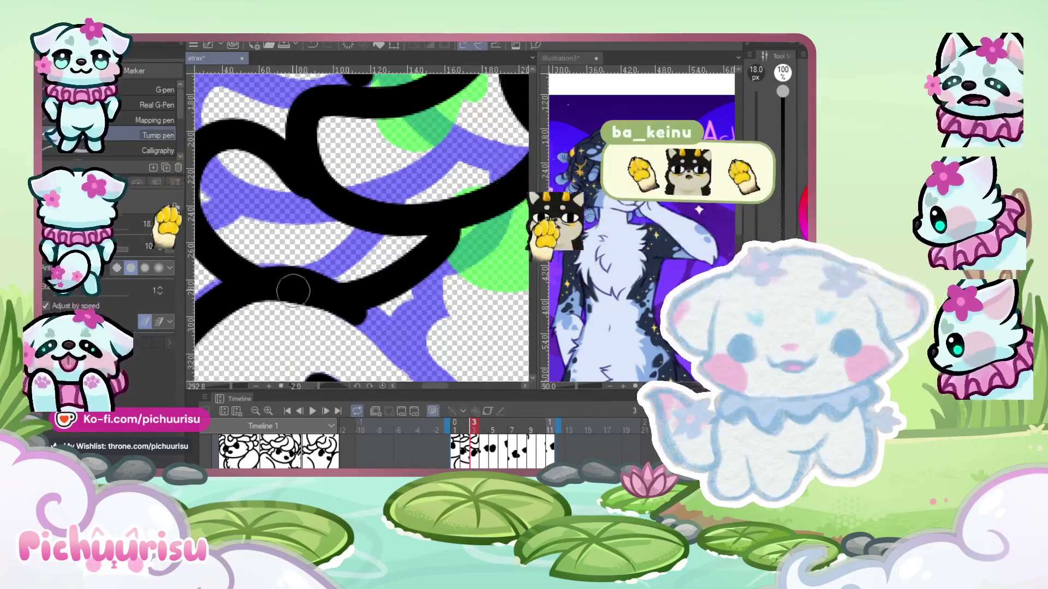
scroll(250, 323, "down", 3)
scroll(287, 281, "down", 3)
scroll(287, 281, "up", 2)
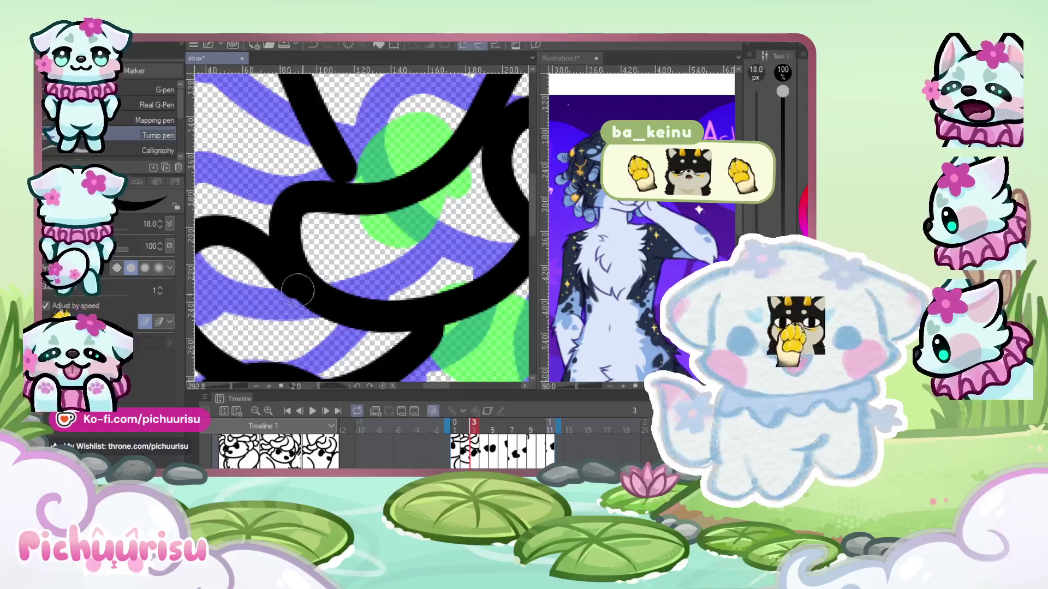
scroll(310, 302, "down", 2)
scroll(394, 254, "up", 2)
scroll(394, 254, "up", 2)
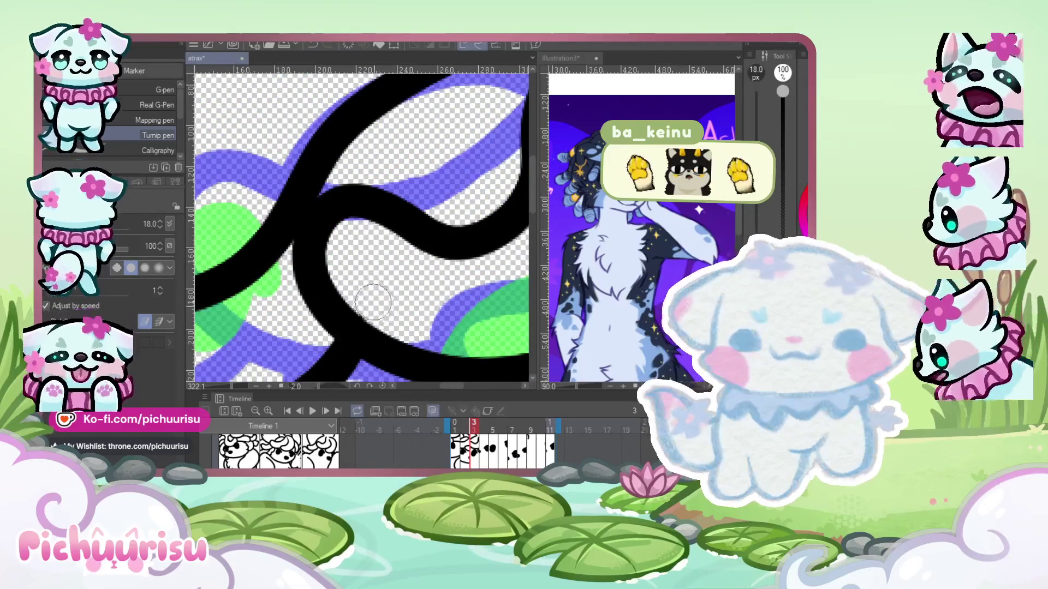
scroll(342, 262, "down", 3)
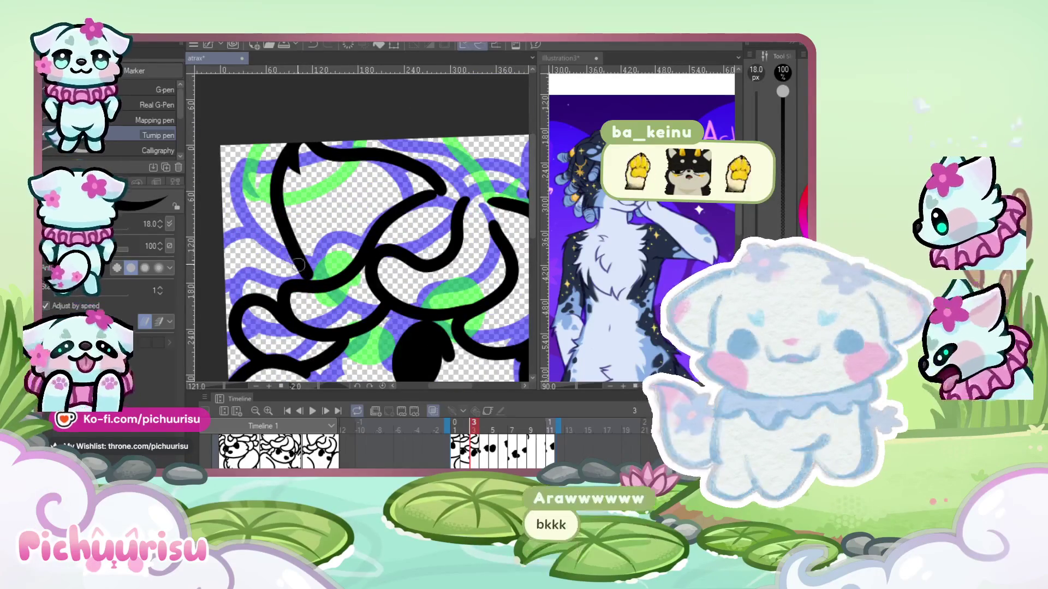
scroll(319, 265, "up", 2)
scroll(319, 265, "up", 4)
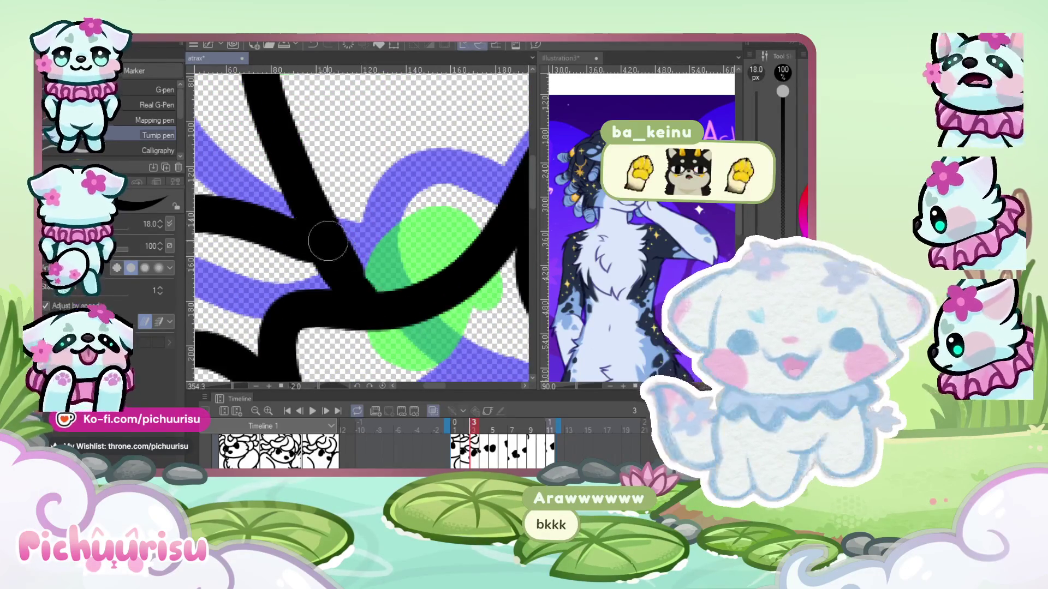
scroll(323, 245, "down", 3)
scroll(306, 273, "down", 3)
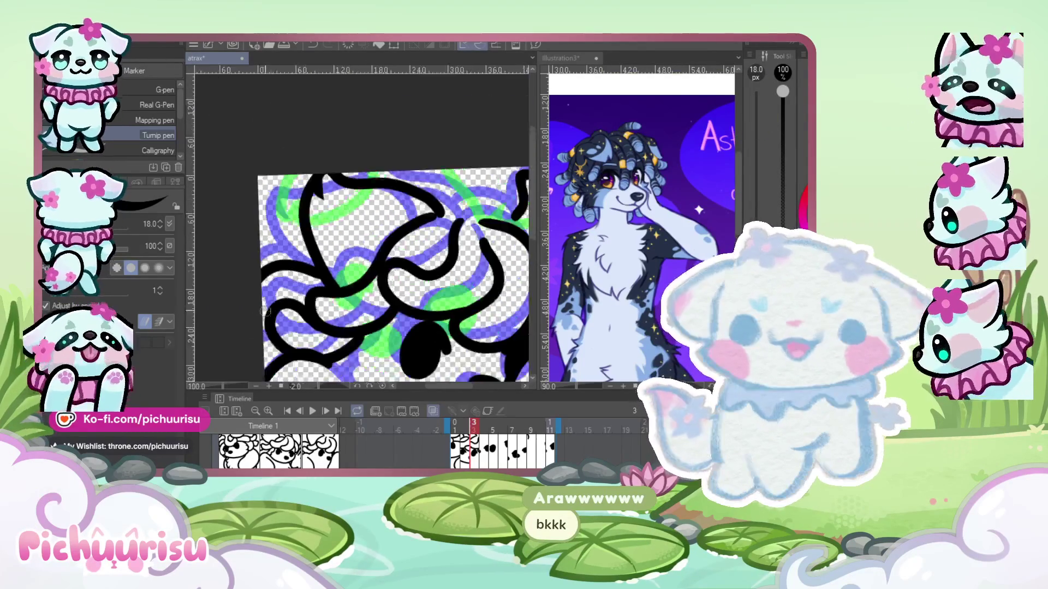
scroll(281, 306, "up", 6)
scroll(240, 302, "down", 2)
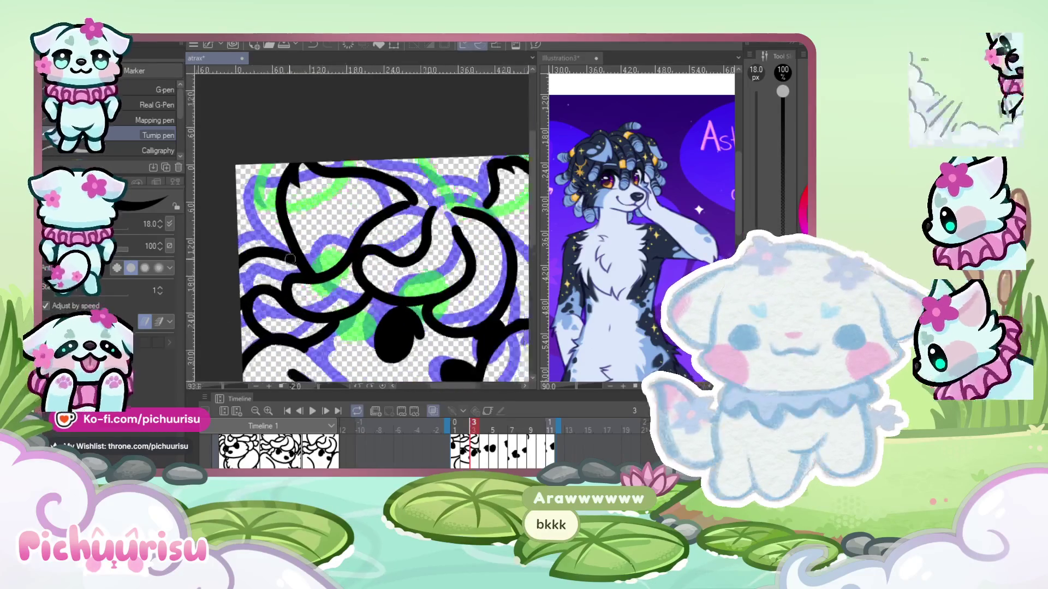
scroll(339, 304, "up", 4)
scroll(240, 303, "down", 2)
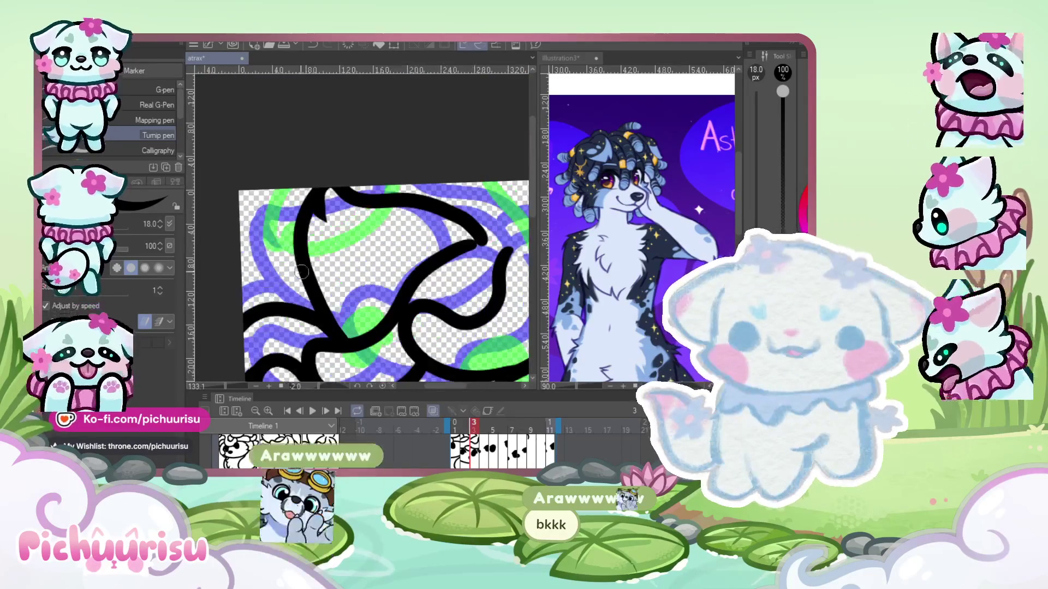
scroll(239, 303, "down", 1)
scroll(246, 297, "down", 2)
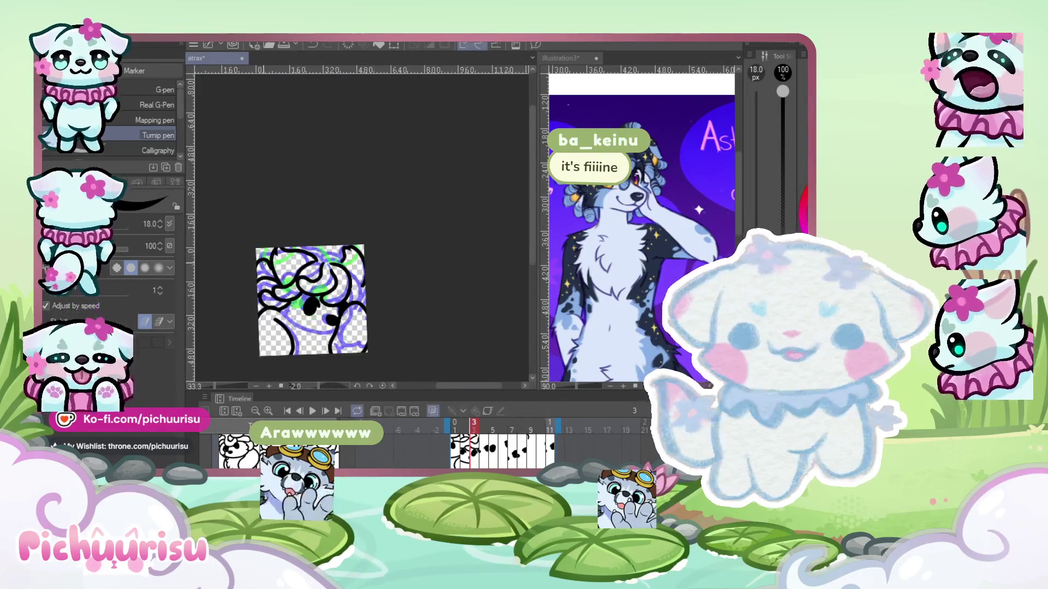
scroll(267, 279, "up", 3)
scroll(285, 262, "up", 2)
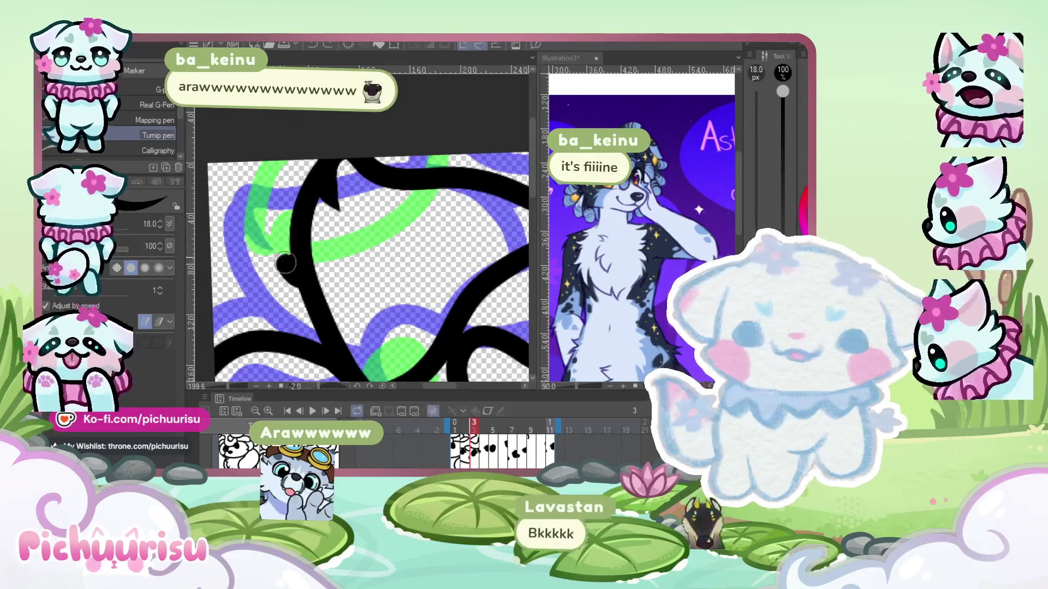
left_click_drag(303, 287, 235, 350)
- Ink a second black curve over the lower sketch lines of the head
scroll(307, 290, "down", 5)
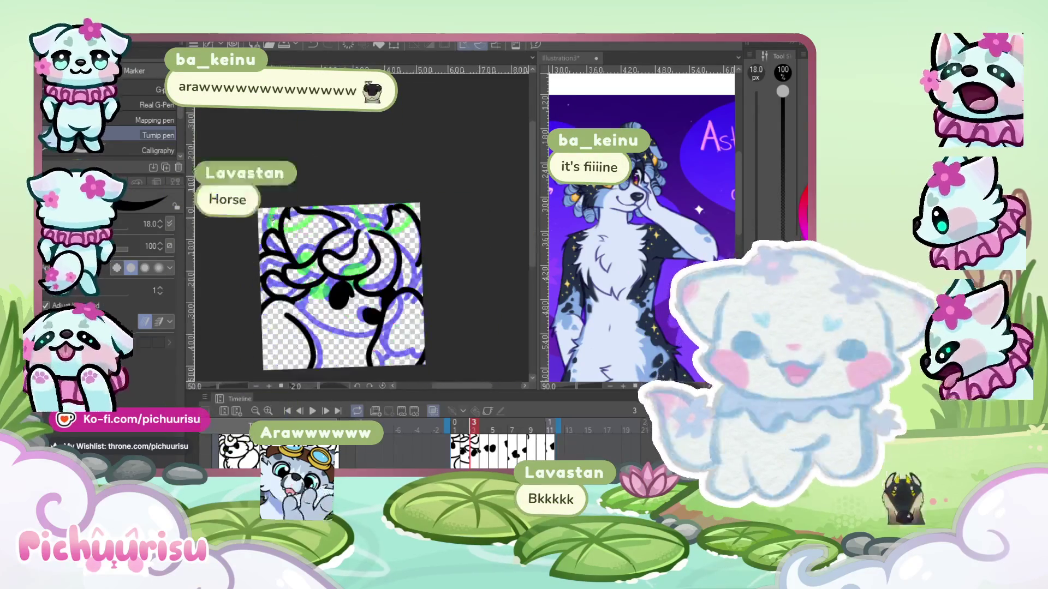
scroll(307, 289, "up", 1)
scroll(306, 289, "down", 2)
scroll(328, 292, "up", 3)
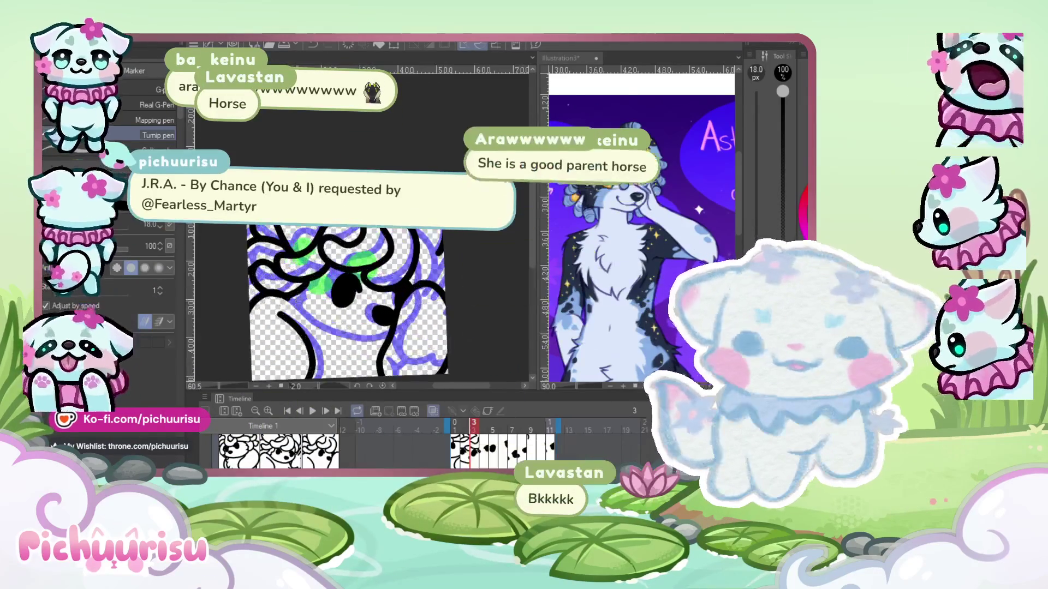
scroll(307, 262, "up", 1)
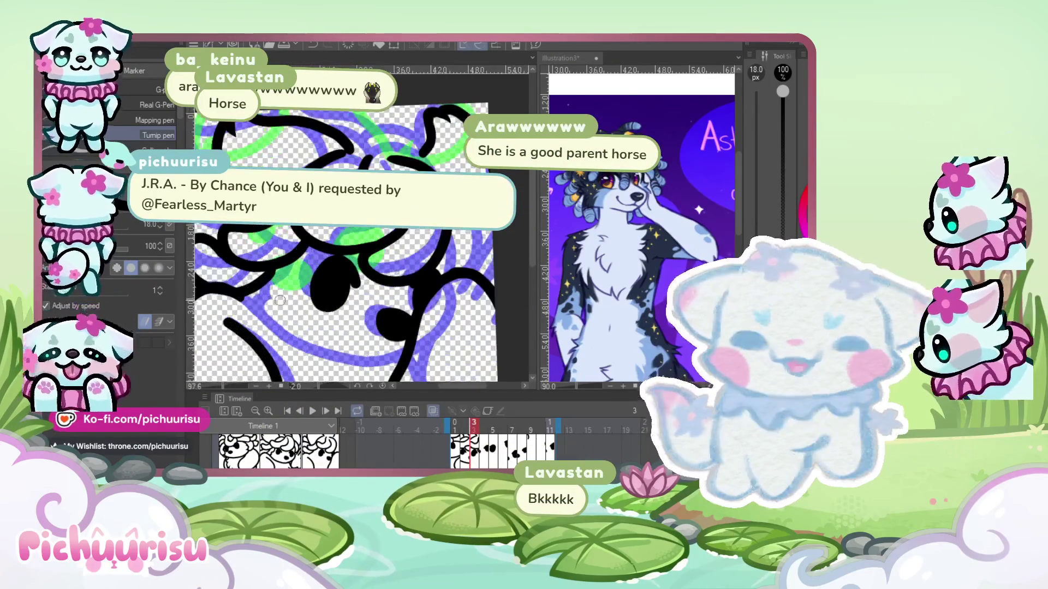
scroll(298, 268, "up", 1)
scroll(284, 273, "up", 1)
scroll(273, 278, "up", 1)
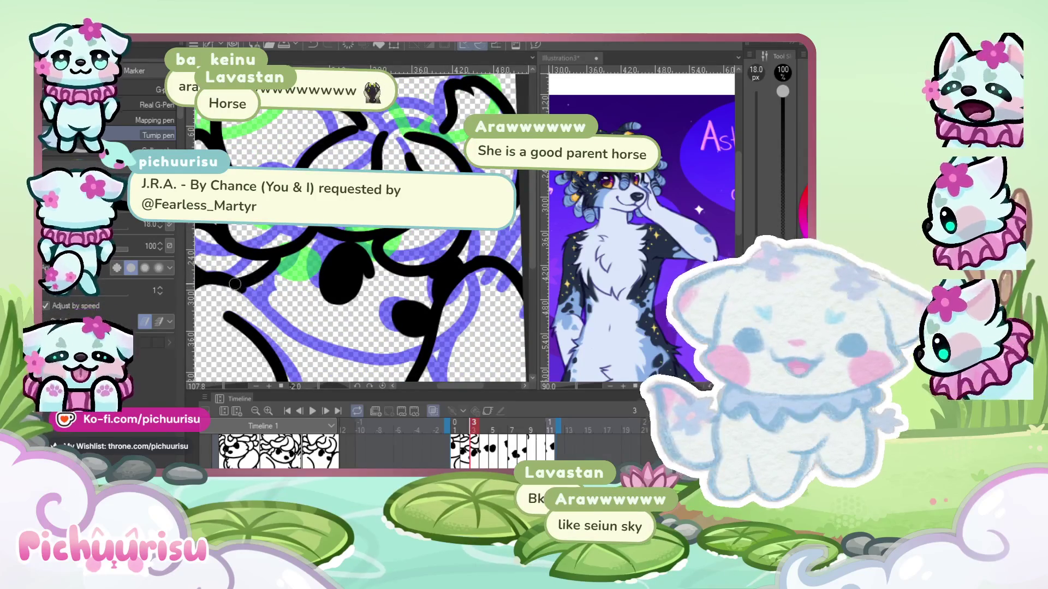
left_click_drag(234, 283, 354, 360)
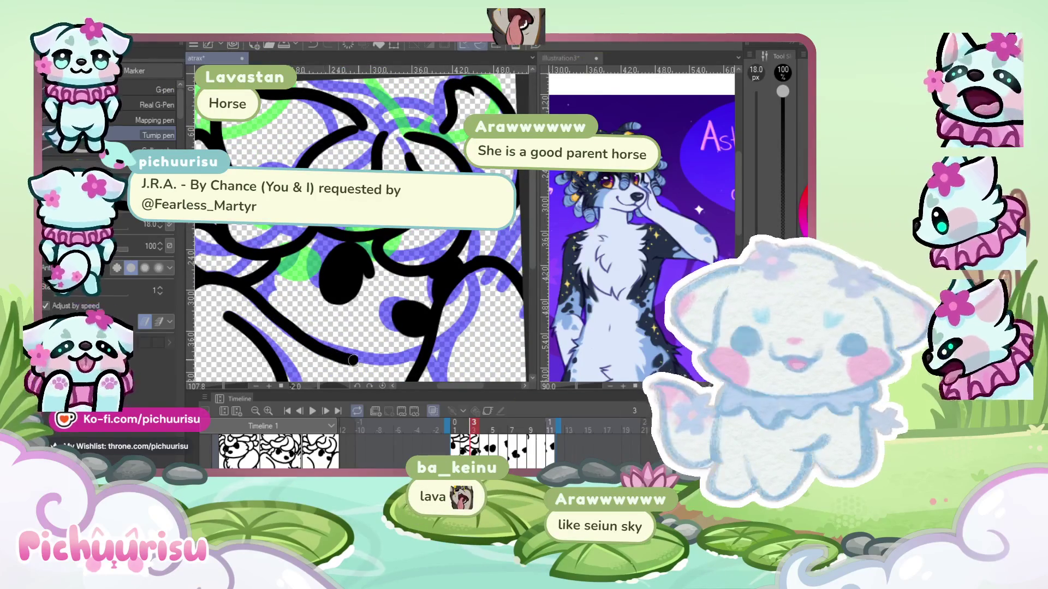
scroll(382, 328, "down", 1)
scroll(306, 290, "down", 1)
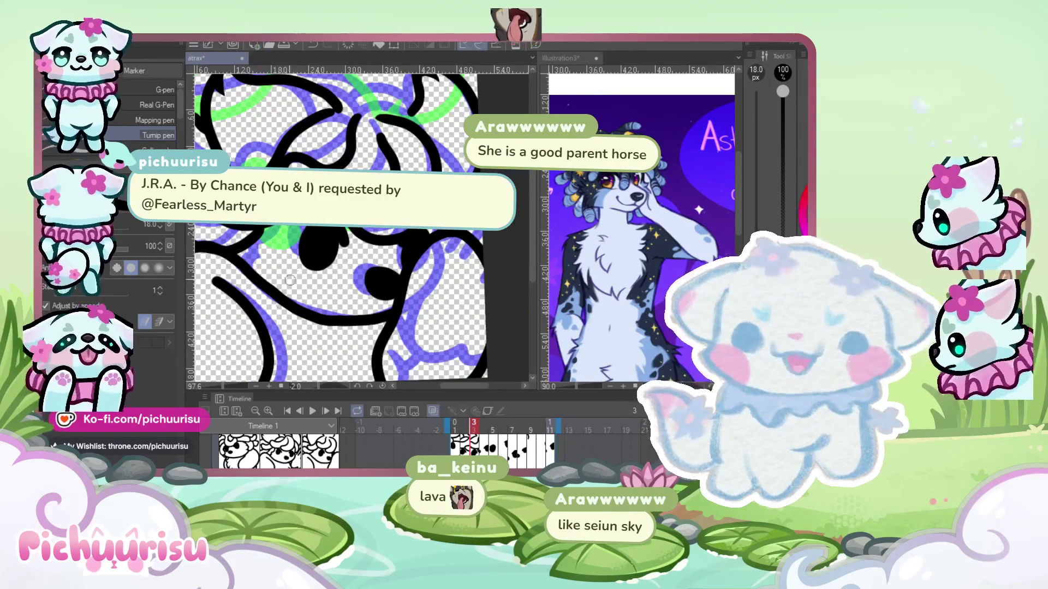
scroll(227, 447, "up", 1)
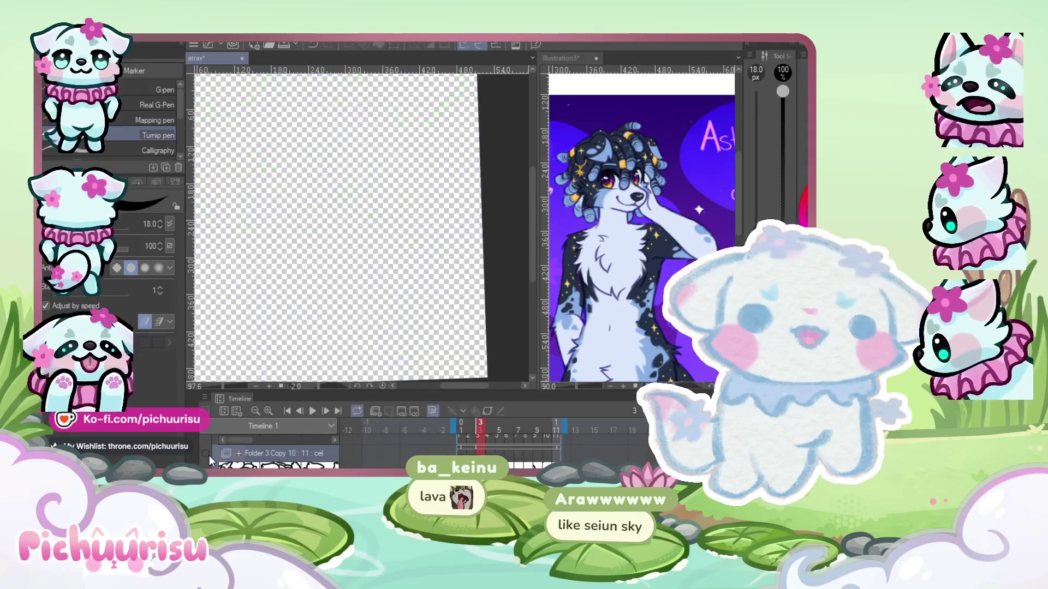
- Hide the onion-skin sketches and try the Liquify and Eraser tools on the line art
left_click(433, 411)
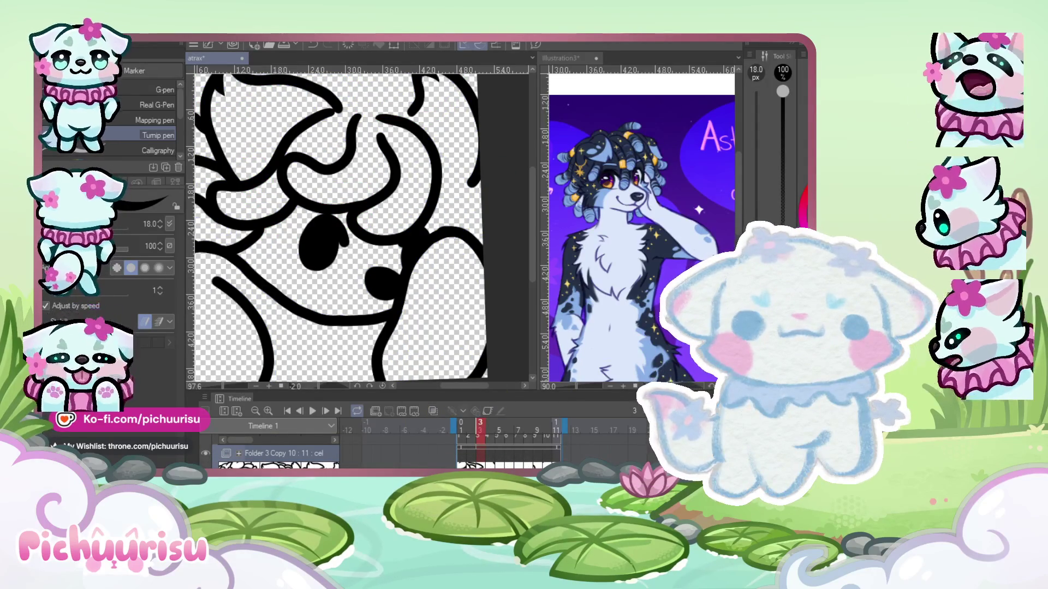
scroll(360, 313, "down", 1)
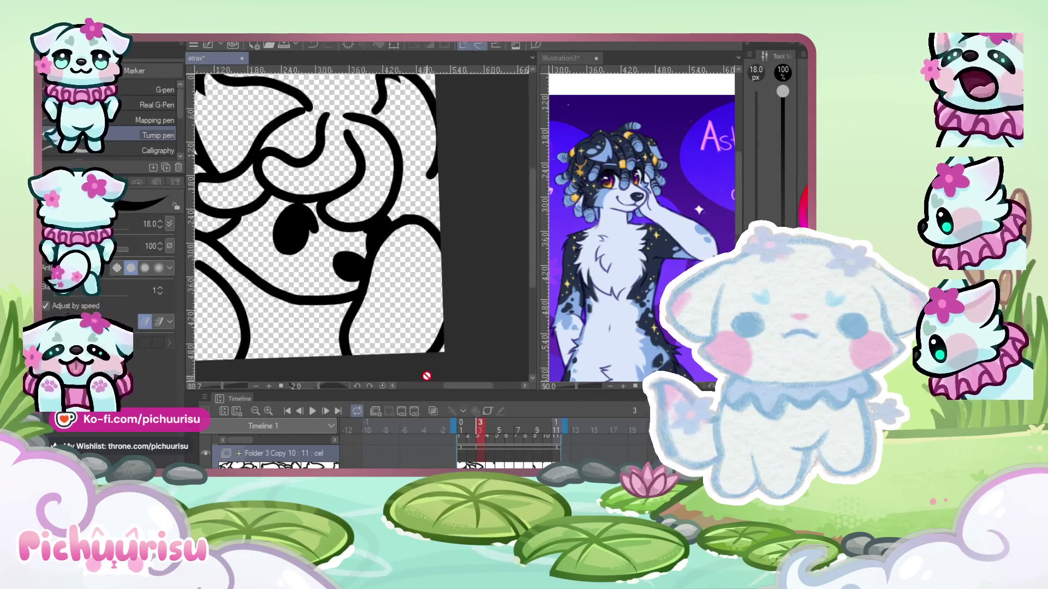
key("j")
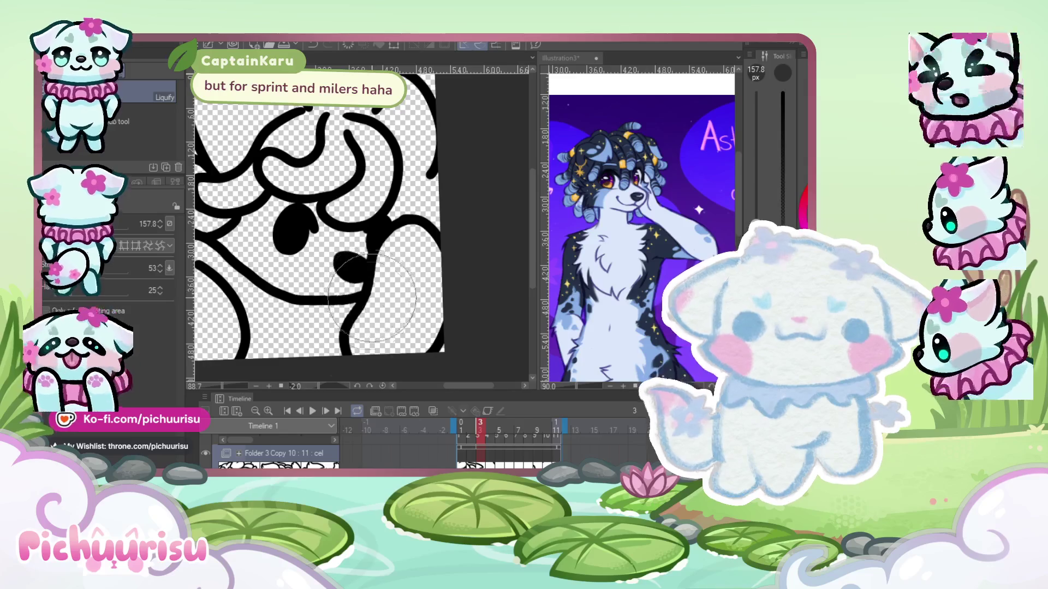
key("e")
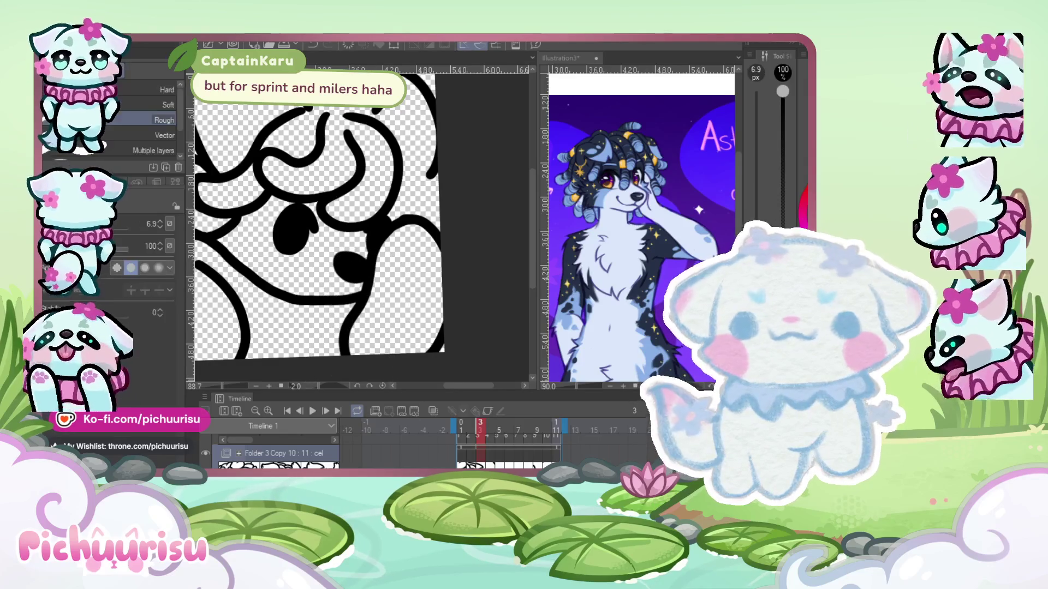
scroll(410, 236, "up", 1)
scroll(375, 280, "up", 2)
scroll(376, 252, "down", 1)
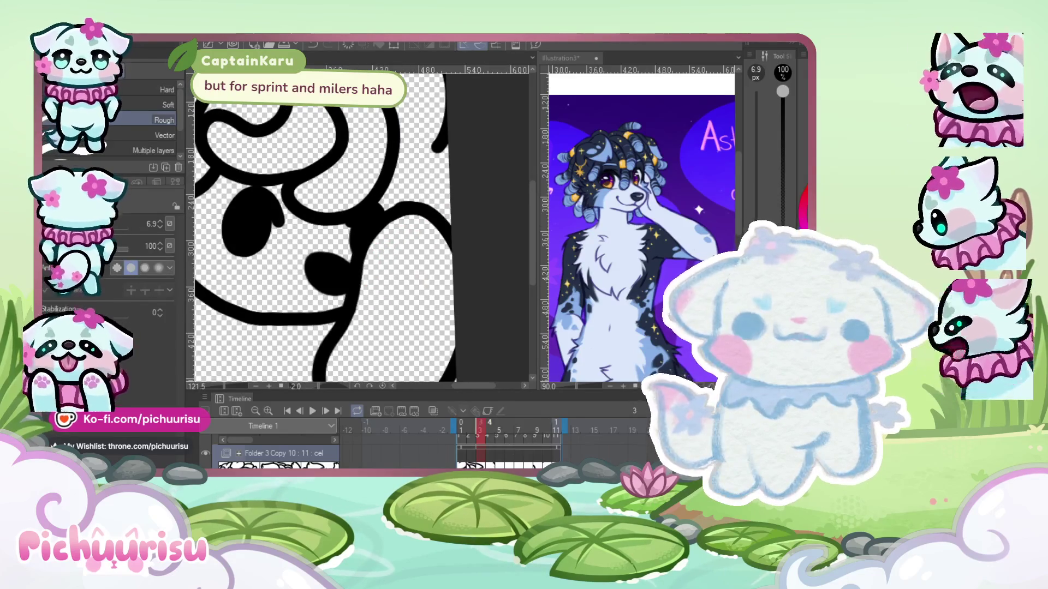
scroll(382, 272, "up", 1)
scroll(360, 298, "up", 1)
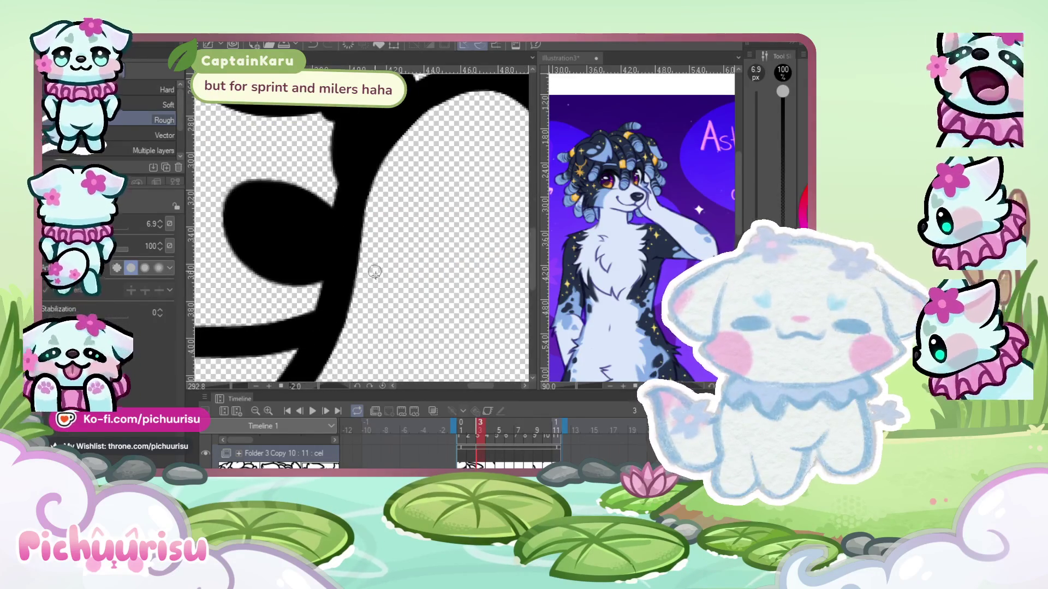
scroll(415, 303, "down", 3)
scroll(415, 303, "up", 2)
scroll(356, 309, "up", 3)
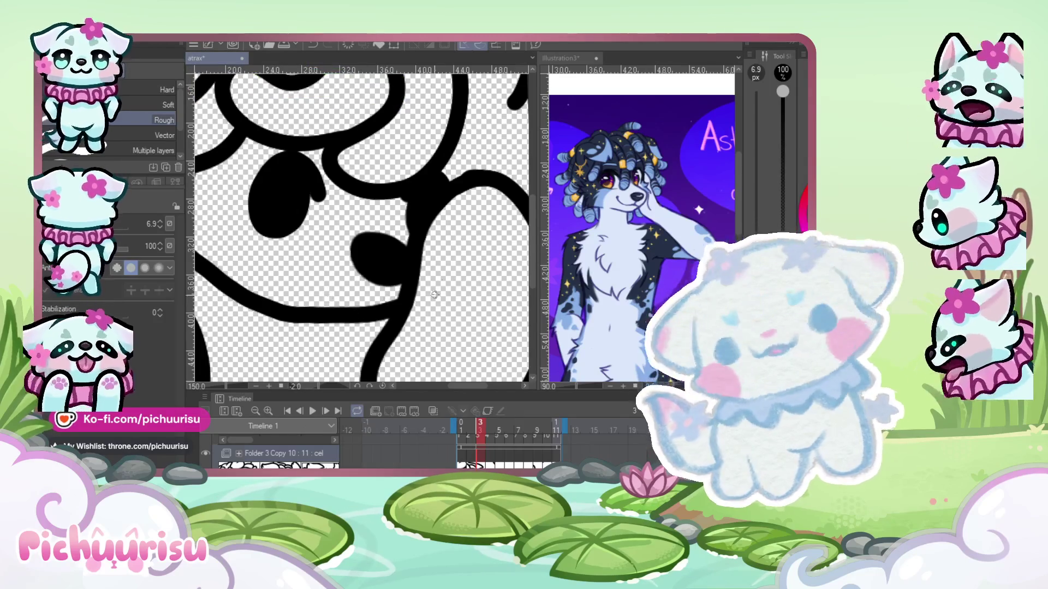
scroll(434, 295, "down", 3)
- Rotate the canvas to see the whole head tilted, and return to the Turnip pen
left_click_drag(435, 295, 426, 164)
scroll(426, 163, "up", 4)
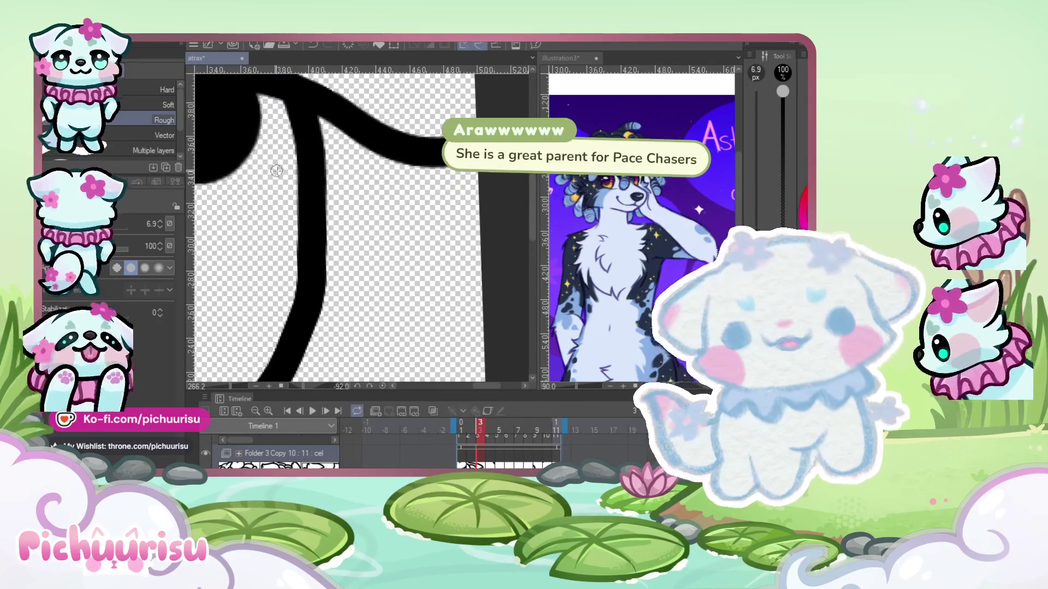
scroll(277, 171, "up", 2)
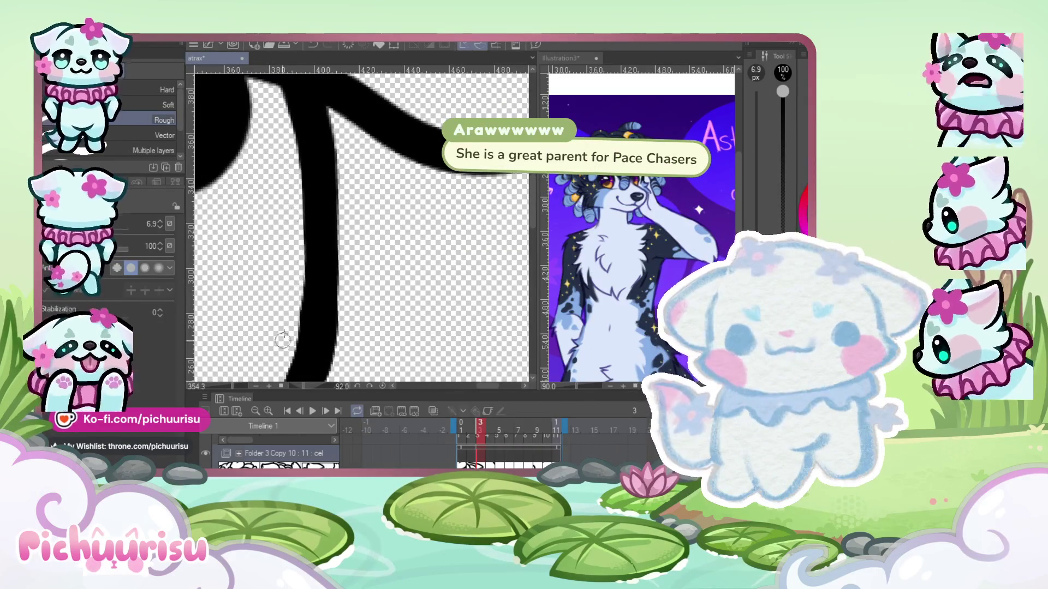
scroll(283, 344, "down", 2)
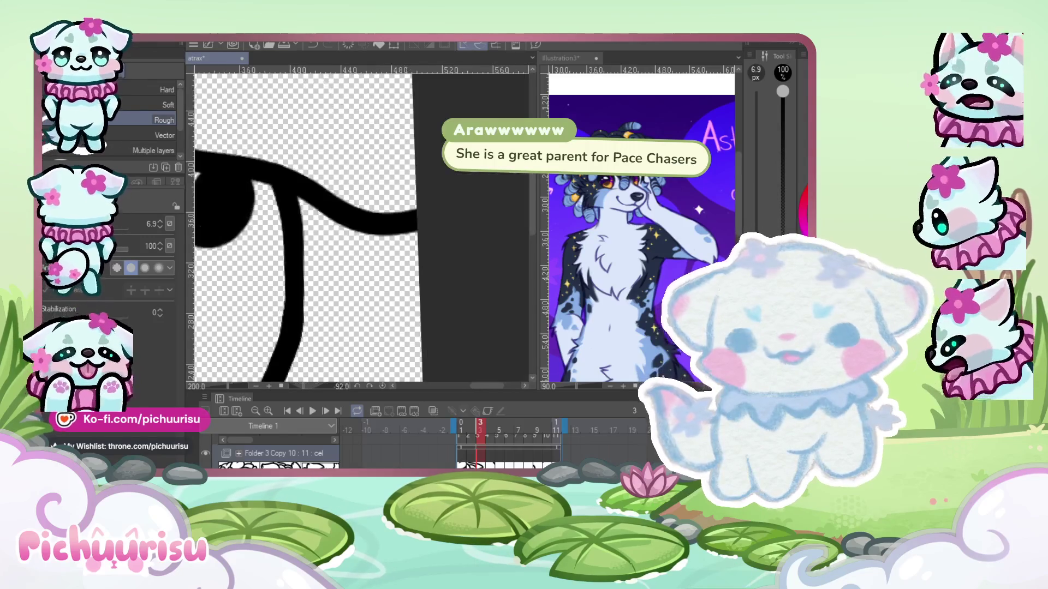
key("p")
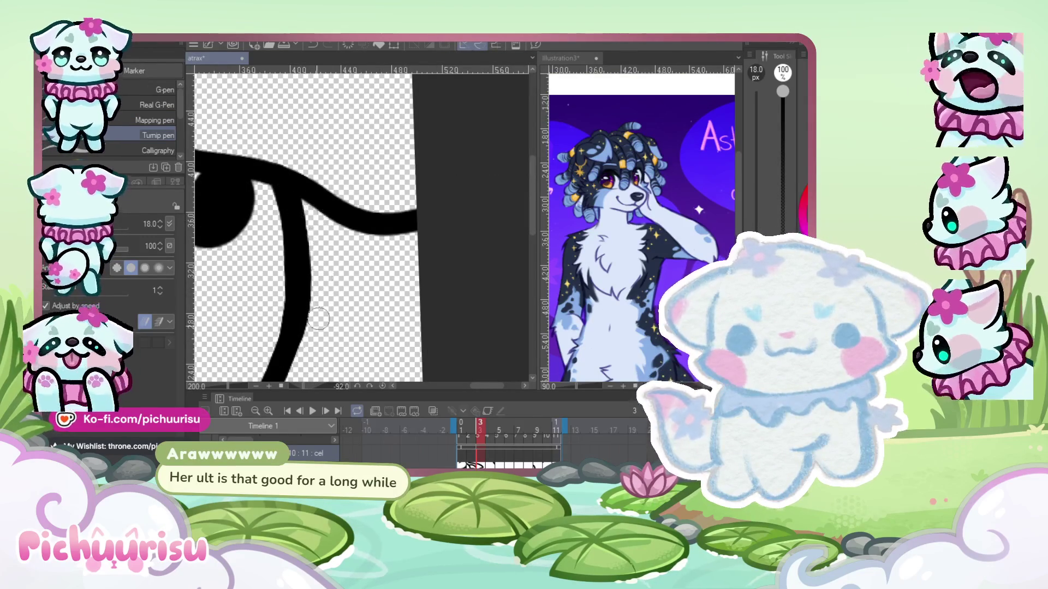
- Rotate and shrink the canvas view to a comfortable inking angle for the whole drawing
scroll(298, 265, "down", 2)
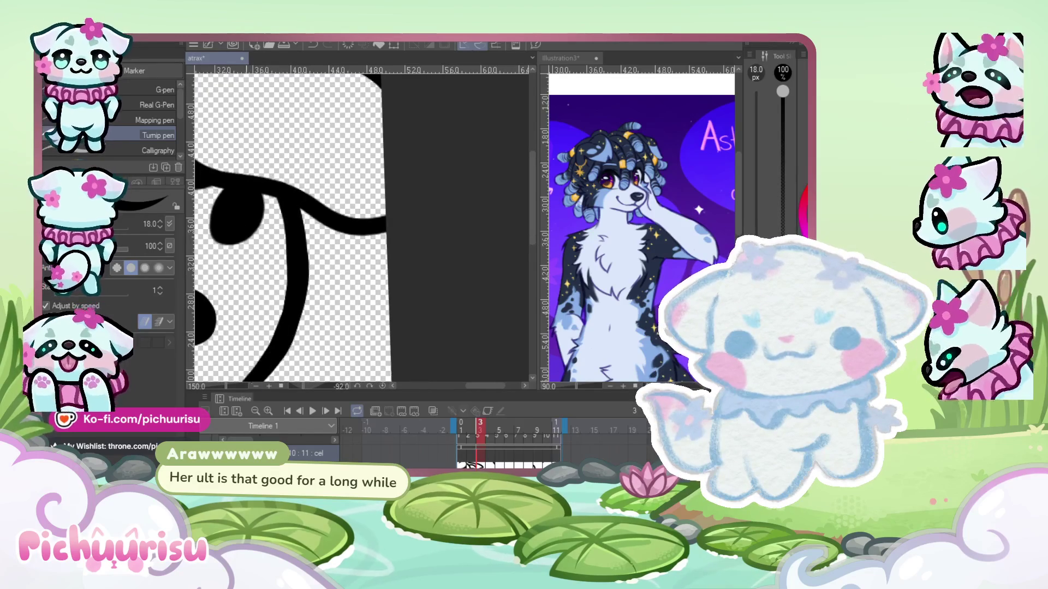
scroll(272, 305, "up", 1)
scroll(281, 229, "up", 1)
scroll(289, 156, "up", 1)
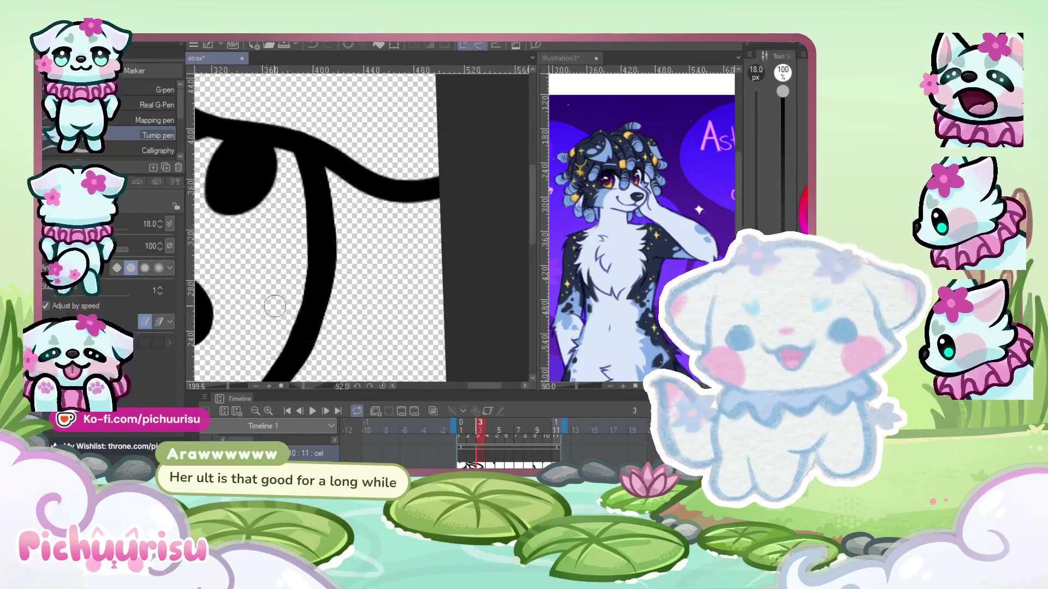
scroll(321, 267, "down", 4)
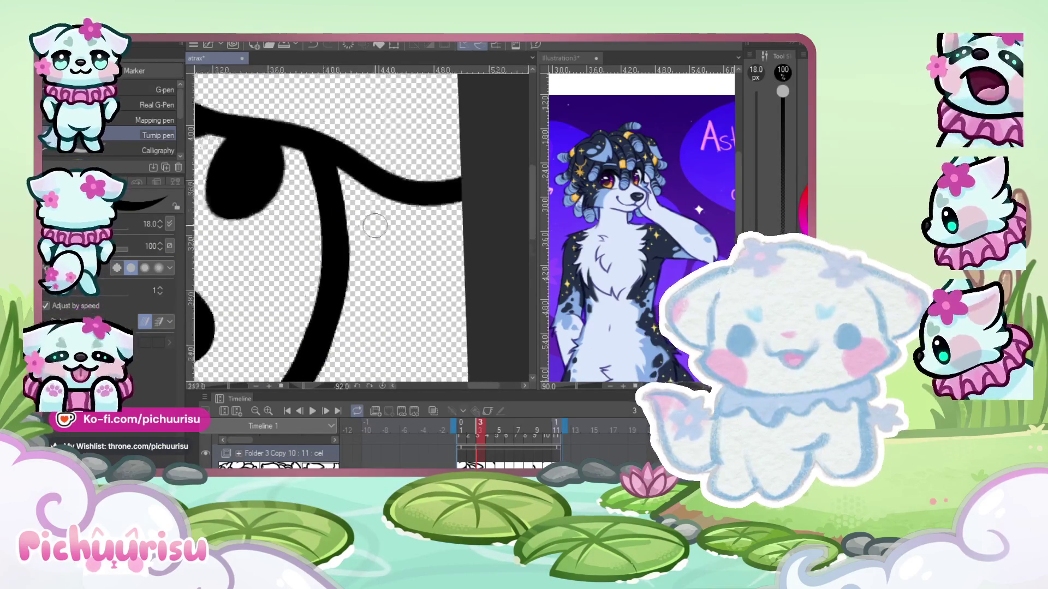
left_click_drag(336, 243, 389, 209)
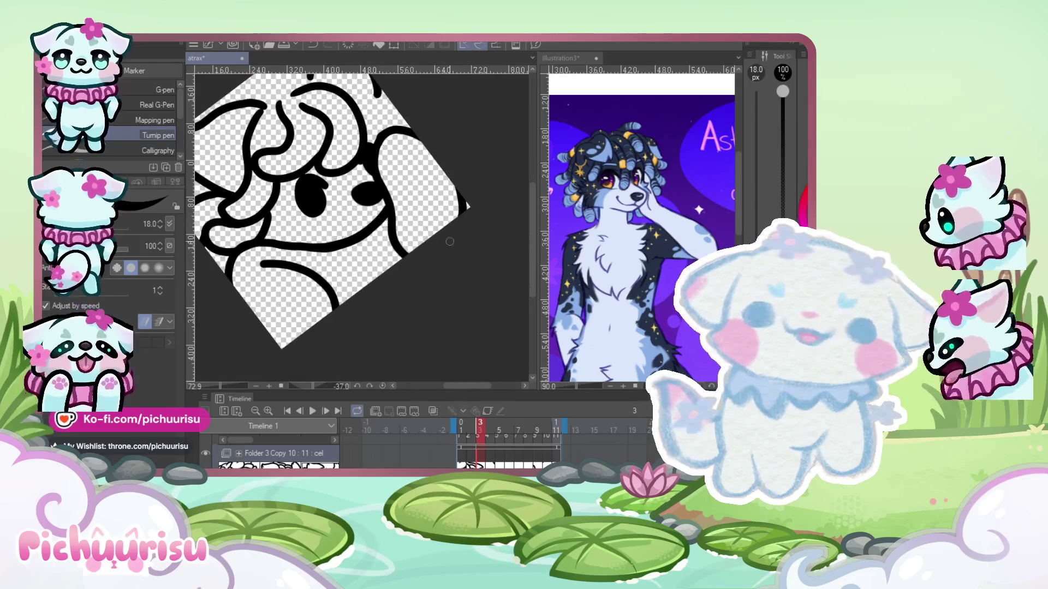
left_click_drag(332, 226, 460, 266)
- Zoom in to check the hair-curl linework, then show the neighbouring frames with onion skin
scroll(314, 242, "up", 2)
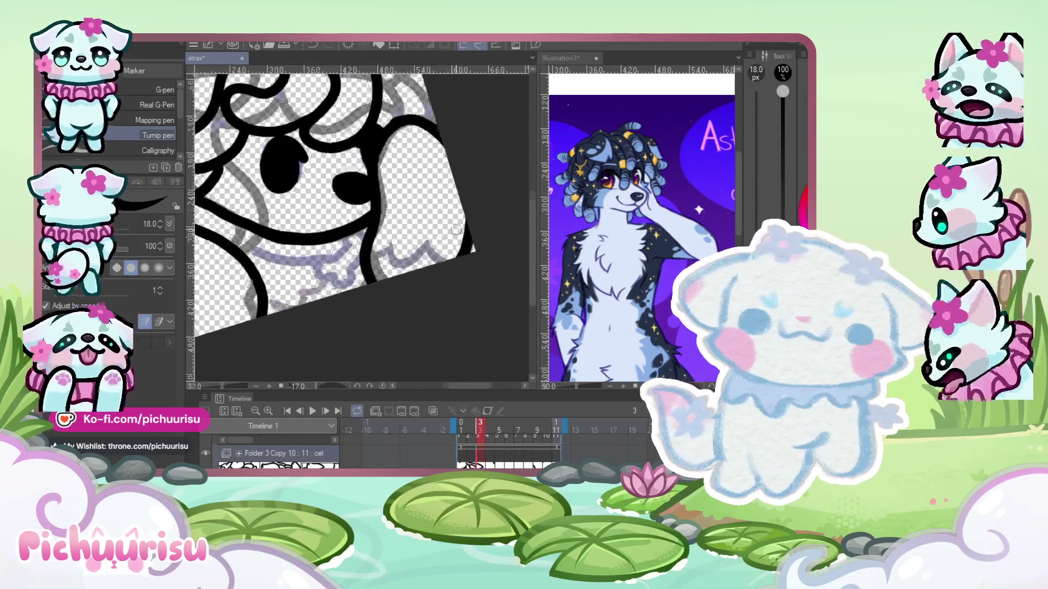
scroll(315, 242, "up", 2)
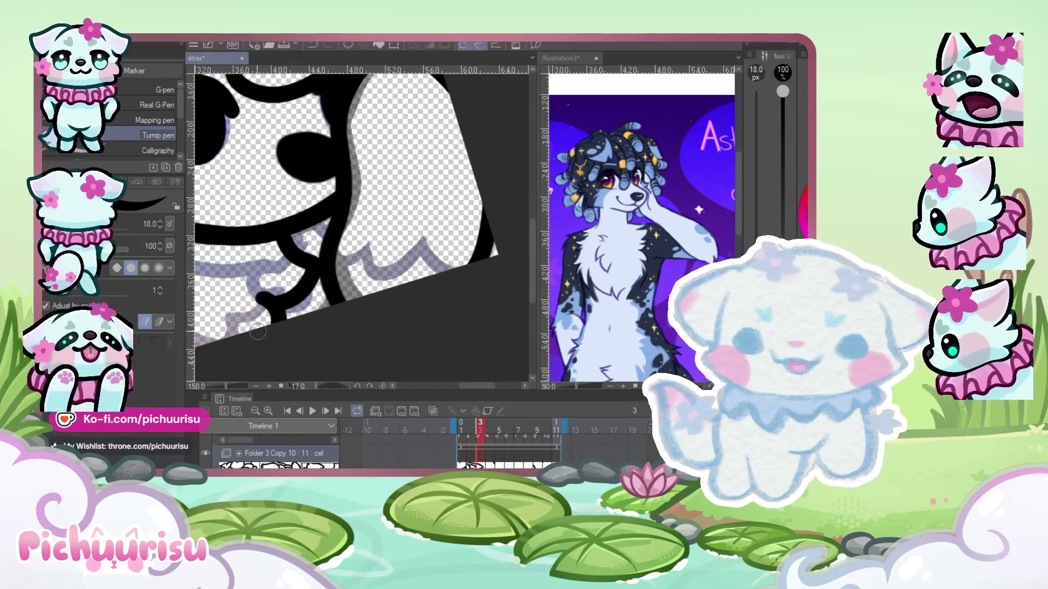
scroll(237, 307, "up", 2)
scroll(266, 317, "down", 5)
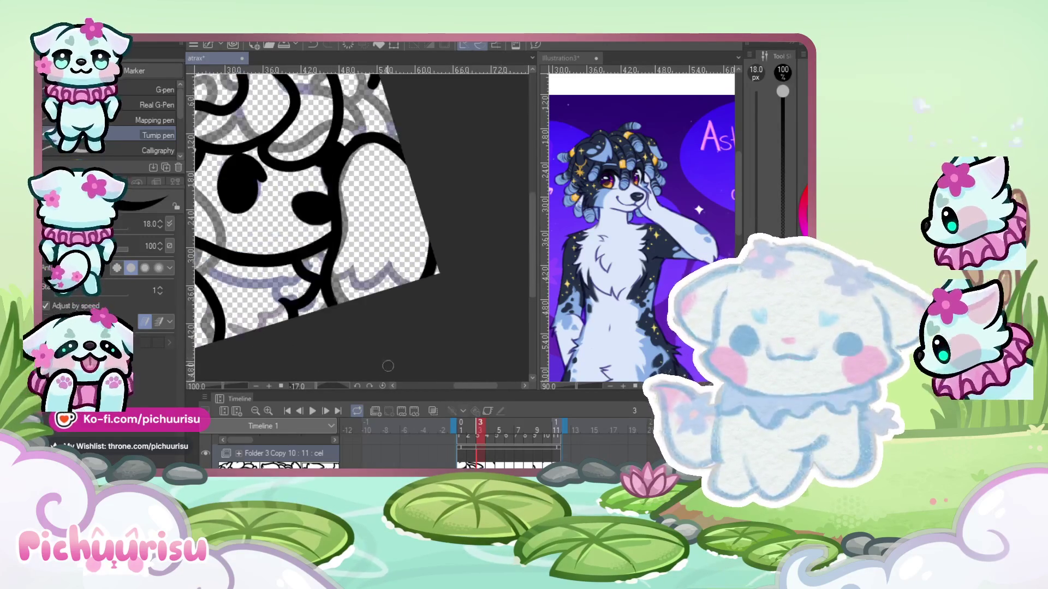
scroll(277, 126, "up", 2)
scroll(257, 153, "up", 2)
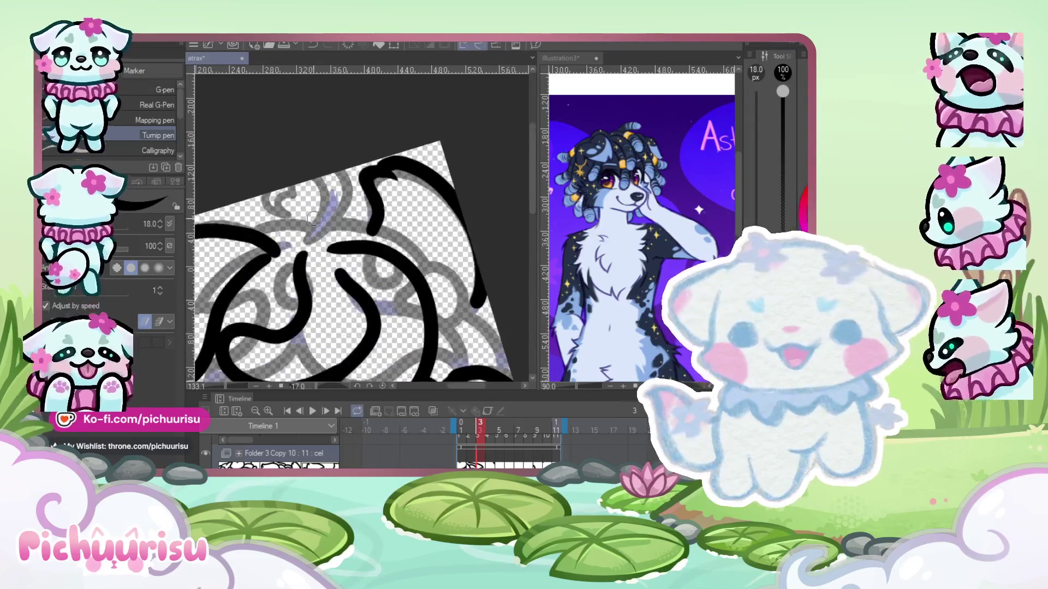
scroll(230, 180, "up", 2)
scroll(212, 198, "up", 2)
scroll(212, 198, "down", 2)
scroll(256, 272, "up", 2)
scroll(257, 273, "up", 2)
scroll(281, 271, "down", 1)
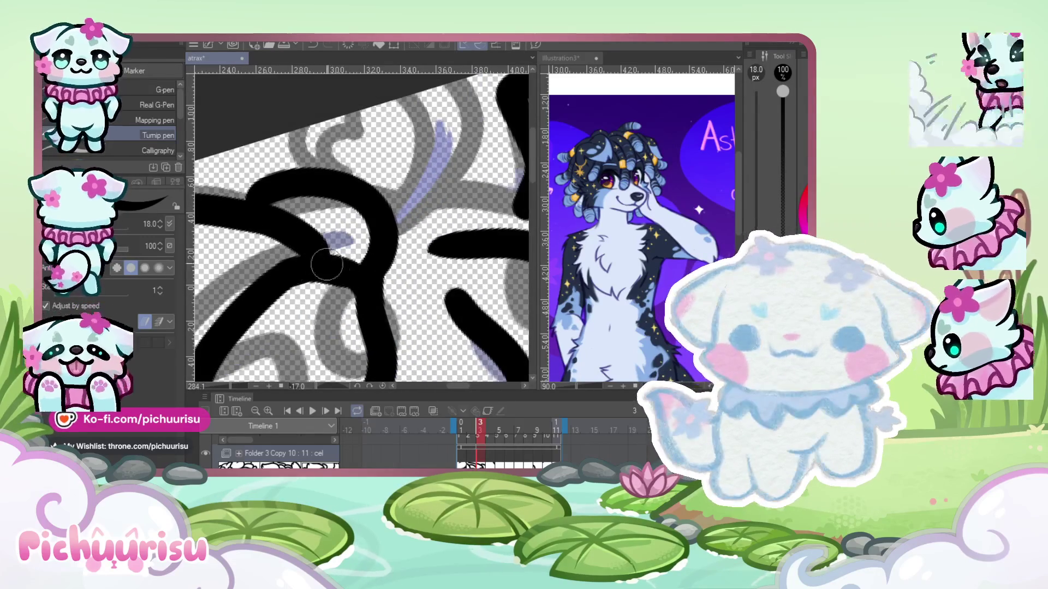
scroll(327, 265, "down", 3)
scroll(327, 262, "down", 2)
scroll(331, 258, "down", 1)
scroll(333, 255, "down", 1)
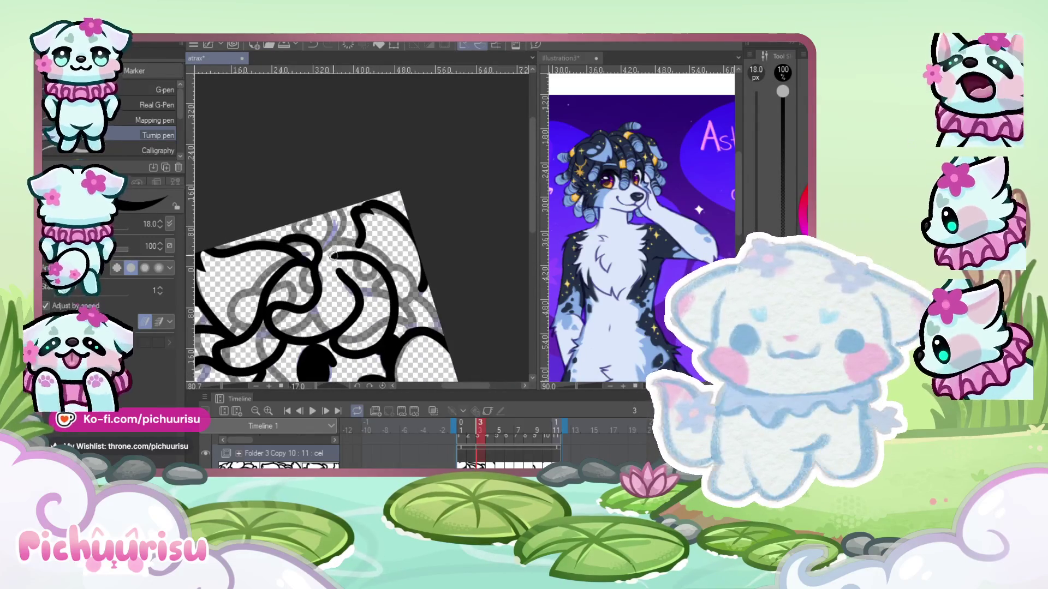
scroll(333, 264, "up", 1)
scroll(322, 268, "up", 1)
scroll(308, 273, "up", 1)
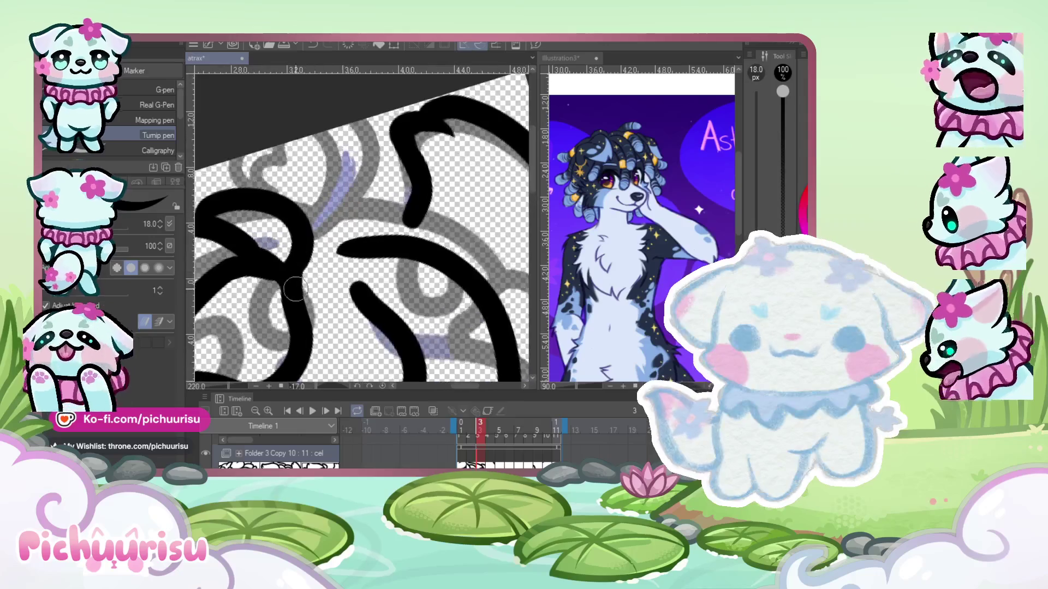
scroll(294, 279, "up", 1)
scroll(333, 259, "up", 1)
scroll(311, 247, "up", 1)
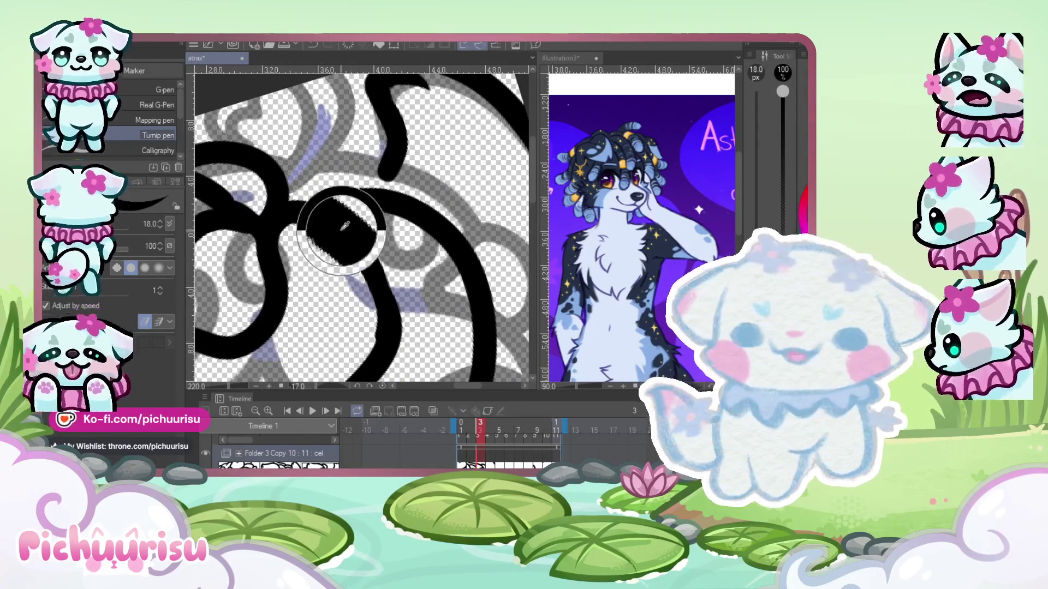
scroll(365, 362, "down", 3)
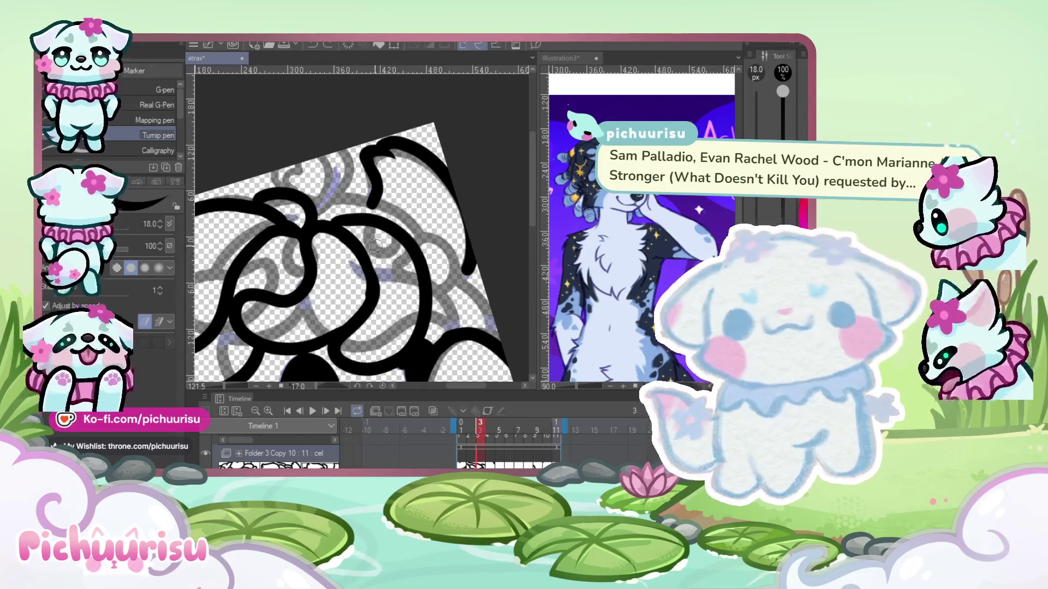
scroll(361, 266, "up", 2)
scroll(361, 266, "up", 2)
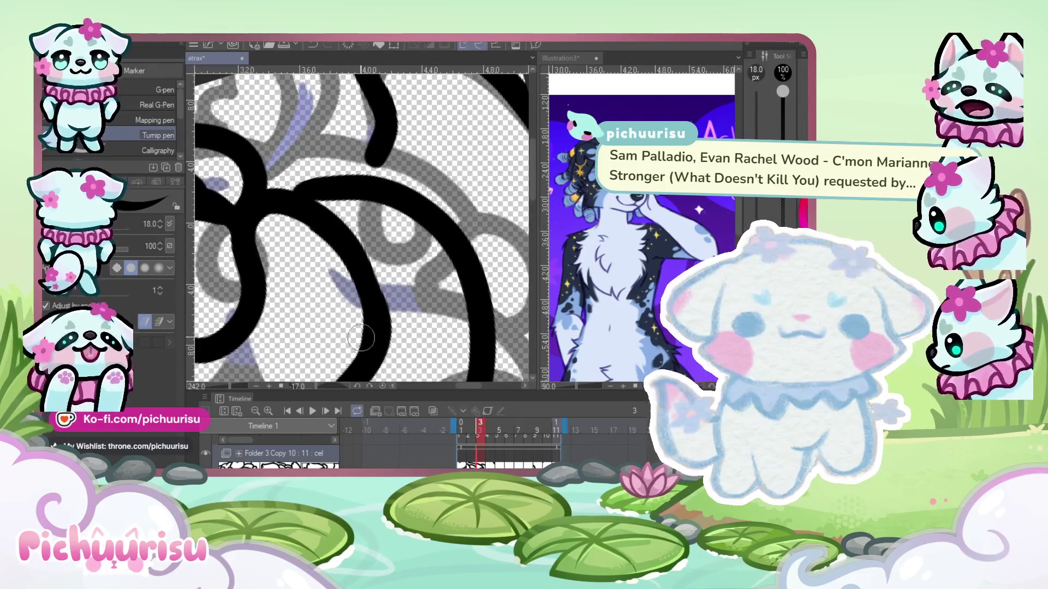
scroll(389, 295, "down", 1)
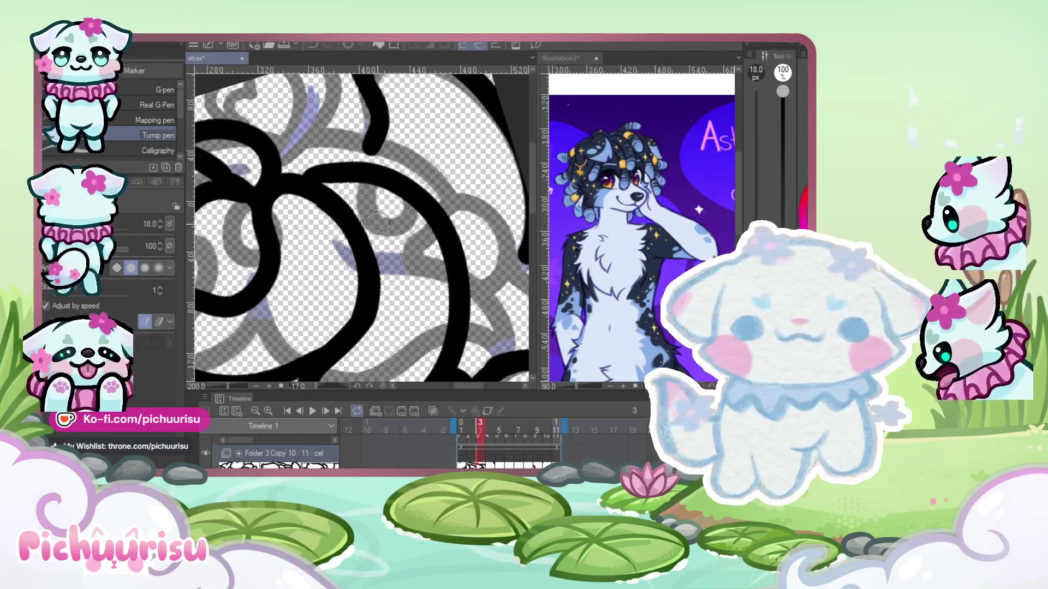
scroll(328, 230, "down", 3)
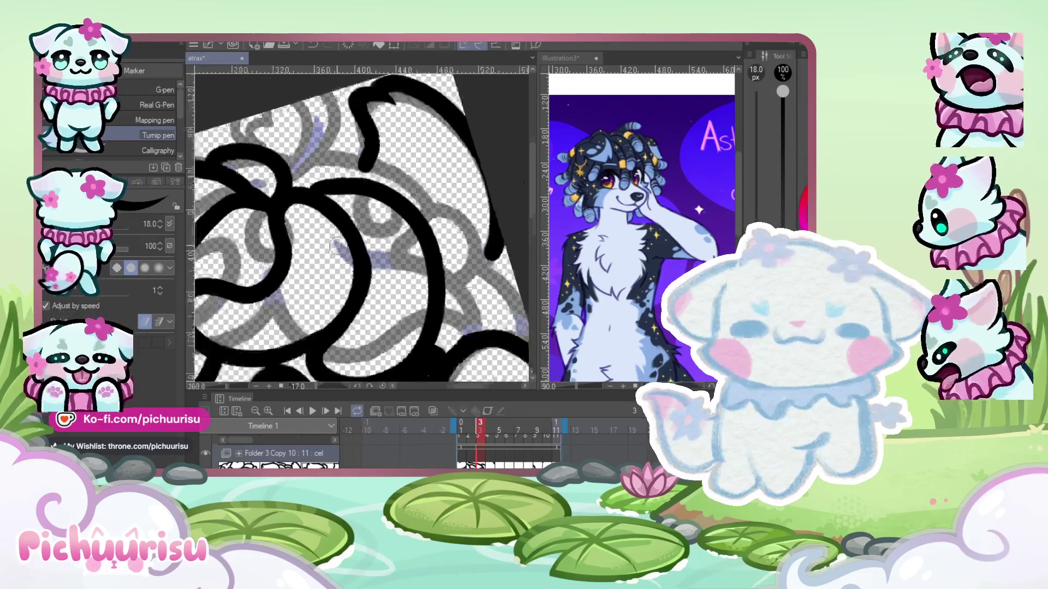
scroll(280, 200, "down", 4)
scroll(281, 199, "up", 4)
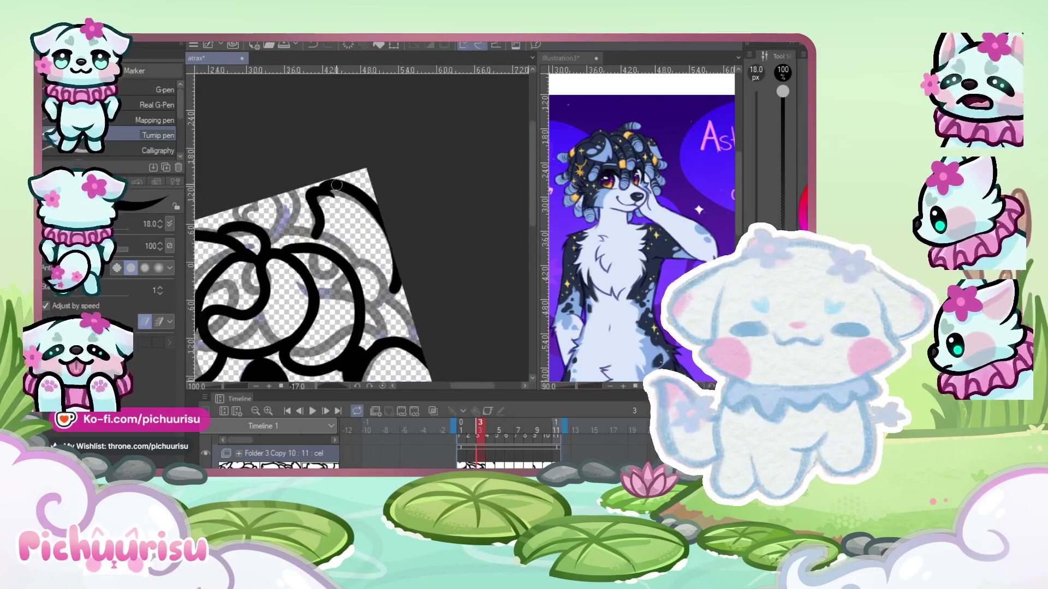
scroll(398, 271, "down", 4)
left_click(431, 412)
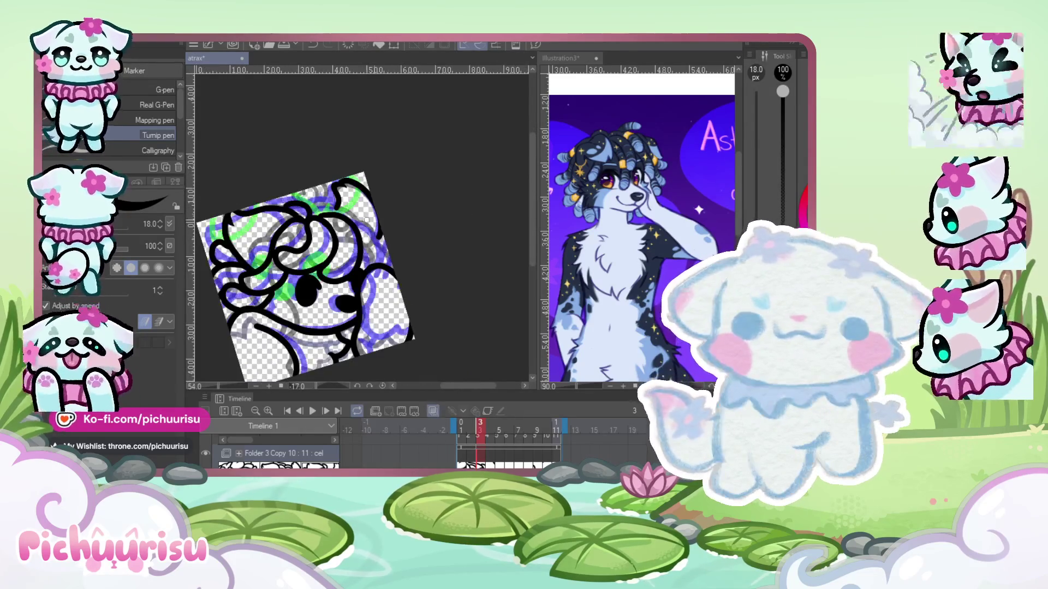
- Ink another black line along the dog's curly hair outline
scroll(363, 213, "up", 3)
scroll(397, 296, "down", 1)
scroll(401, 284, "up", 2)
scroll(404, 277, "up", 1)
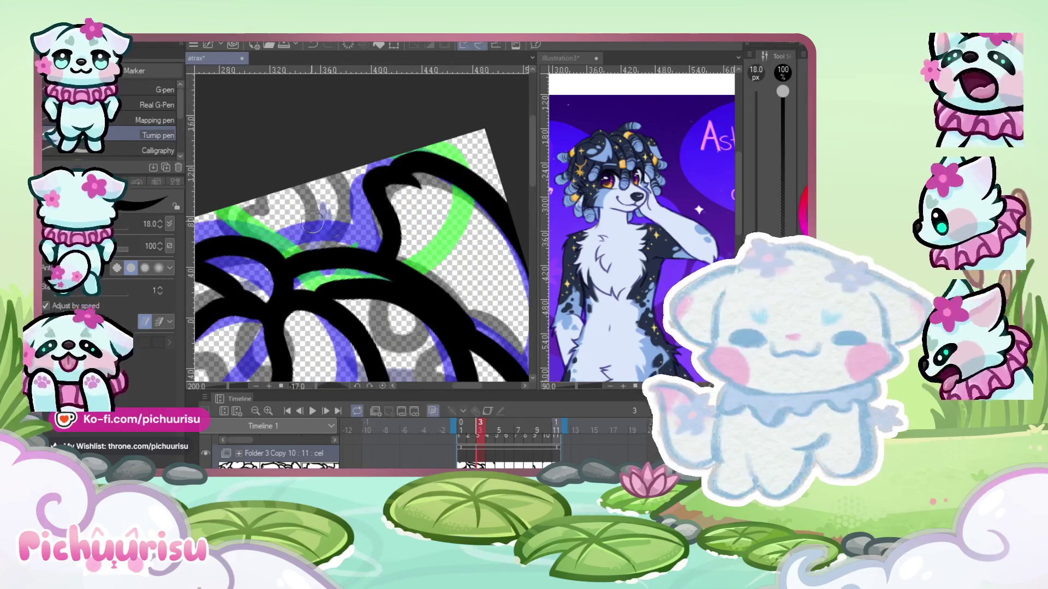
scroll(361, 195, "down", 1)
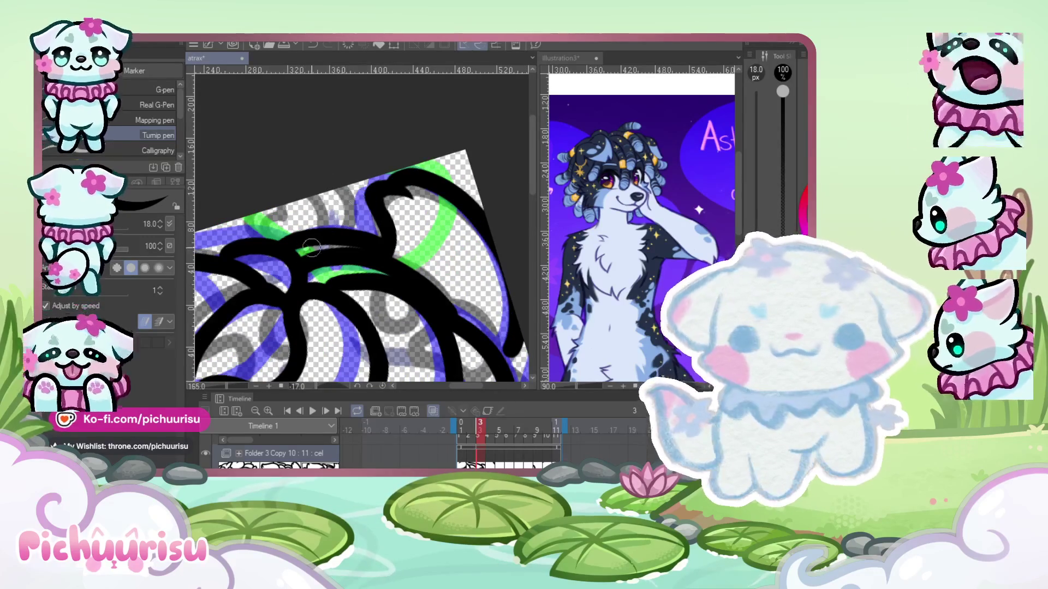
left_click_drag(312, 248, 369, 235)
- Check the inked head up close, then turn off the onion-skin overlay
scroll(322, 232, "up", 4)
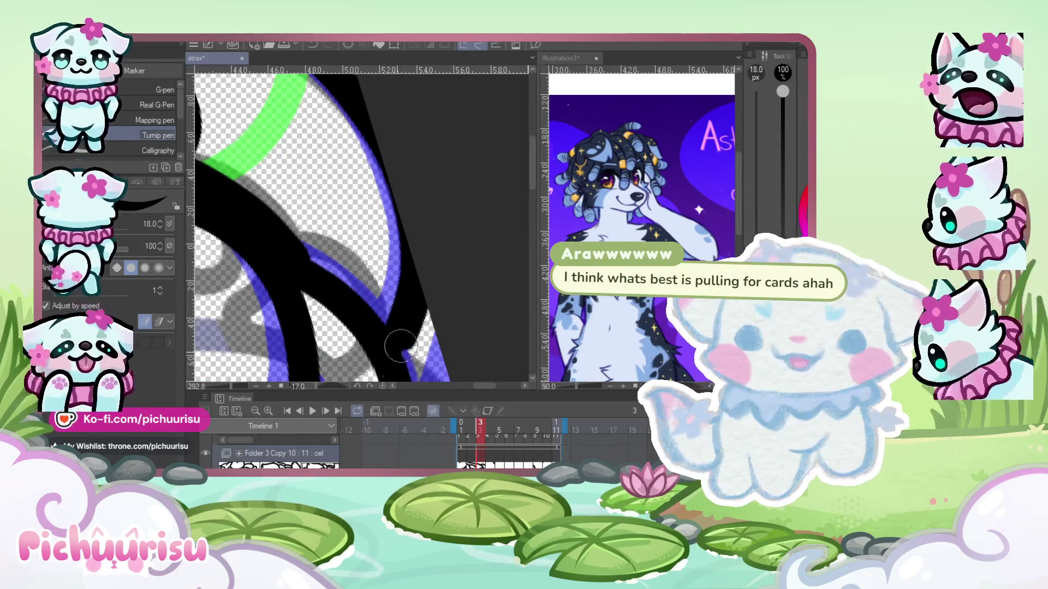
scroll(394, 341, "down", 3)
scroll(392, 330, "down", 2)
scroll(389, 322, "down", 2)
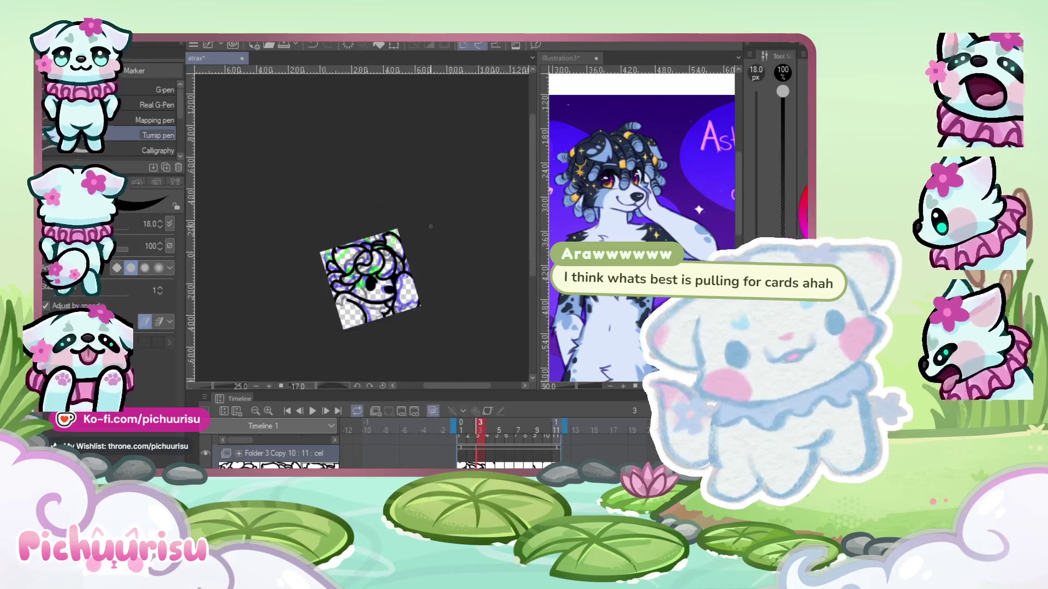
scroll(389, 321, "up", 1)
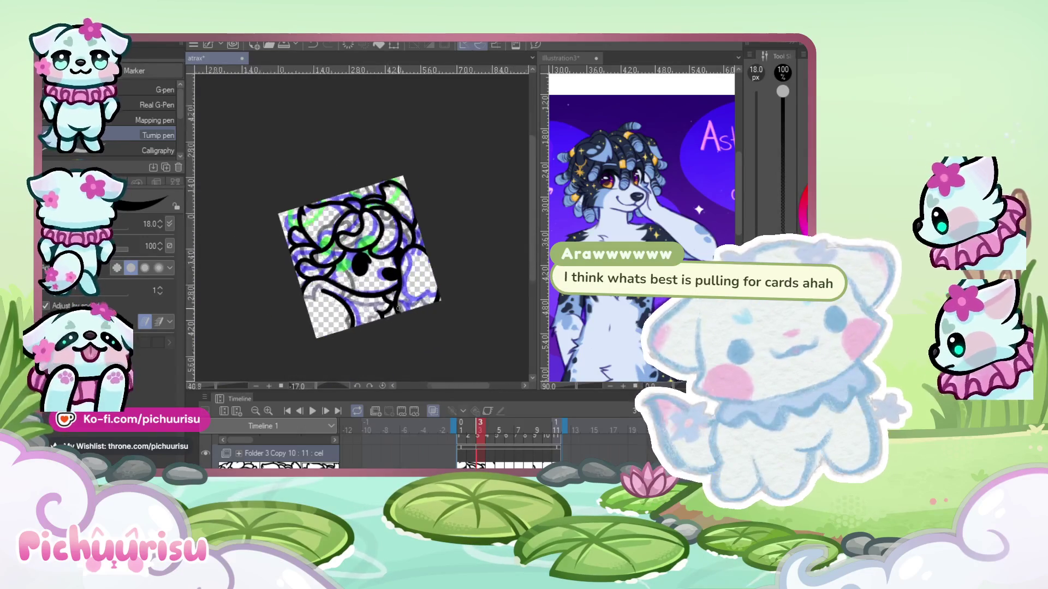
scroll(415, 278, "up", 1)
scroll(359, 301, "up", 2)
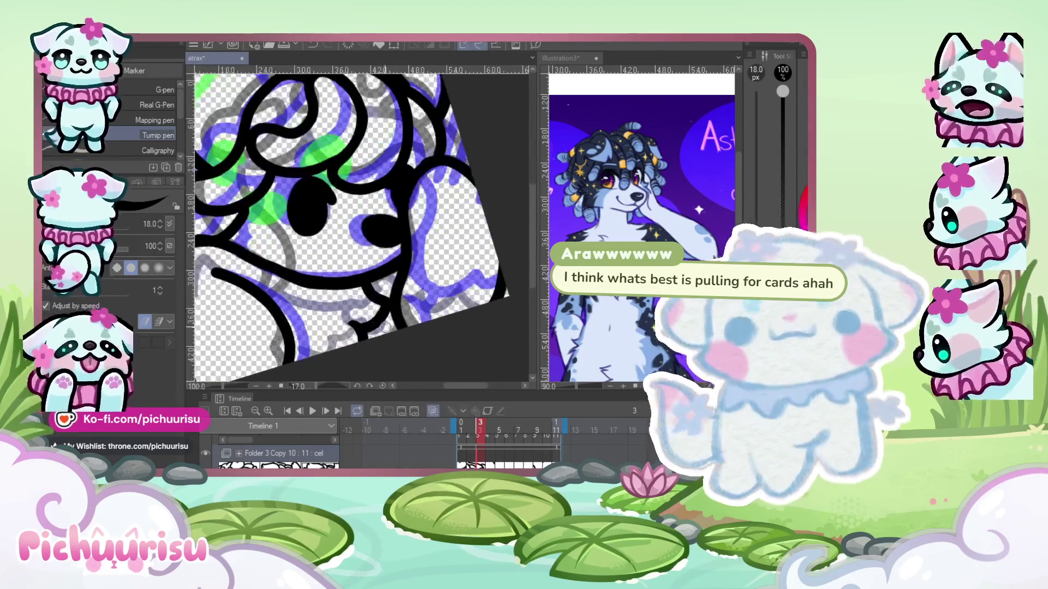
scroll(360, 301, "up", 2)
scroll(308, 323, "down", 2)
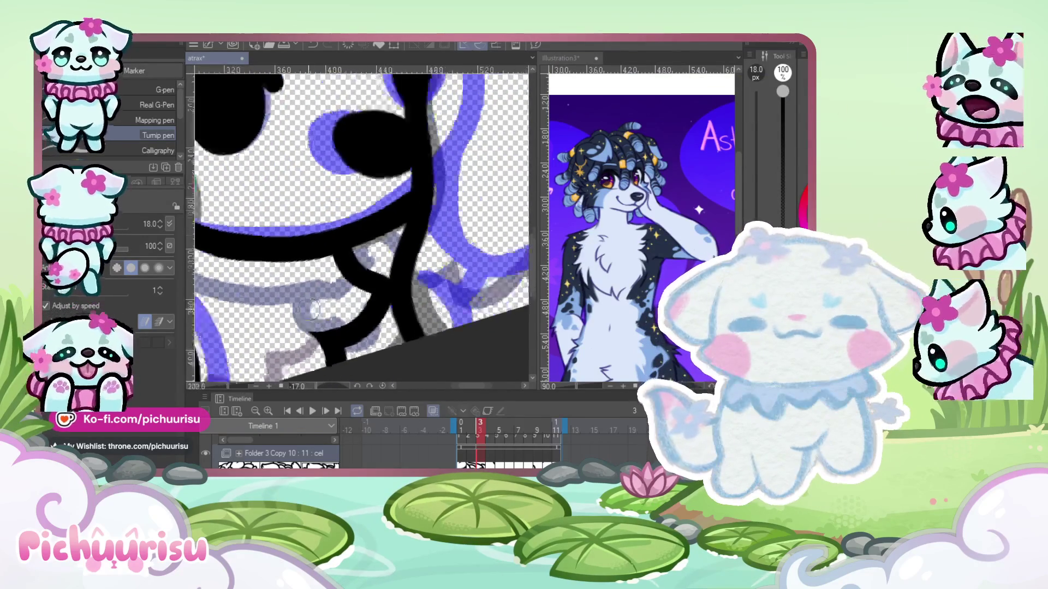
scroll(393, 308, "down", 3)
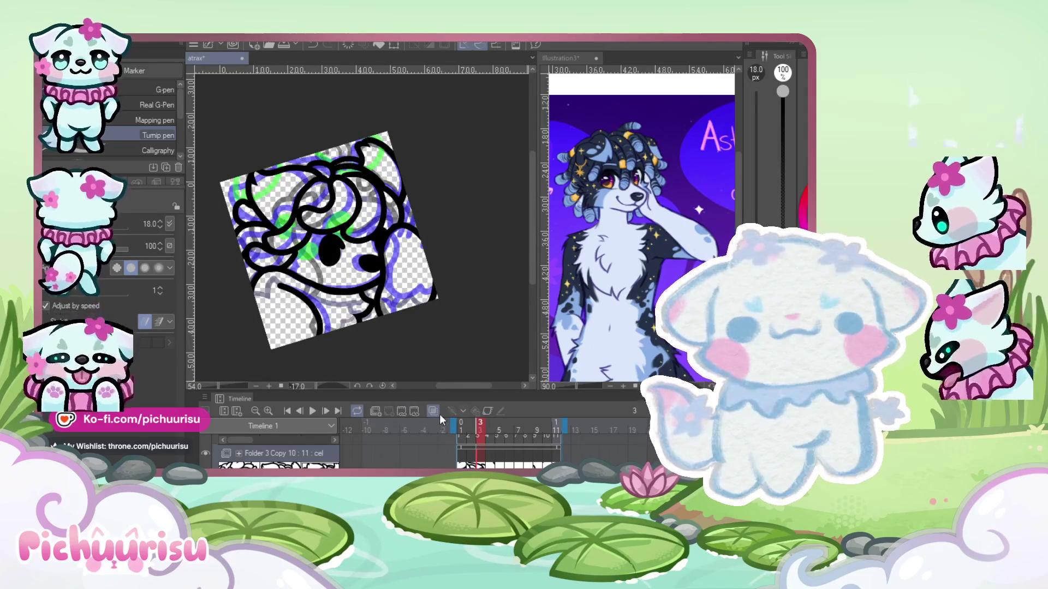
left_click(434, 413)
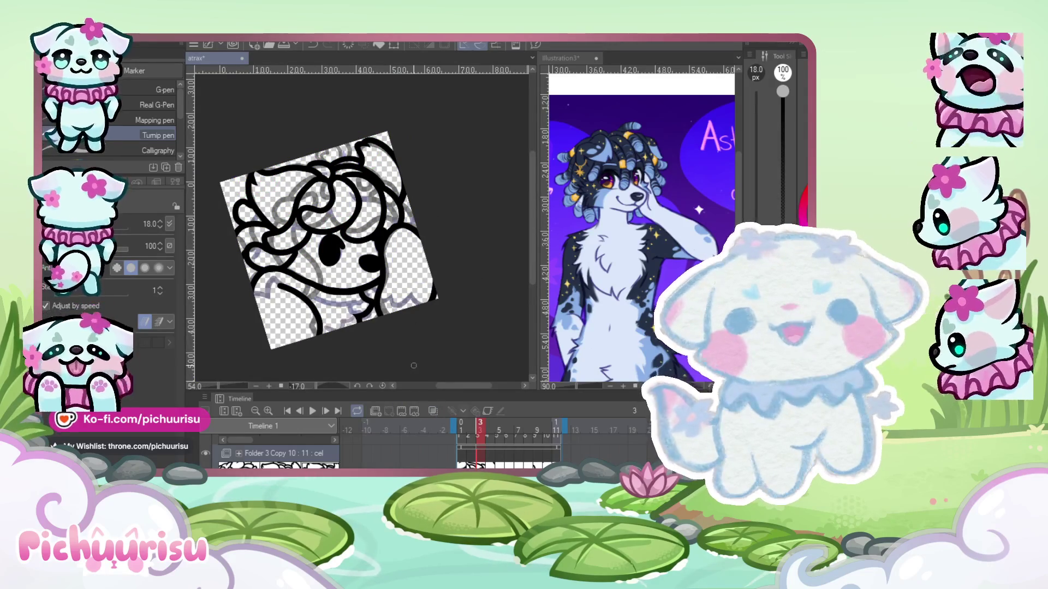
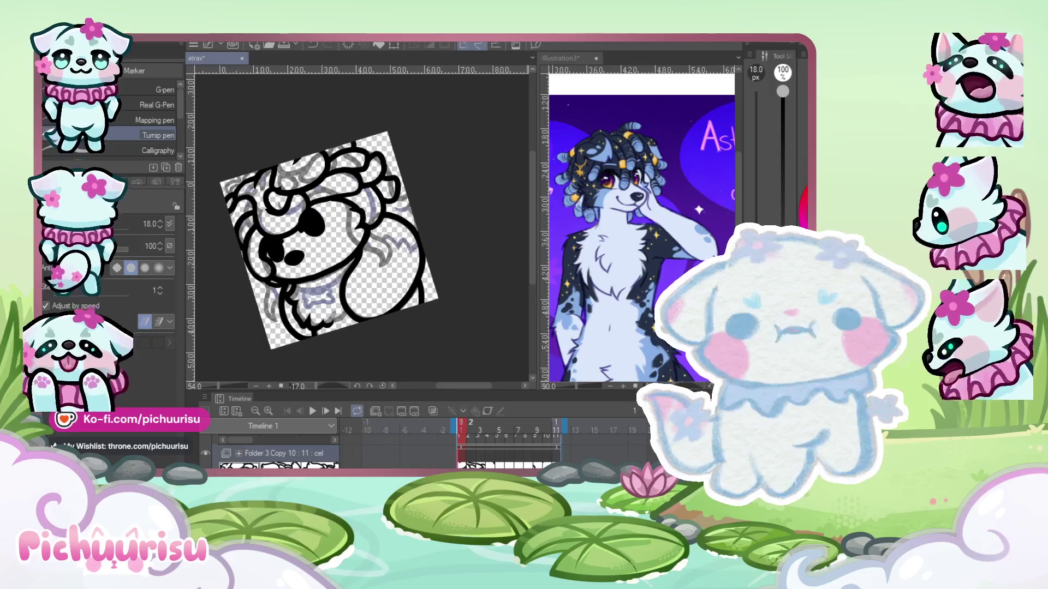
- Fill the purple sketch band with solid black ink
scroll(358, 225, "up", 3)
scroll(350, 240, "down", 2)
scroll(332, 265, "up", 4)
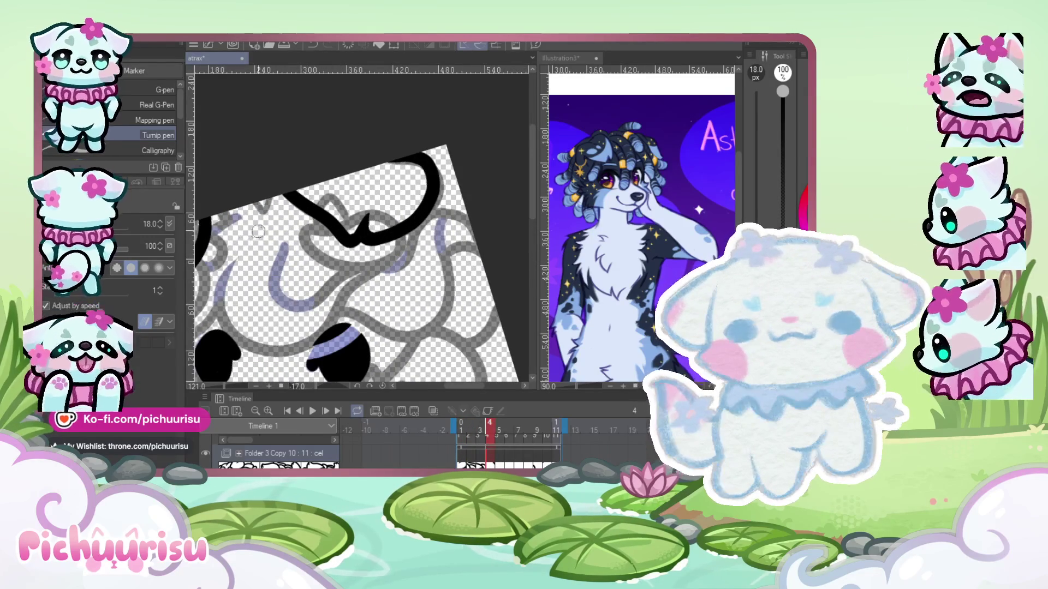
left_click_drag(314, 355, 358, 336)
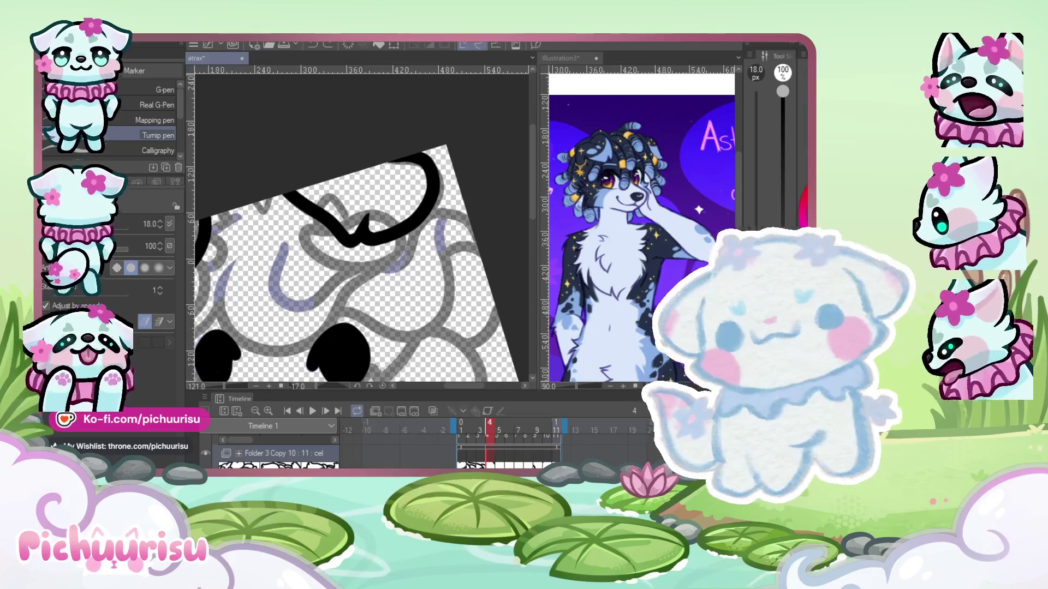
- Ink a hair curl, redo the S-shaped curl and extend it down-left
left_click_drag(281, 249, 236, 250)
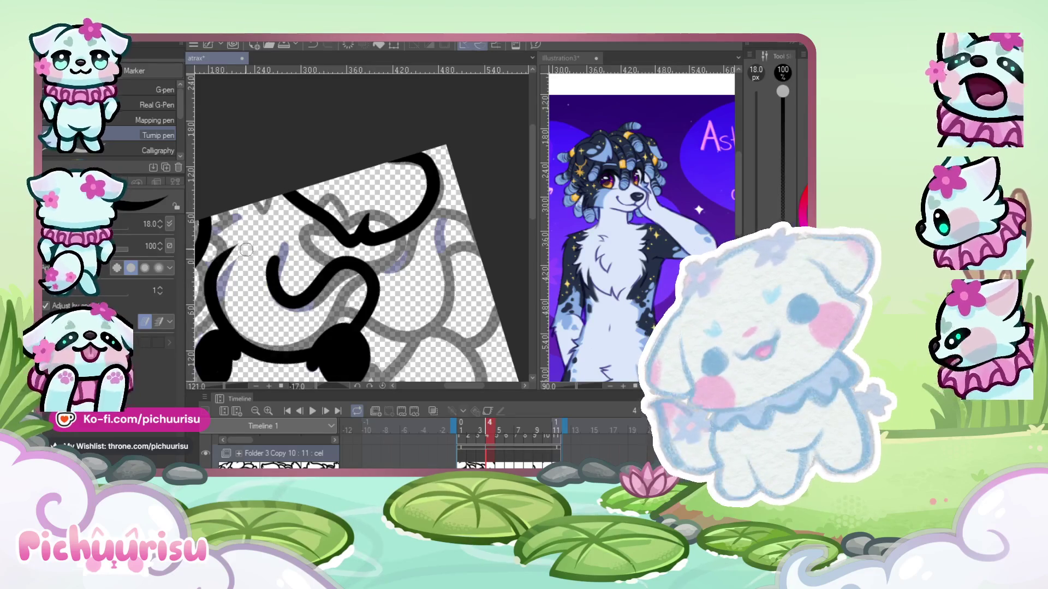
scroll(313, 272, "up", 2)
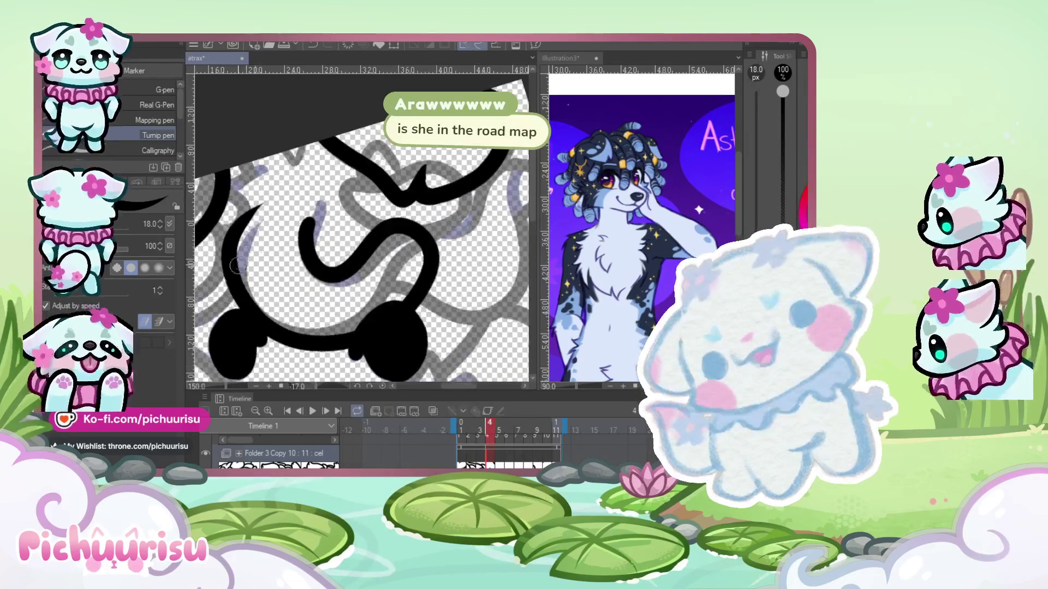
key("ctrl+z")
left_click_drag(312, 217, 363, 322)
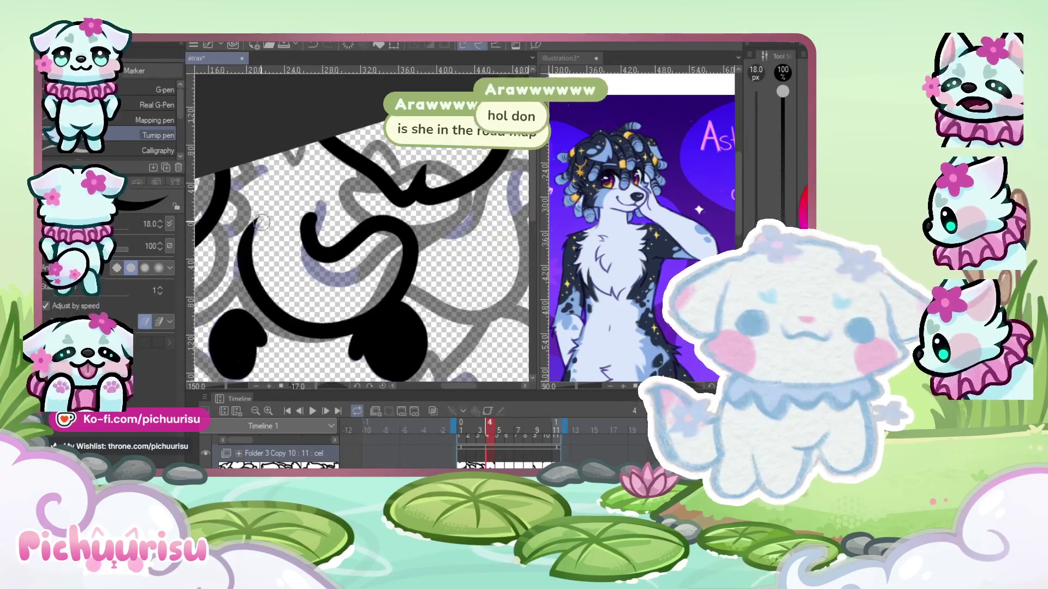
scroll(324, 187, "up", 3)
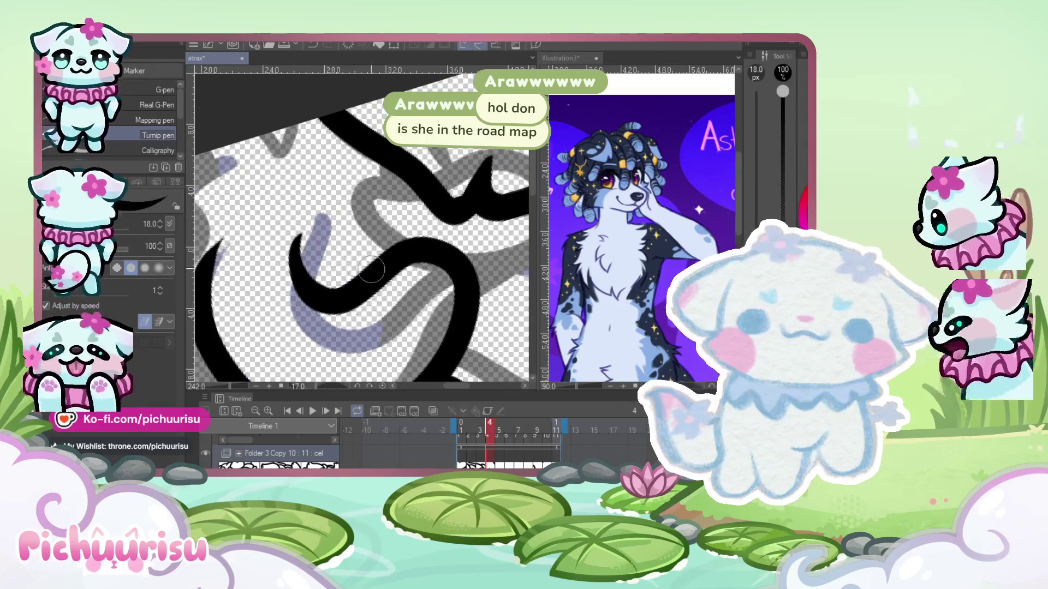
scroll(371, 269, "down", 3)
left_click_drag(397, 224, 332, 293)
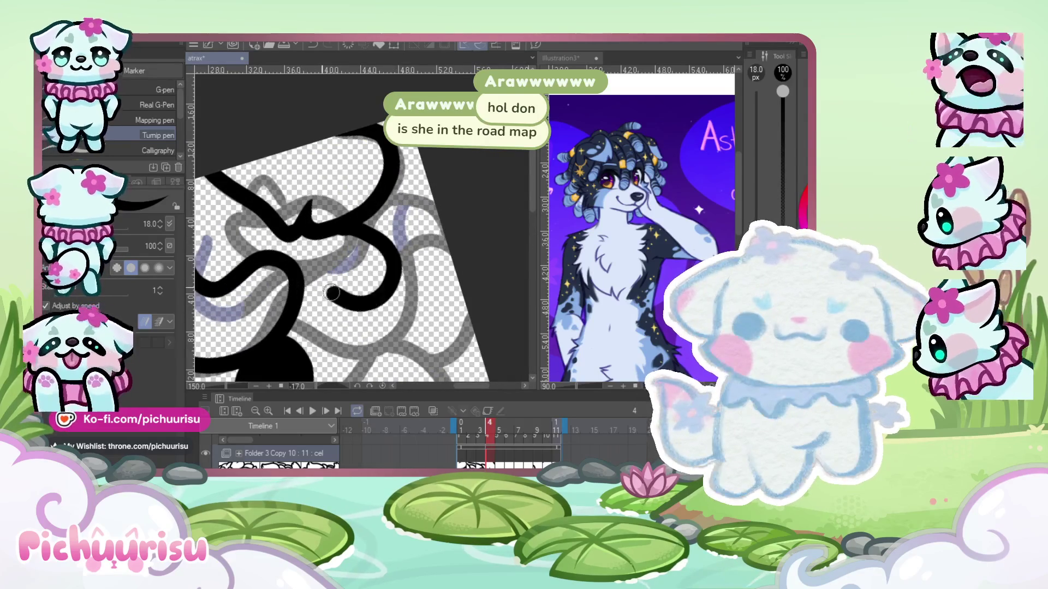
- Ink a short curl on the upper-left of the head
scroll(332, 293, "down", 3)
scroll(230, 239, "up", 5)
scroll(230, 238, "up", 2)
scroll(240, 235, "down", 2)
left_click_drag(248, 232, 284, 284)
- Retry the right-hand hair curve, settling on a long curve sweeping down-left
scroll(281, 252, "down", 3)
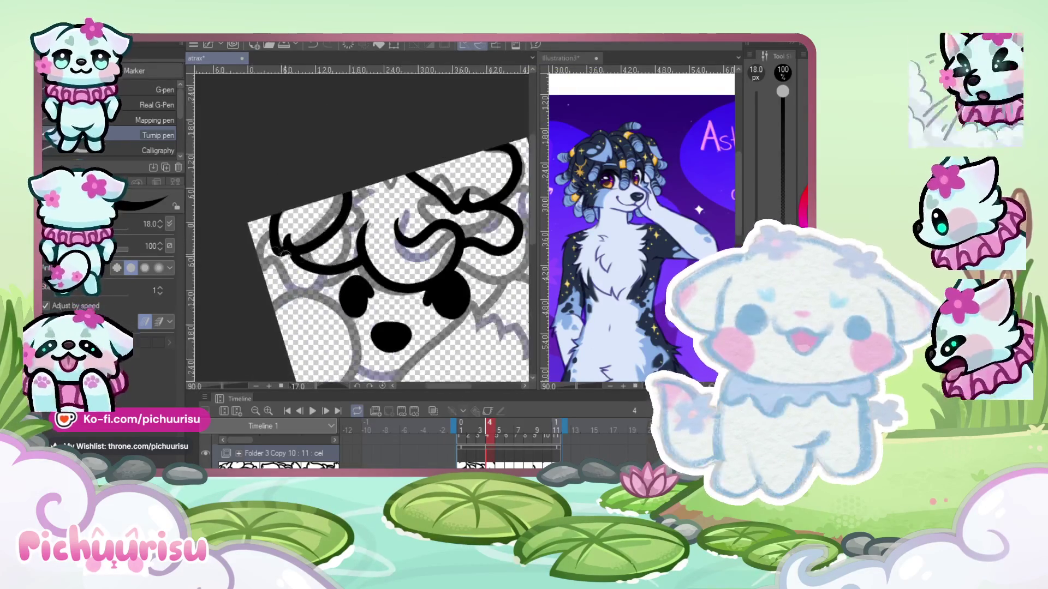
scroll(283, 255, "up", 1)
scroll(305, 256, "down", 2)
scroll(349, 254, "up", 1)
scroll(366, 252, "up", 1)
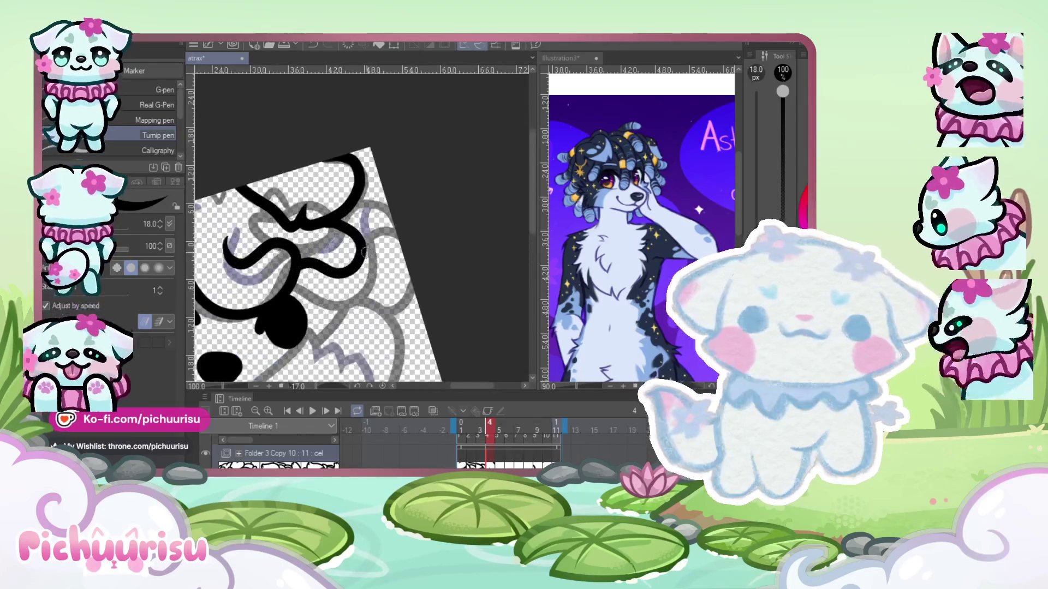
scroll(366, 251, "up", 2)
left_click_drag(360, 224, 314, 336)
scroll(322, 328, "down", 2)
scroll(352, 243, "up", 2)
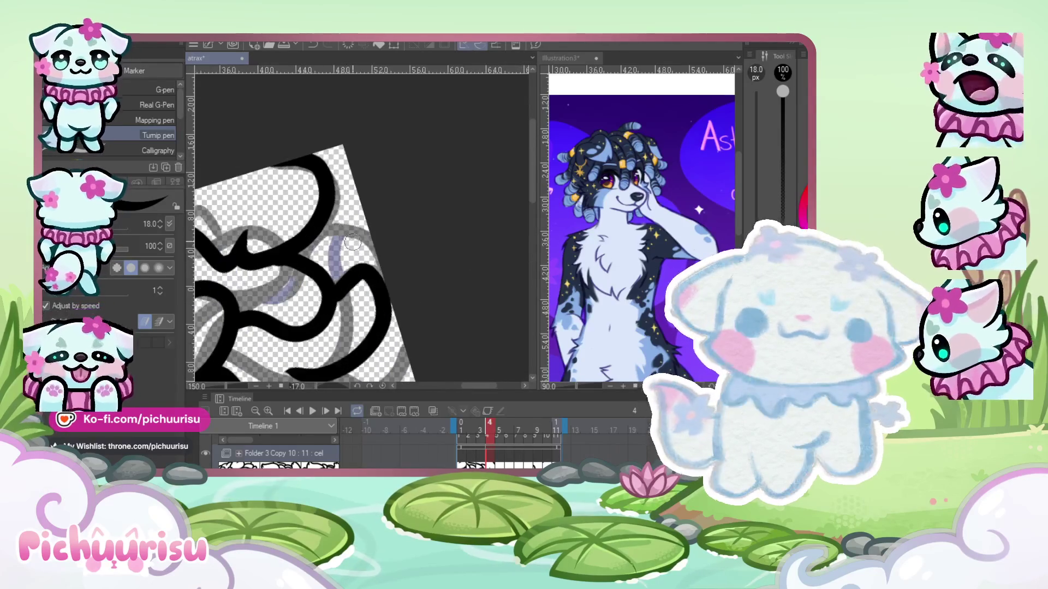
key("ctrl+z")
left_click_drag(349, 251, 284, 377)
key("ctrl+z")
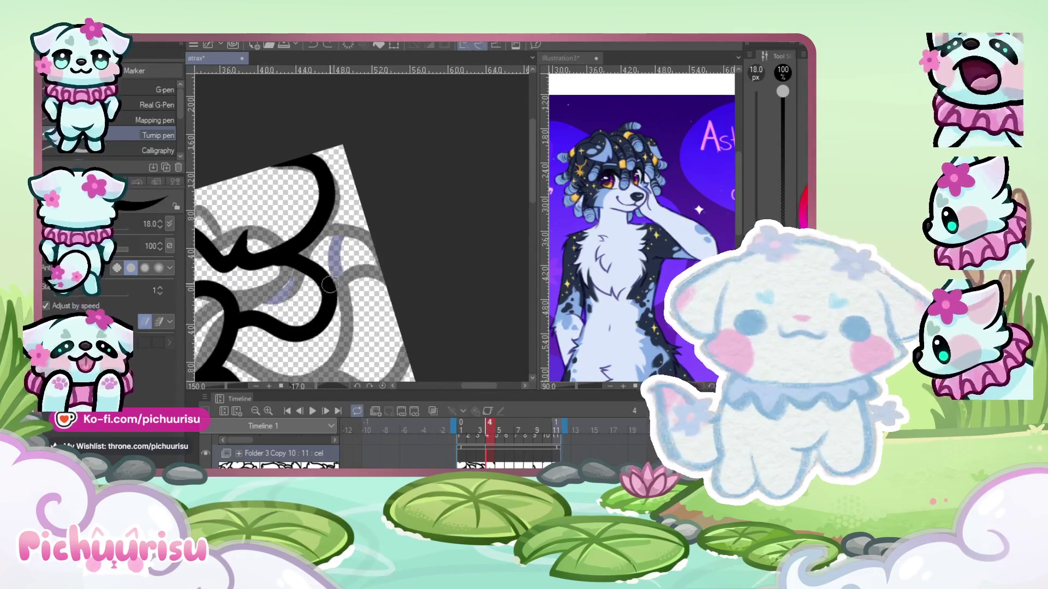
left_click_drag(375, 259, 248, 371)
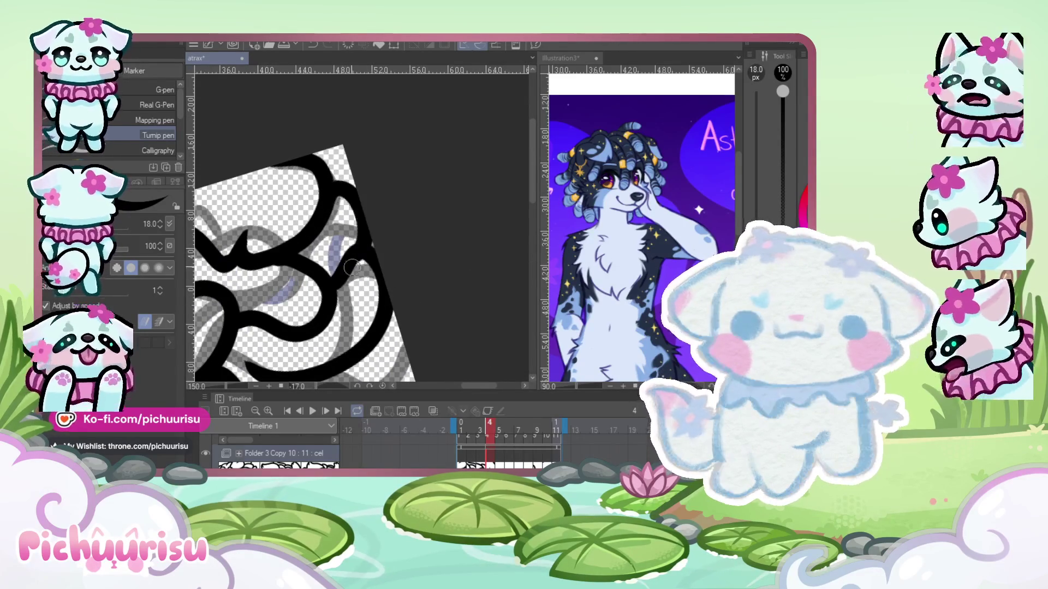
- Ink two more side-by-side curl strokes in the hair
scroll(328, 219, "down", 3)
scroll(238, 236, "up", 2)
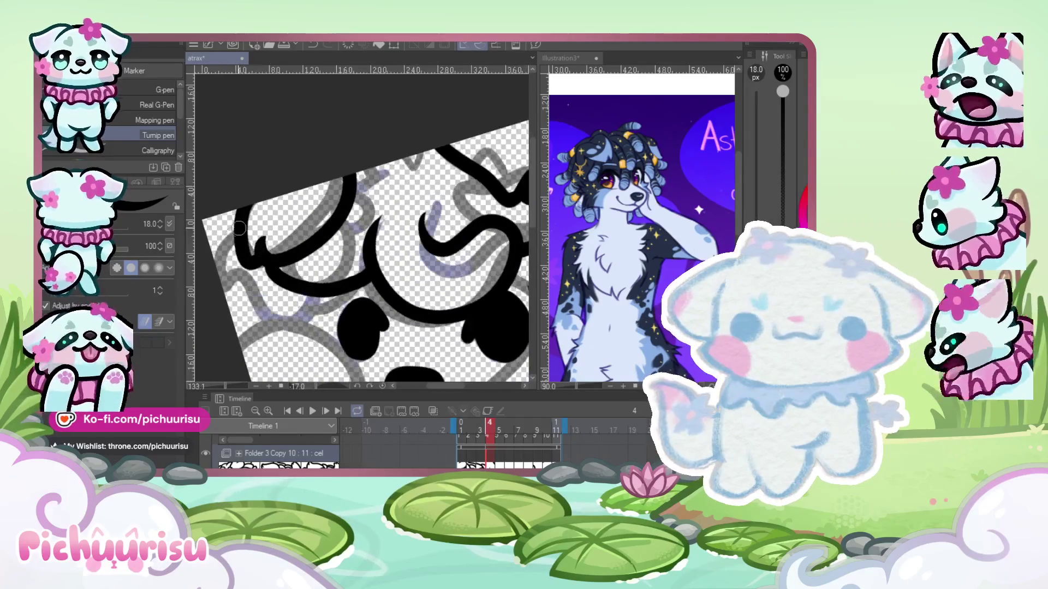
scroll(254, 243, "down", 2)
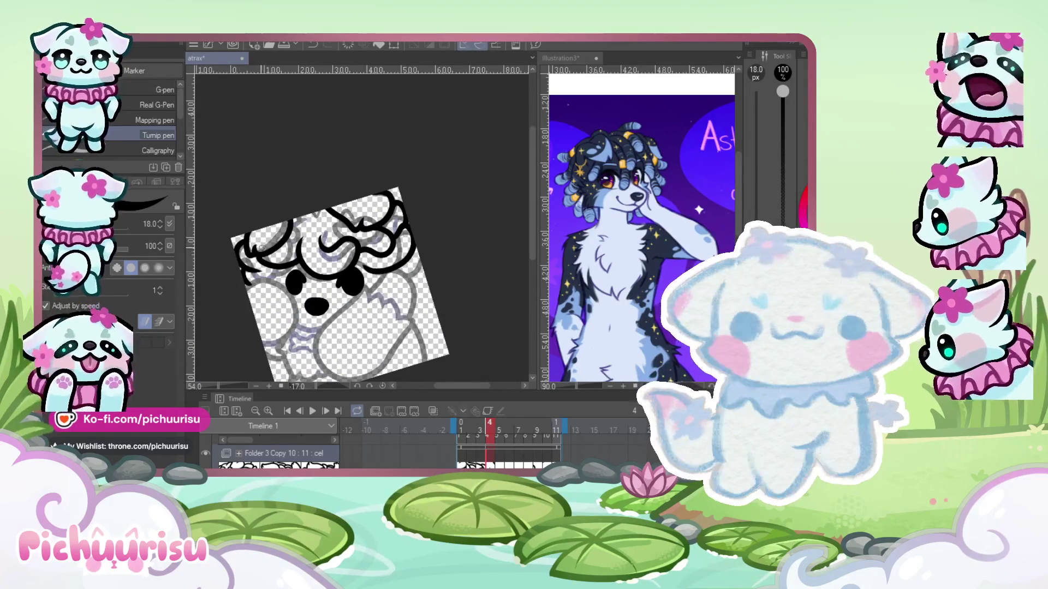
scroll(282, 243, "up", 1)
scroll(289, 248, "up", 2)
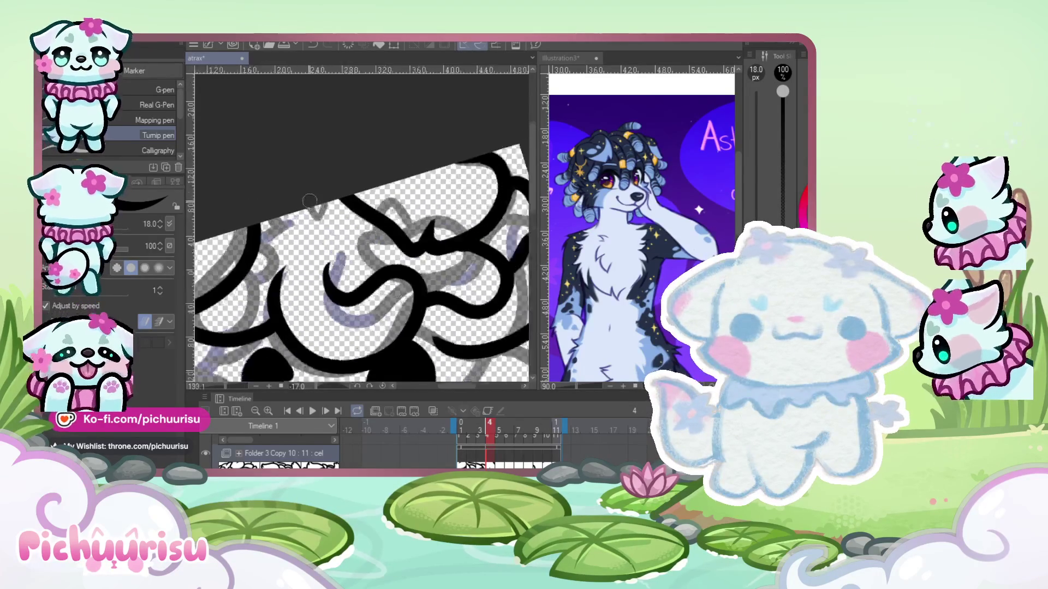
scroll(295, 255, "up", 2)
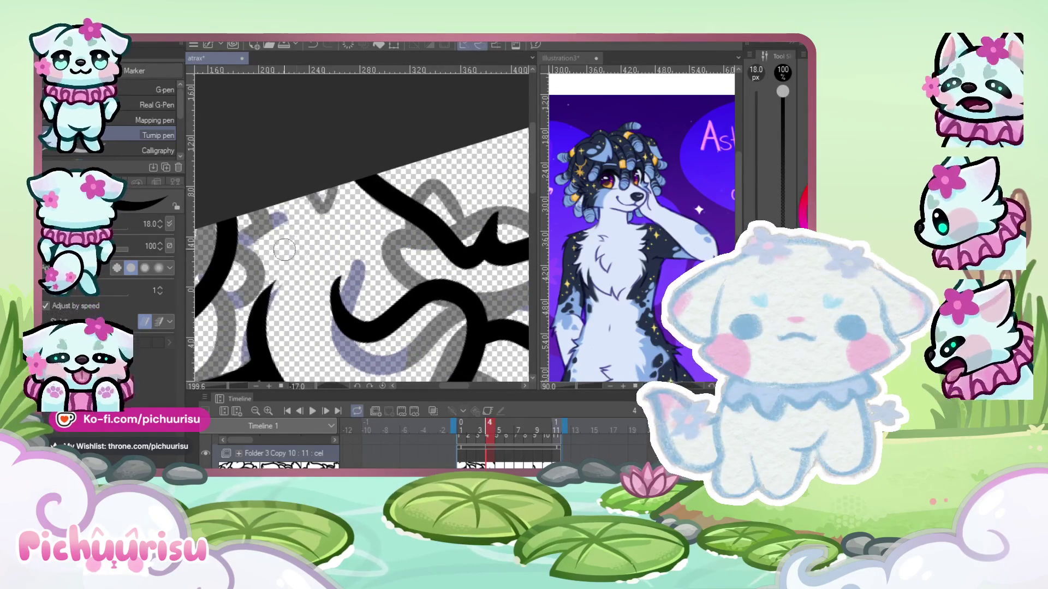
left_click_drag(335, 225, 252, 323)
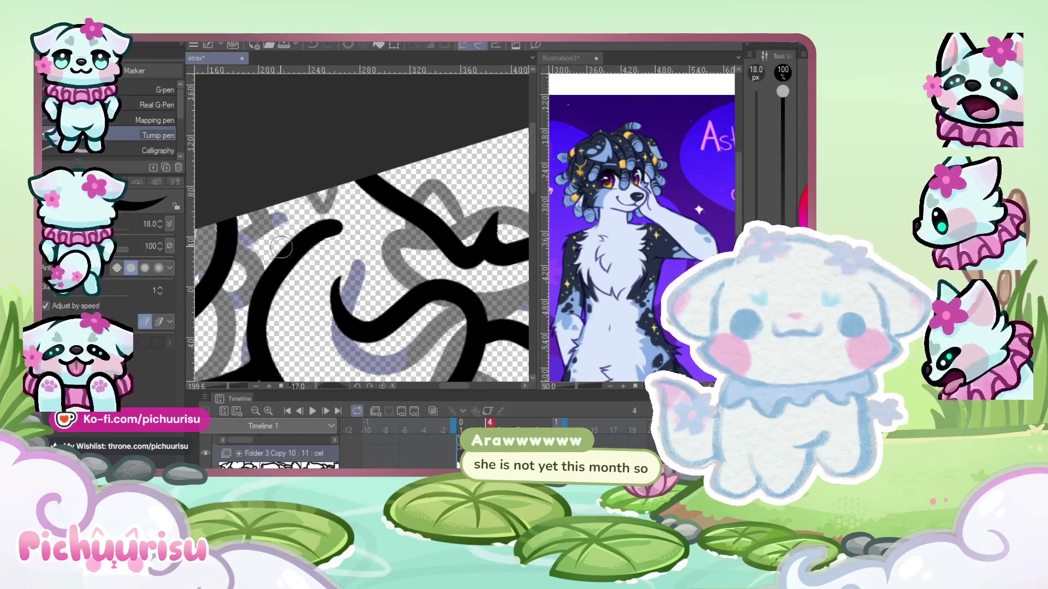
left_click_drag(292, 202, 265, 286)
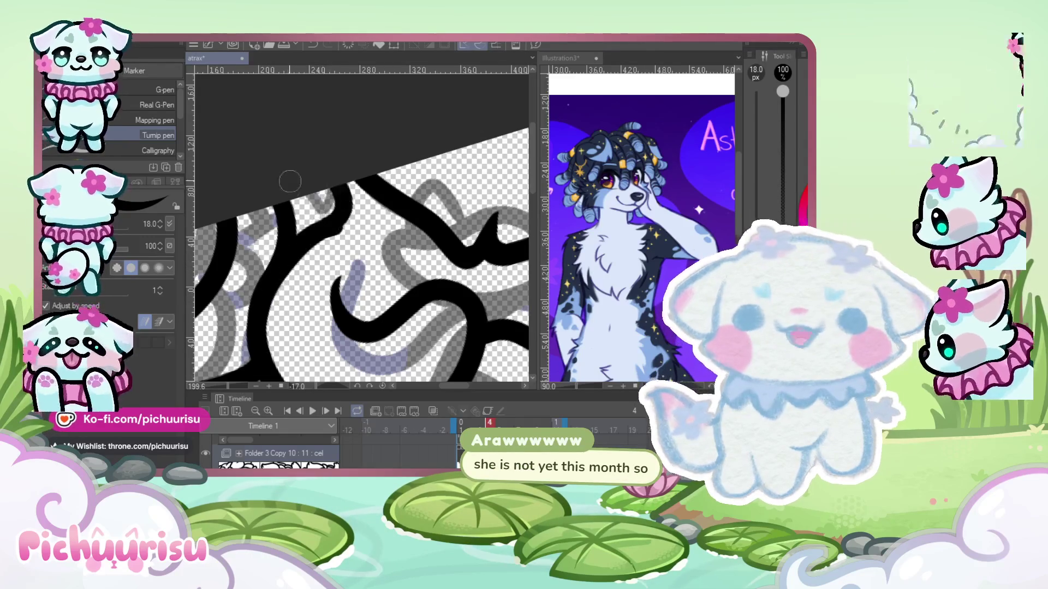
scroll(299, 194, "down", 2)
scroll(309, 214, "down", 3)
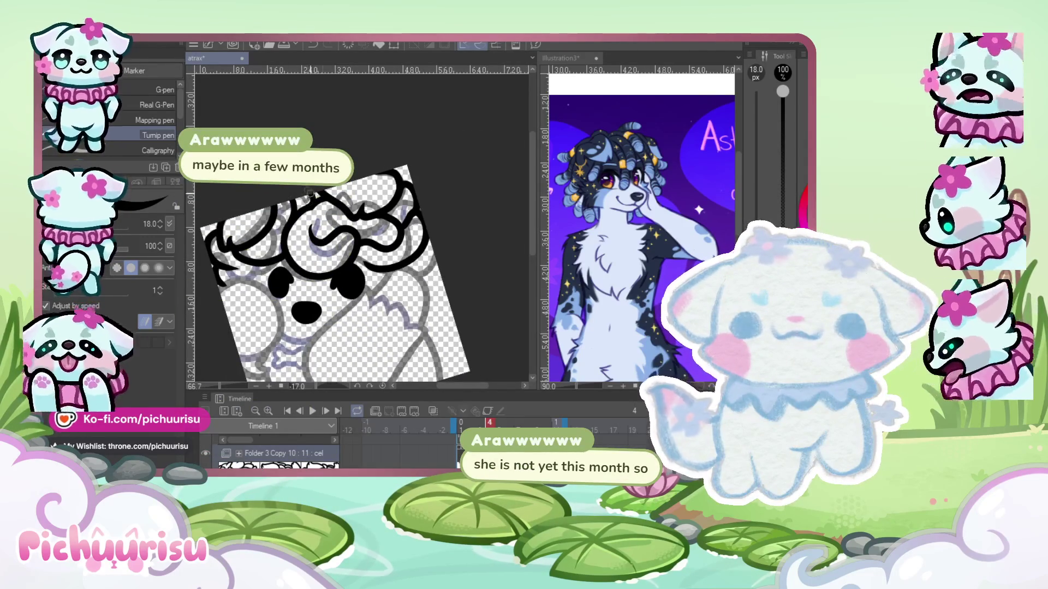
scroll(309, 192, "up", 4)
scroll(302, 236, "down", 2)
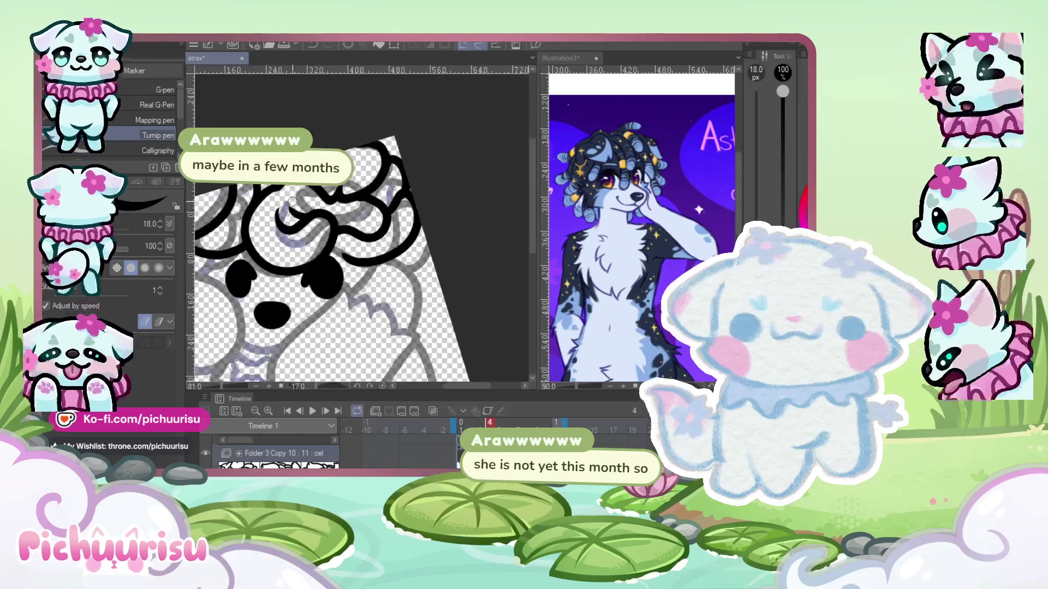
scroll(302, 236, "down", 2)
scroll(267, 239, "up", 3)
scroll(267, 239, "up", 2)
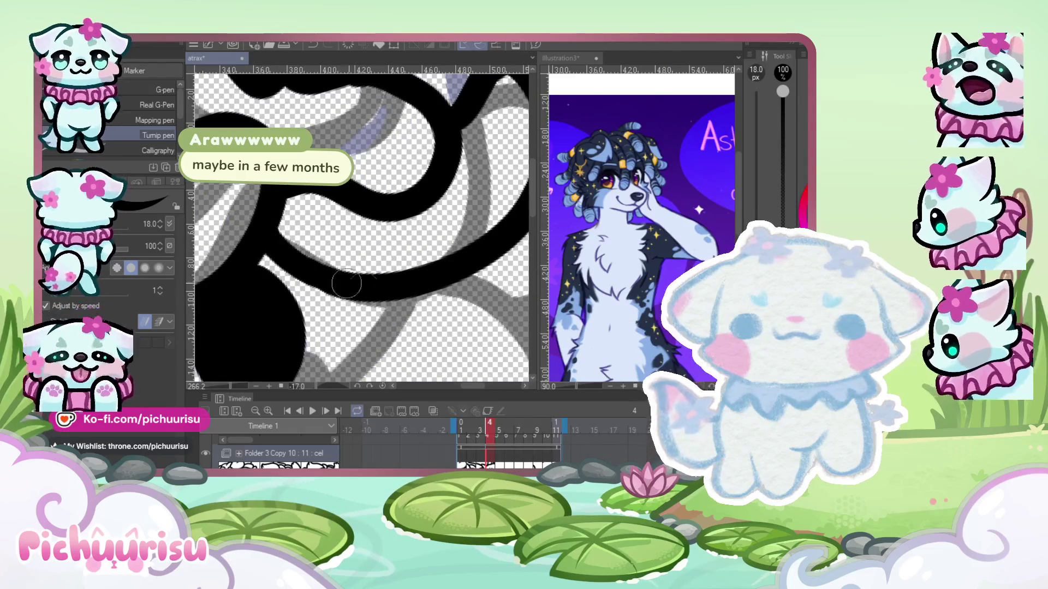
scroll(277, 241, "down", 4)
scroll(357, 252, "up", 3)
scroll(358, 252, "down", 3)
scroll(361, 262, "up", 1)
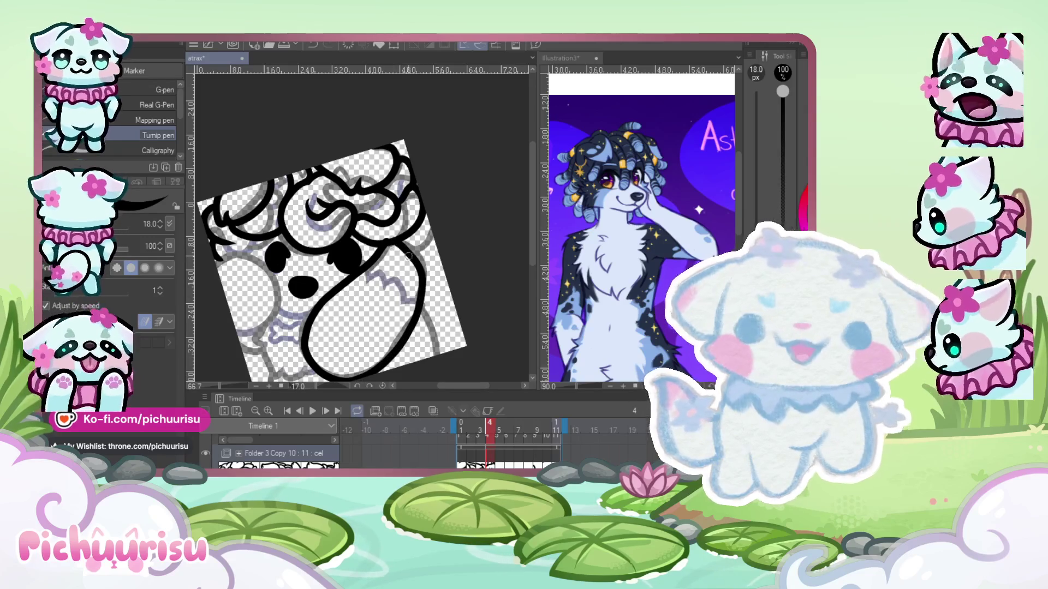
- Undo the large oval arm outline and the redrawn curved arm stroke
key("ctrl+z")
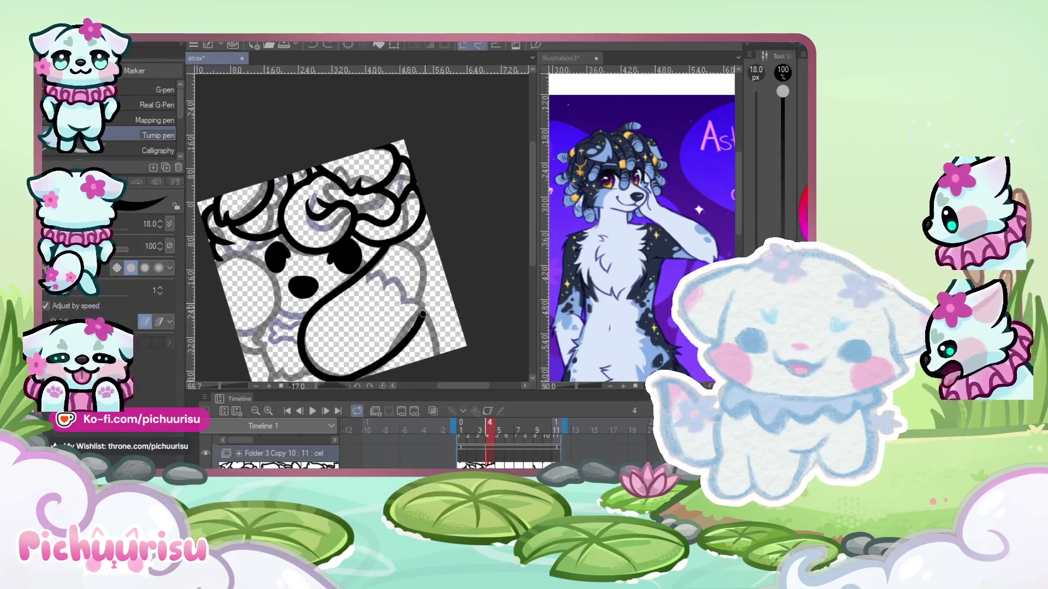
key("ctrl+z")
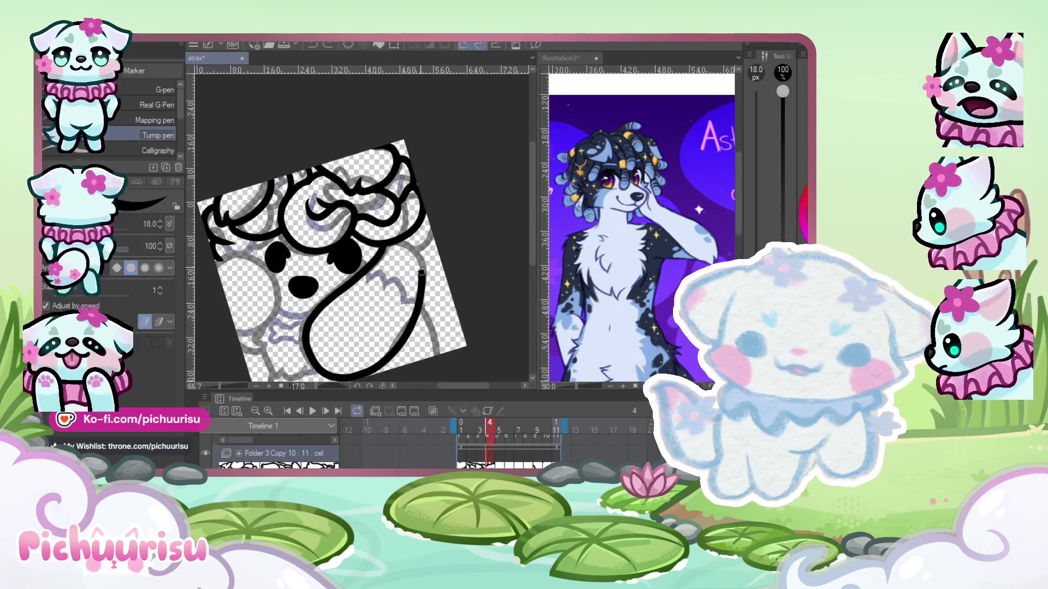
scroll(350, 295, "up", 3)
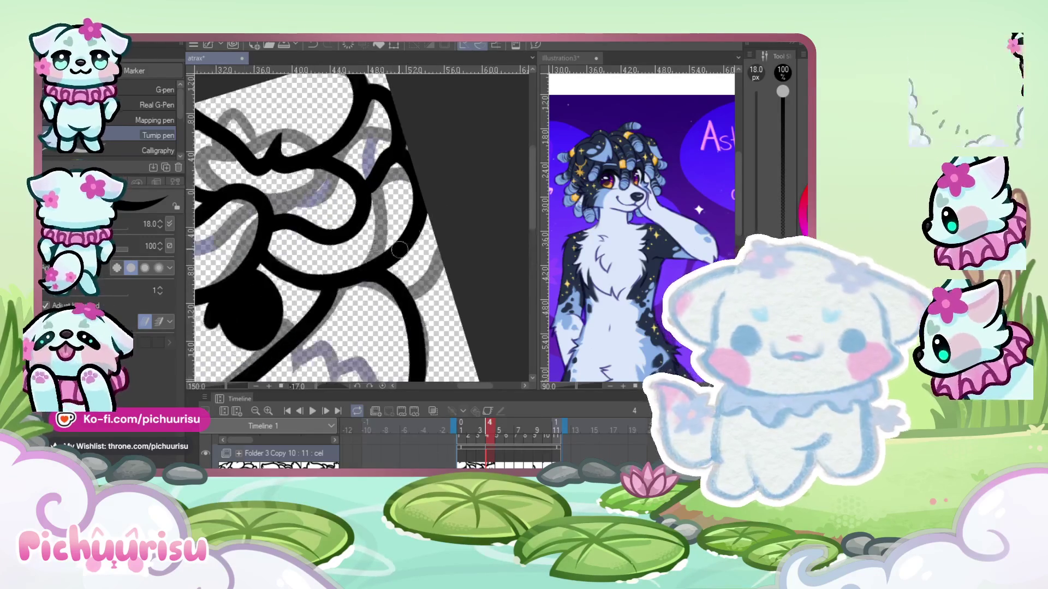
scroll(328, 317, "up", 3)
scroll(397, 268, "down", 3)
scroll(327, 256, "down", 2)
scroll(284, 234, "up", 1)
scroll(272, 228, "up", 1)
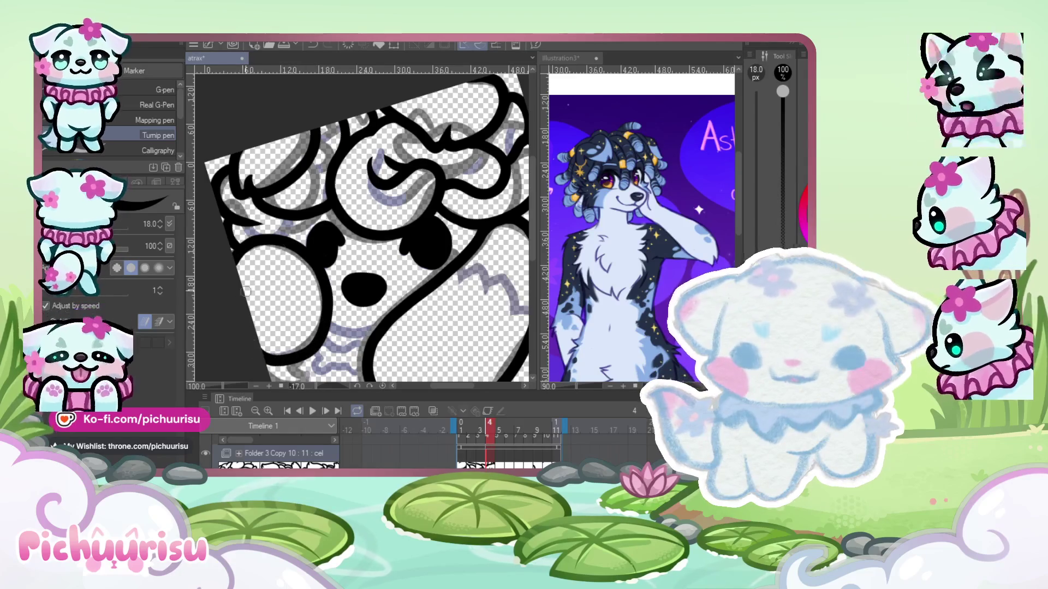
scroll(300, 273, "up", 1)
scroll(286, 218, "up", 1)
scroll(263, 241, "down", 2)
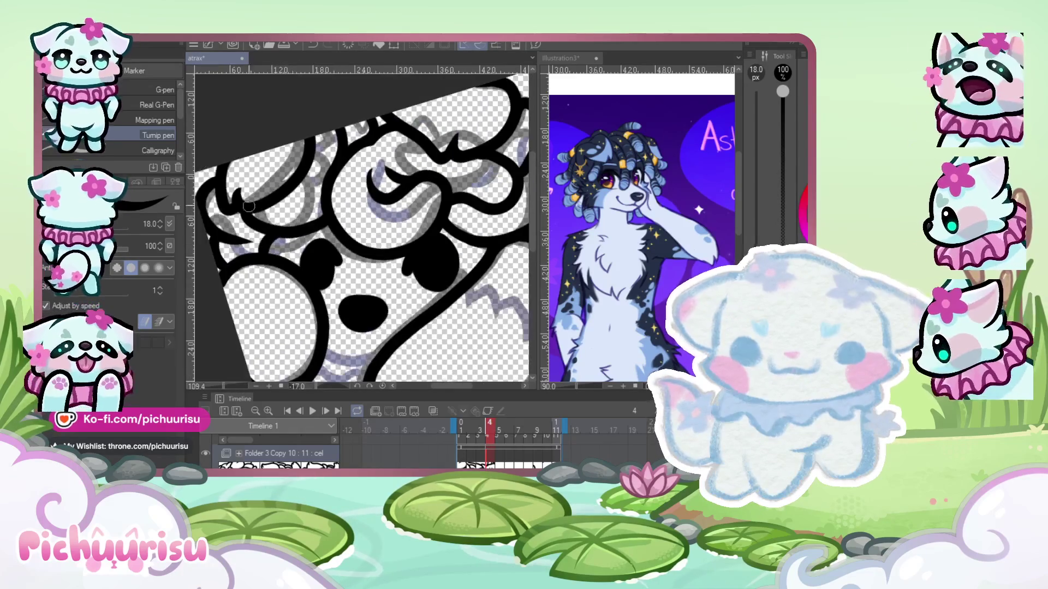
scroll(276, 245, "up", 2)
- Replace the last hair stroke with a redrawn hair outline stroke
key("ctrl+z")
left_click_drag(319, 261, 221, 250)
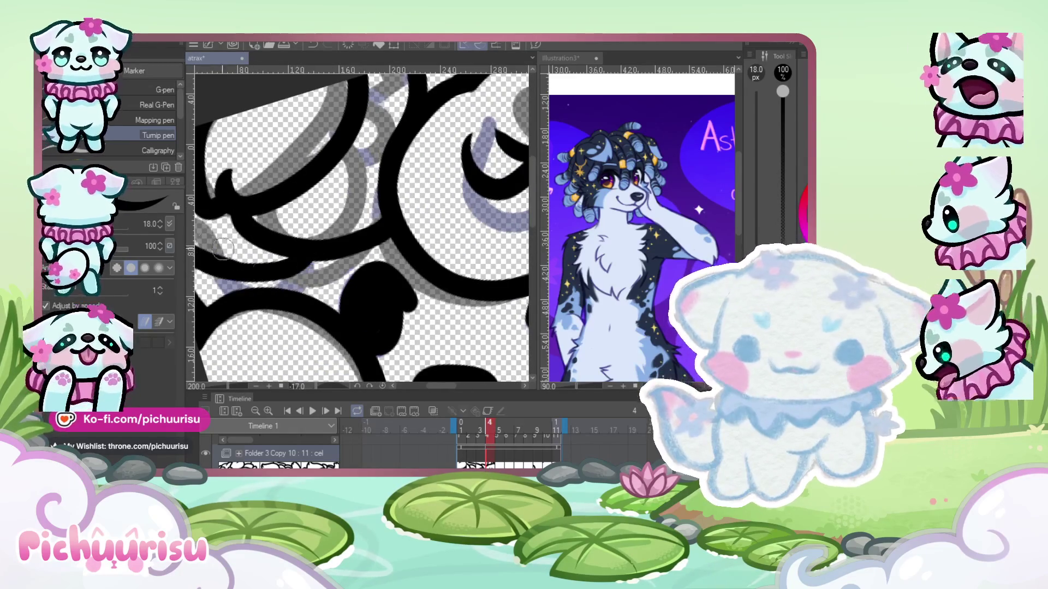
scroll(287, 275, "down", 3)
scroll(328, 256, "down", 2)
scroll(368, 236, "up", 2)
scroll(368, 235, "up", 1)
scroll(350, 207, "down", 3)
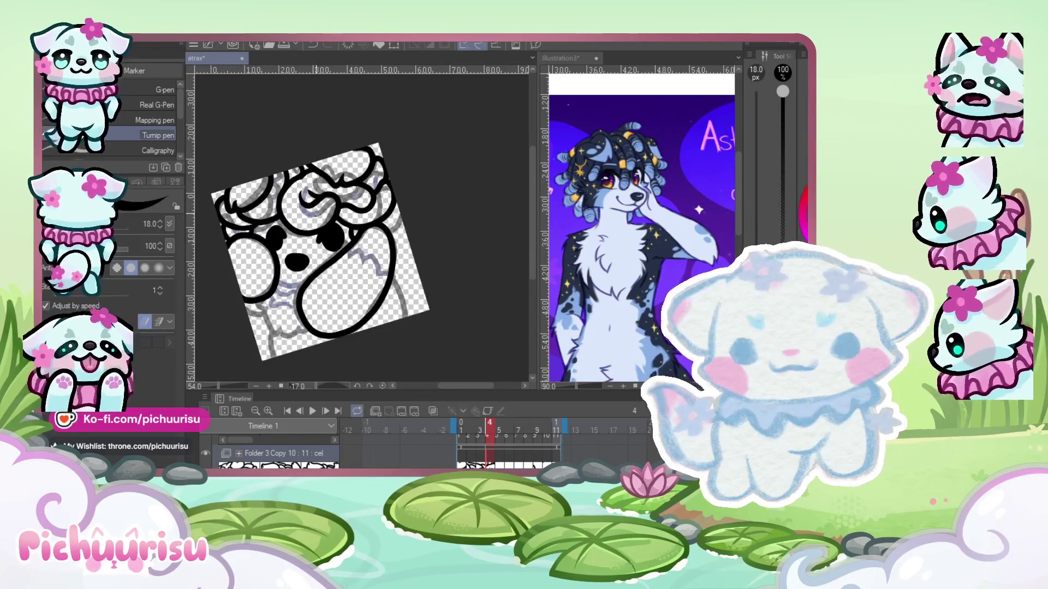
scroll(327, 229, "up", 2)
scroll(382, 240, "up", 2)
scroll(437, 248, "up", 2)
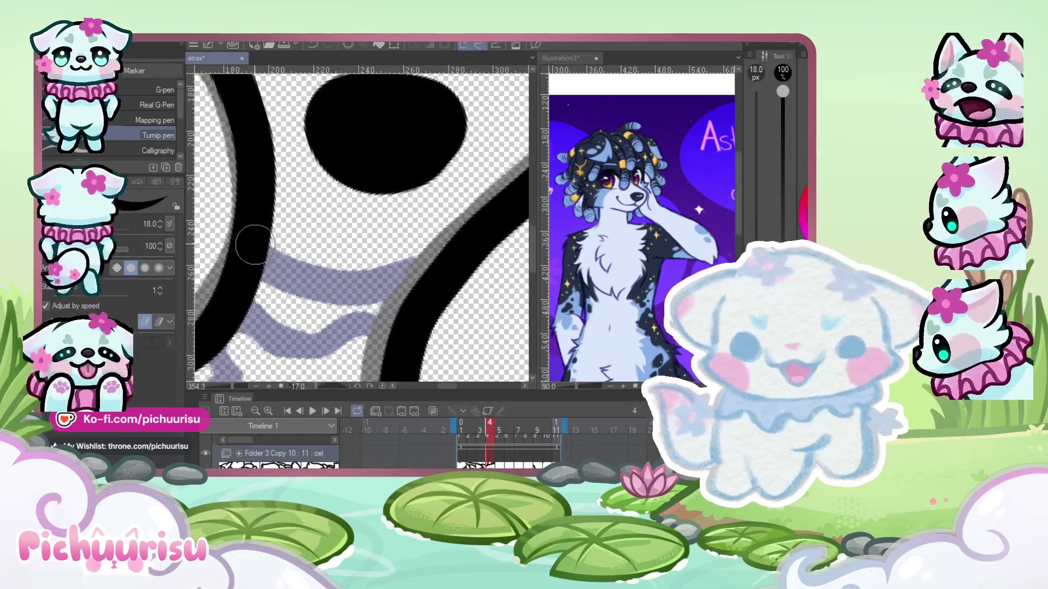
scroll(470, 256, "down", 3)
scroll(404, 249, "down", 2)
scroll(339, 240, "up", 2)
scroll(278, 233, "up", 1)
scroll(277, 232, "up", 2)
- Outline the paw below the hair curl in black
mouse_move(295, 280)
left_mouse_down()
mouse_move(354, 355)
mouse_move(431, 358)
left_mouse_up()
scroll(328, 273, "down", 3)
scroll(321, 257, "up", 2)
scroll(321, 256, "down", 2)
scroll(321, 257, "up", 3)
scroll(321, 257, "up", 1)
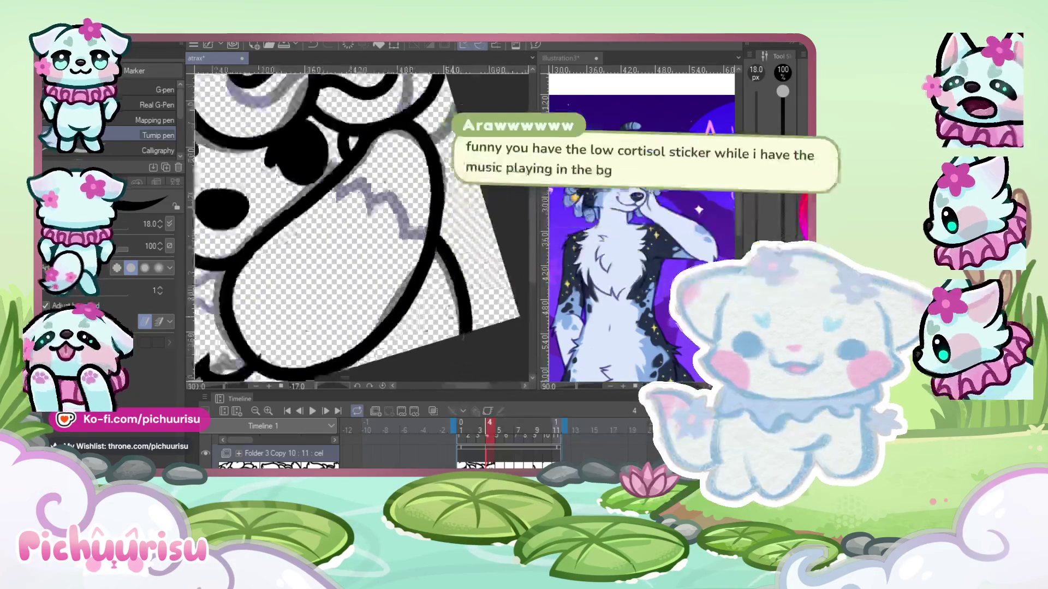
scroll(296, 325, "down", 3)
scroll(295, 324, "up", 2)
scroll(295, 324, "up", 1)
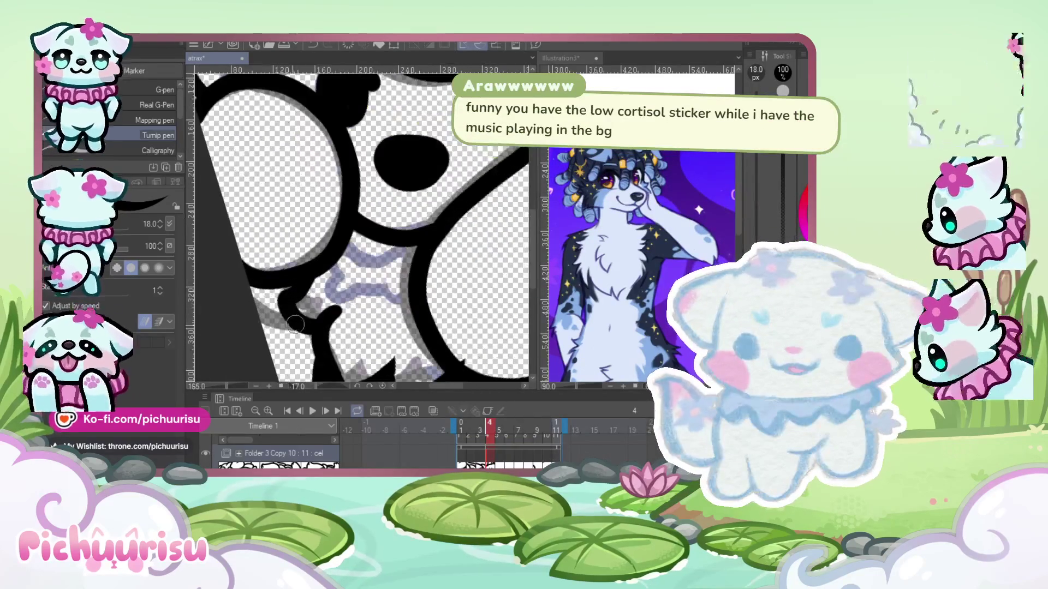
scroll(295, 324, "down", 3)
scroll(347, 280, "up", 3)
scroll(347, 281, "down", 1)
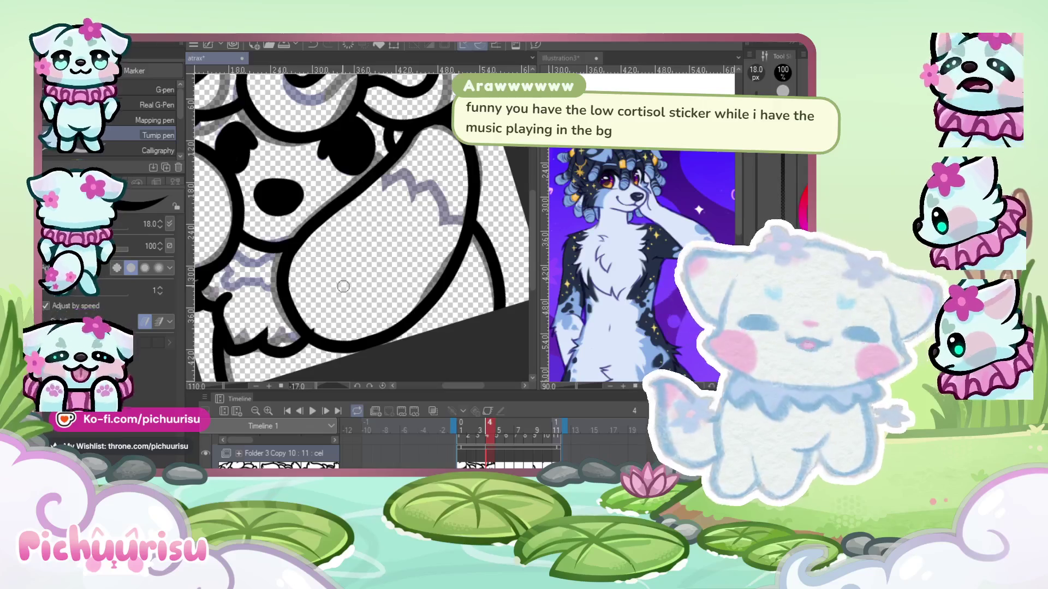
scroll(321, 319, "up", 2)
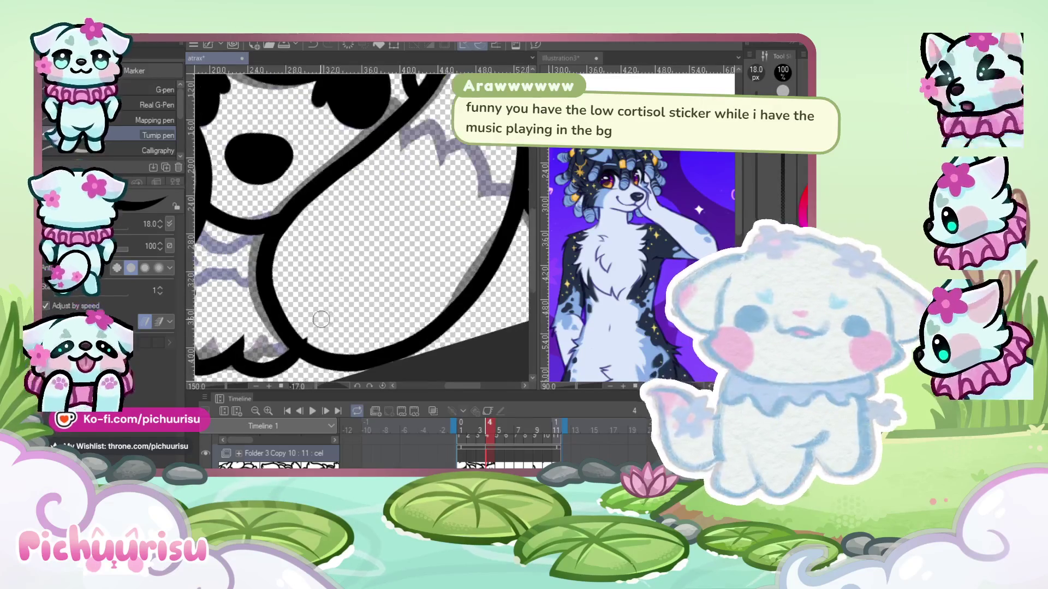
scroll(321, 319, "up", 1)
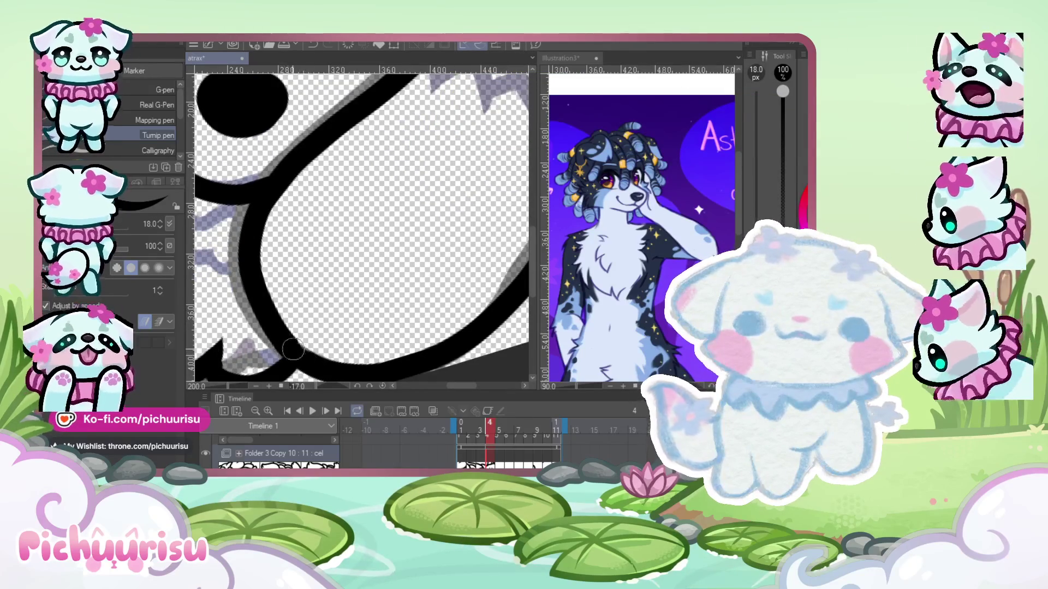
scroll(328, 333, "down", 2)
scroll(405, 309, "down", 1)
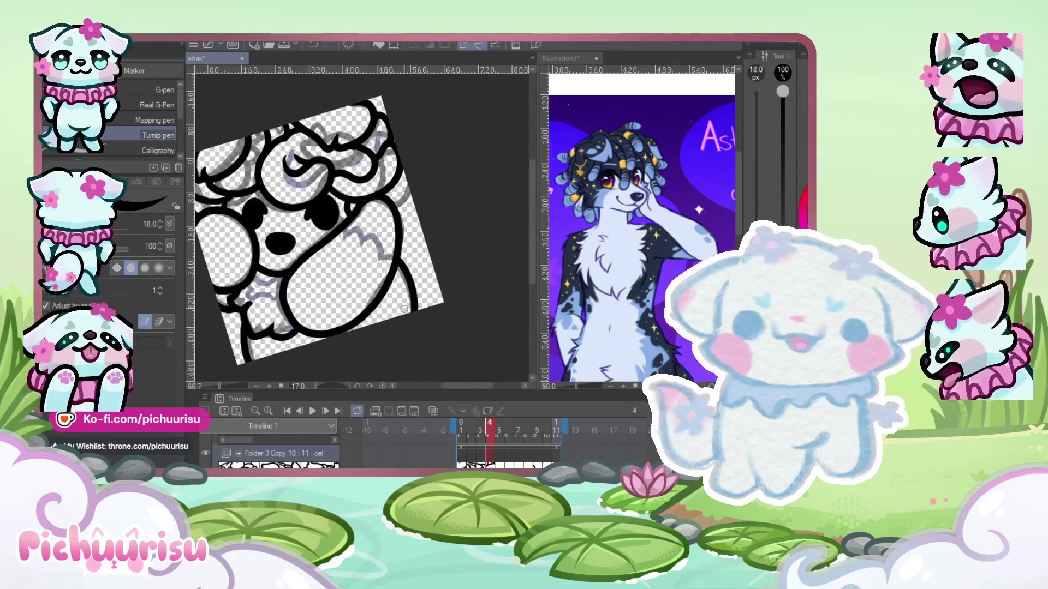
scroll(404, 309, "up", 3)
scroll(453, 266, "down", 4)
scroll(453, 266, "up", 2)
scroll(458, 229, "up", 2)
scroll(436, 175, "up", 2)
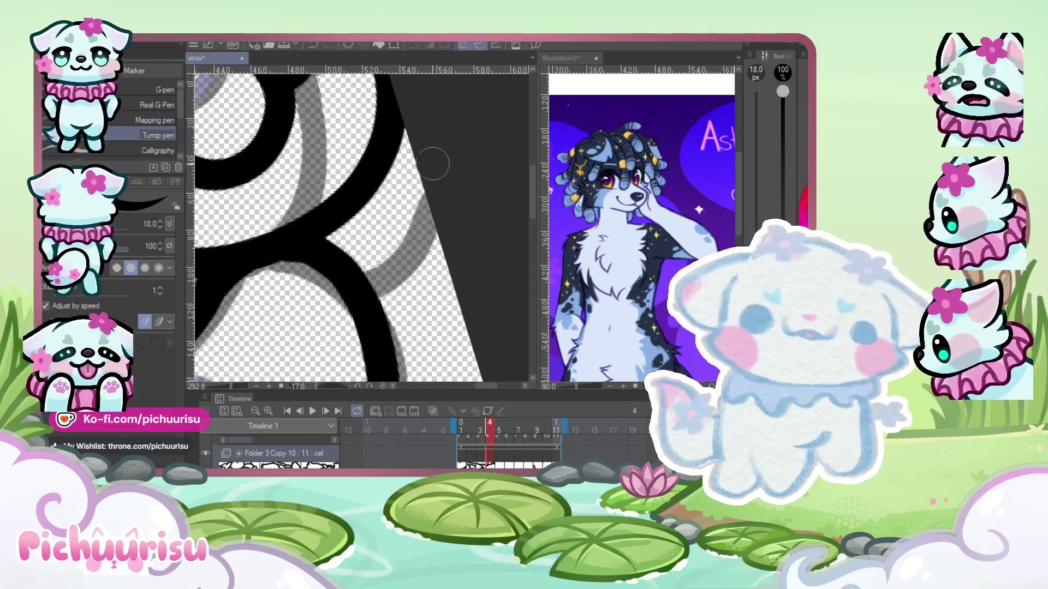
scroll(382, 257, "down", 2)
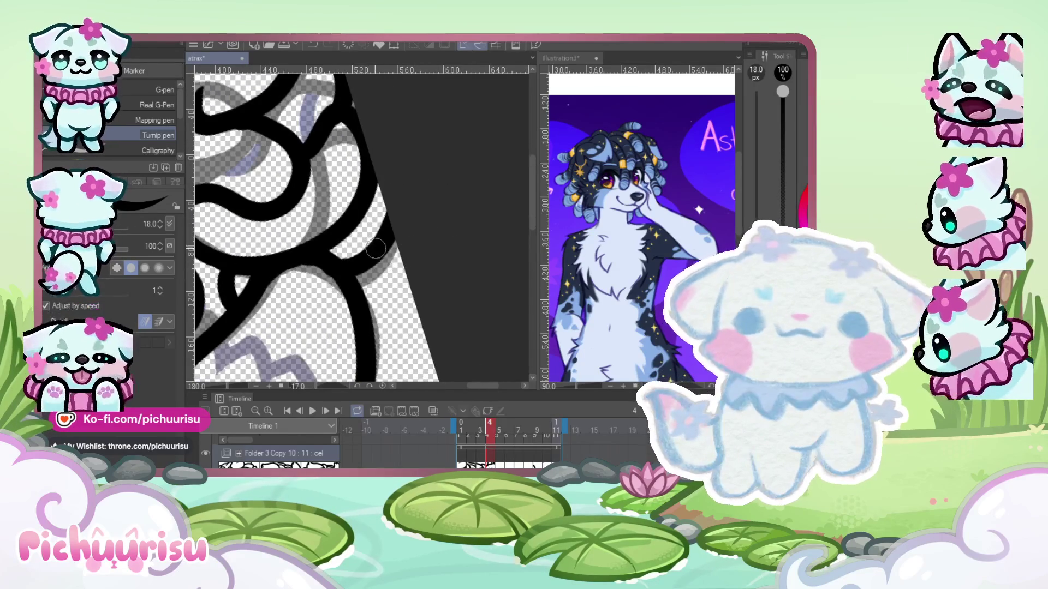
- Undo the previous outline stroke and redraw the curve near the right edge
key("ctrl+z")
left_click_drag(332, 255, 383, 259)
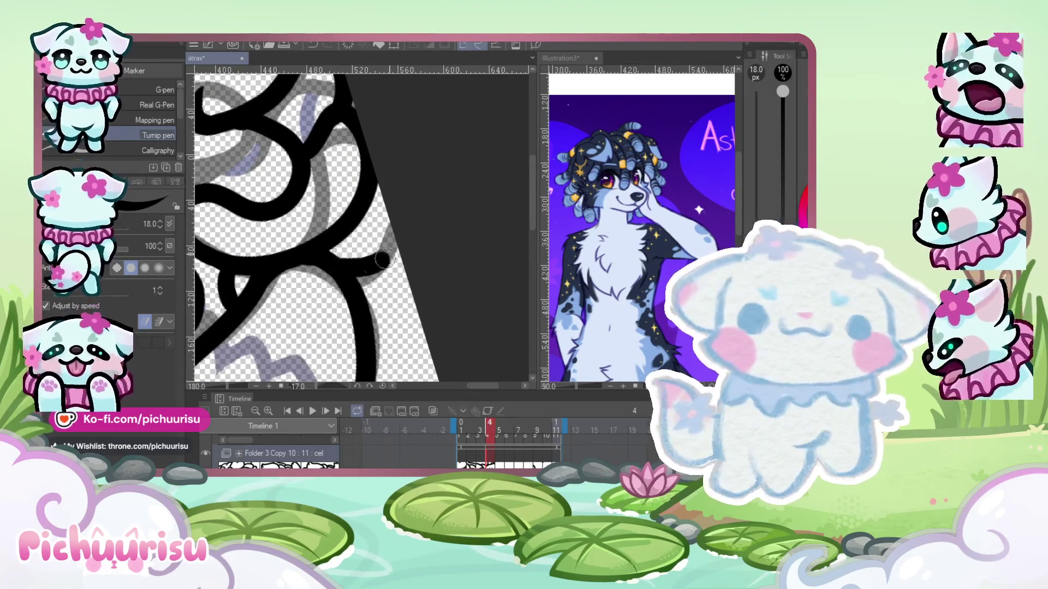
scroll(383, 259, "down", 4)
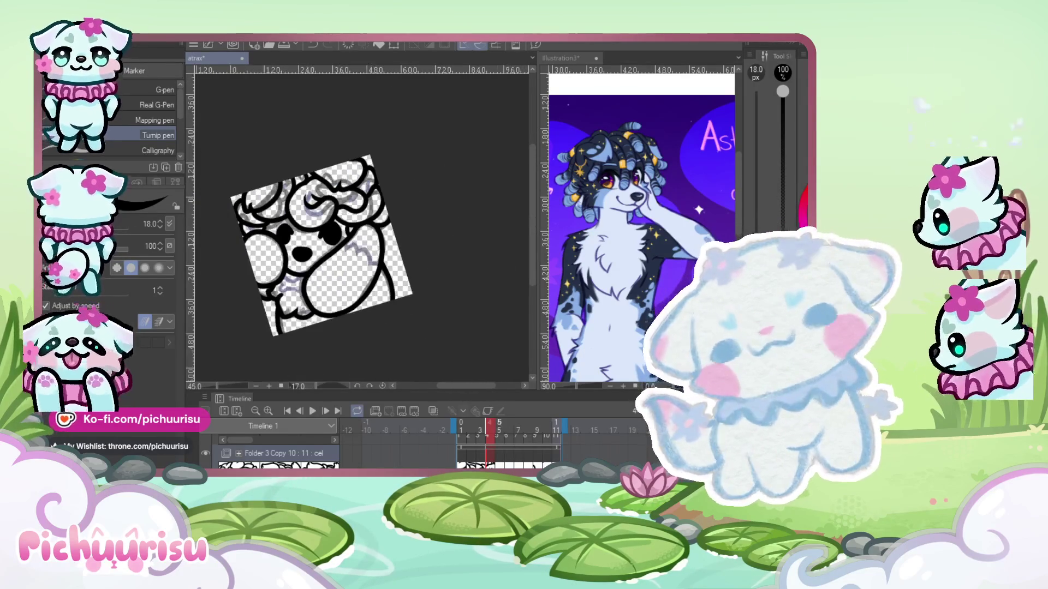
scroll(275, 158, "up", 1)
- Attempt inner and outer S-shaped hair curves on the left, undoing the tries
scroll(275, 159, "up", 1)
scroll(274, 159, "up", 1)
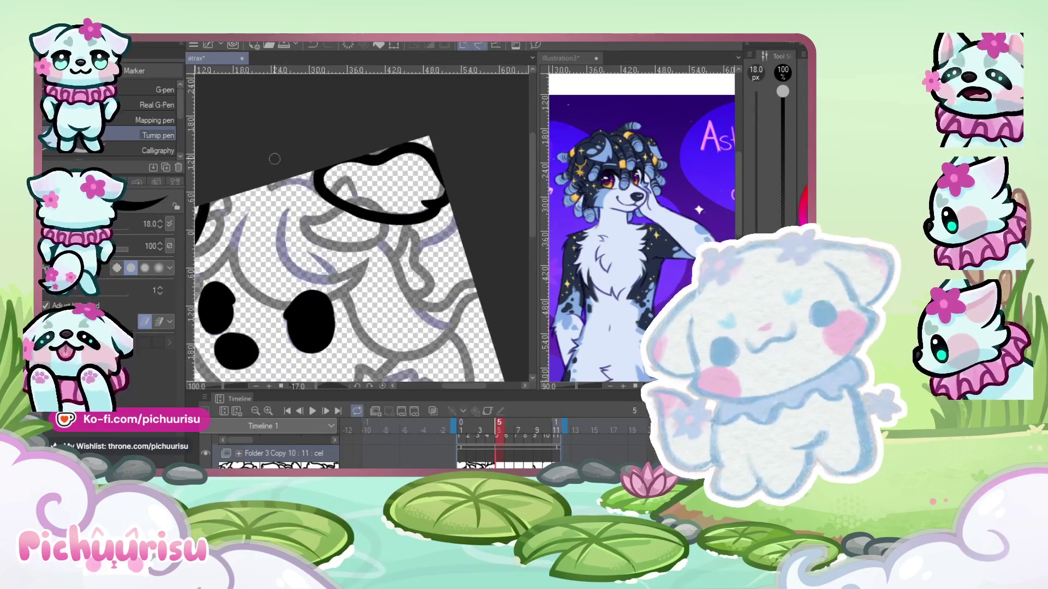
scroll(275, 159, "up", 1)
mouse_move(265, 217)
left_mouse_down()
mouse_move(241, 209)
mouse_move(248, 326)
left_mouse_up()
key("ctrl+z")
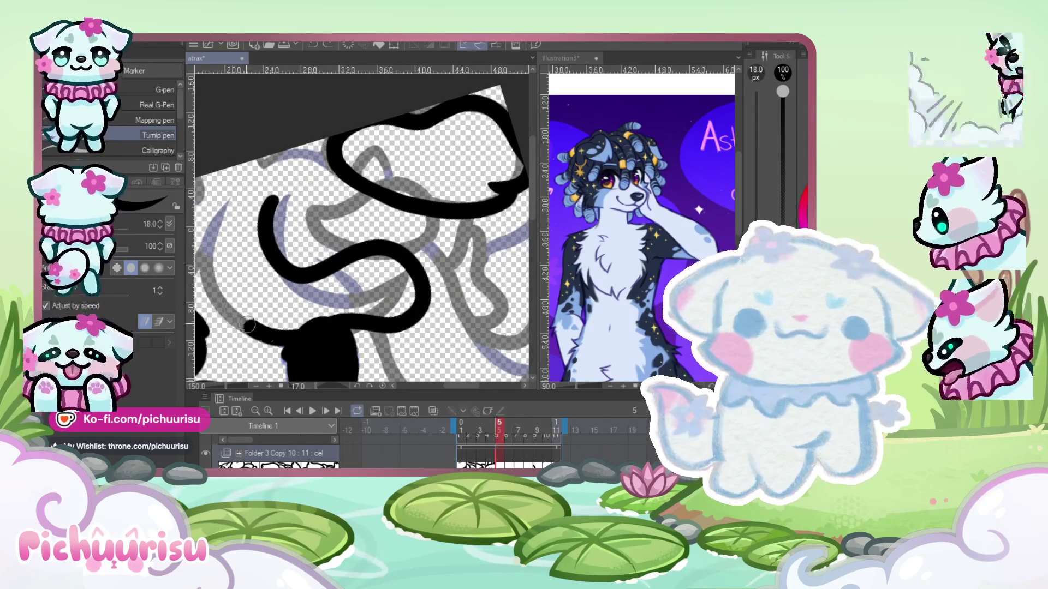
key("ctrl+z")
left_click_drag(278, 202, 420, 317)
mouse_move(300, 327)
left_mouse_down()
mouse_move(251, 212)
mouse_move(420, 324)
mouse_move(287, 181)
mouse_move(235, 197)
left_mouse_up()
key("ctrl+z")
key("ctrl+z")
key("ctrl+z")
key("ctrl+z")
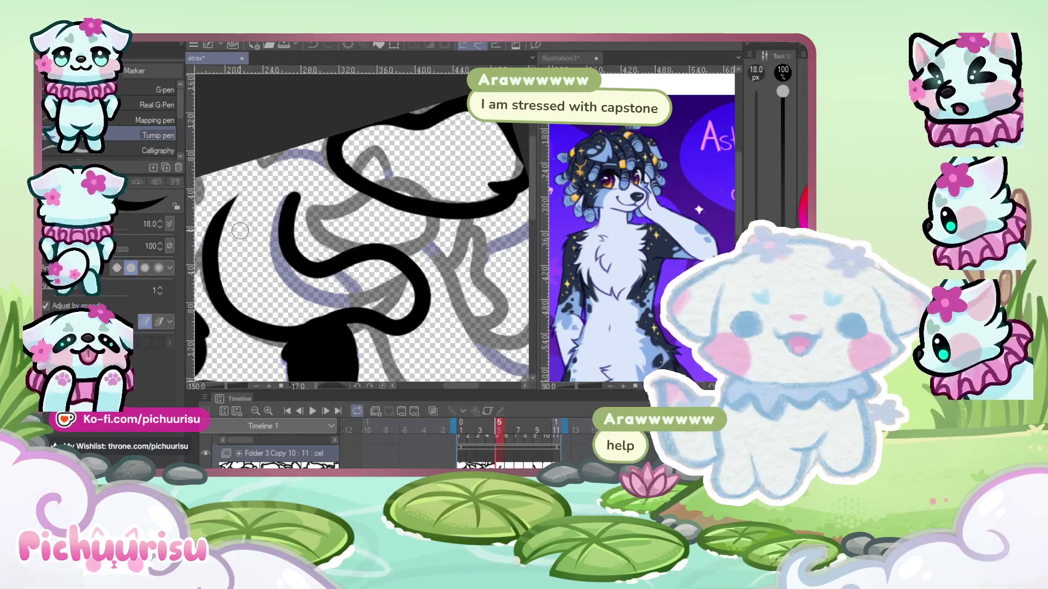
- Redraw the left hair curve, then ink a curve sweeping down-right through the hair
scroll(333, 156, "up", 2)
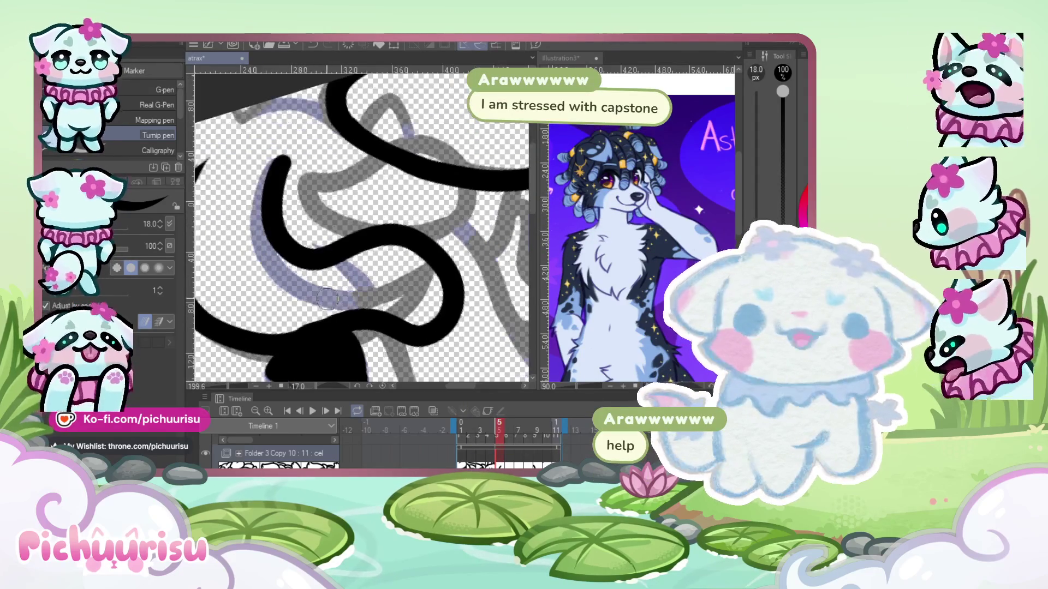
key("ctrl+z")
left_click_drag(254, 180, 240, 147)
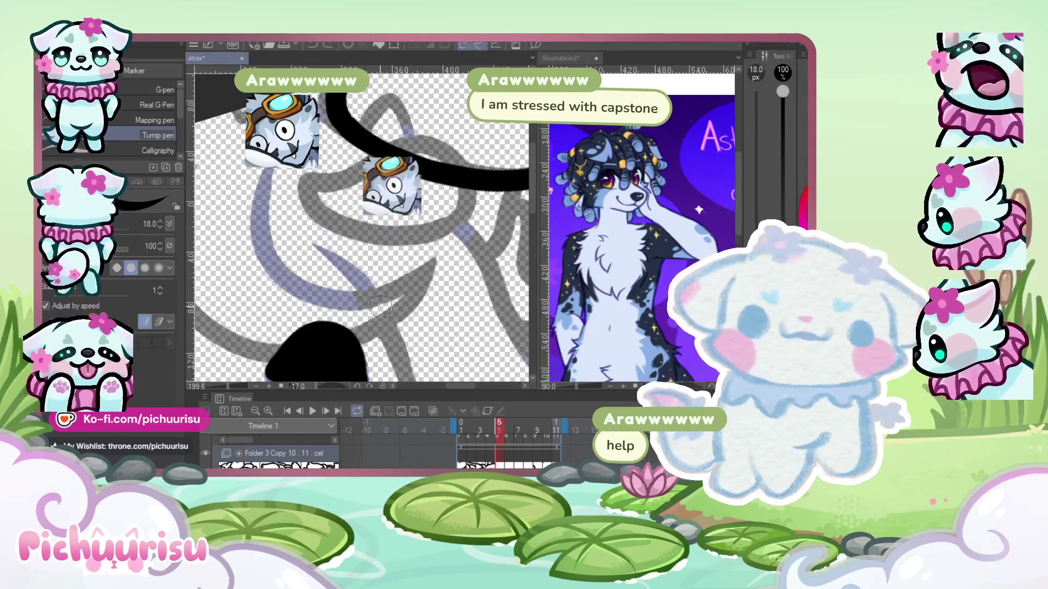
scroll(327, 216, "down", 2)
key("ctrl+z")
left_click_drag(322, 212, 447, 264)
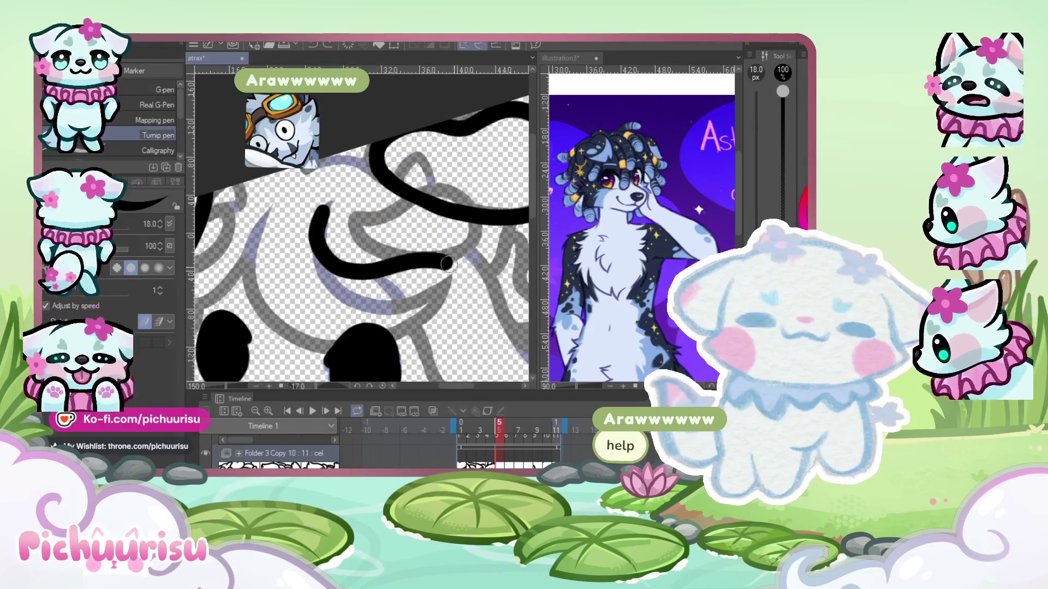
scroll(299, 195, "up", 3)
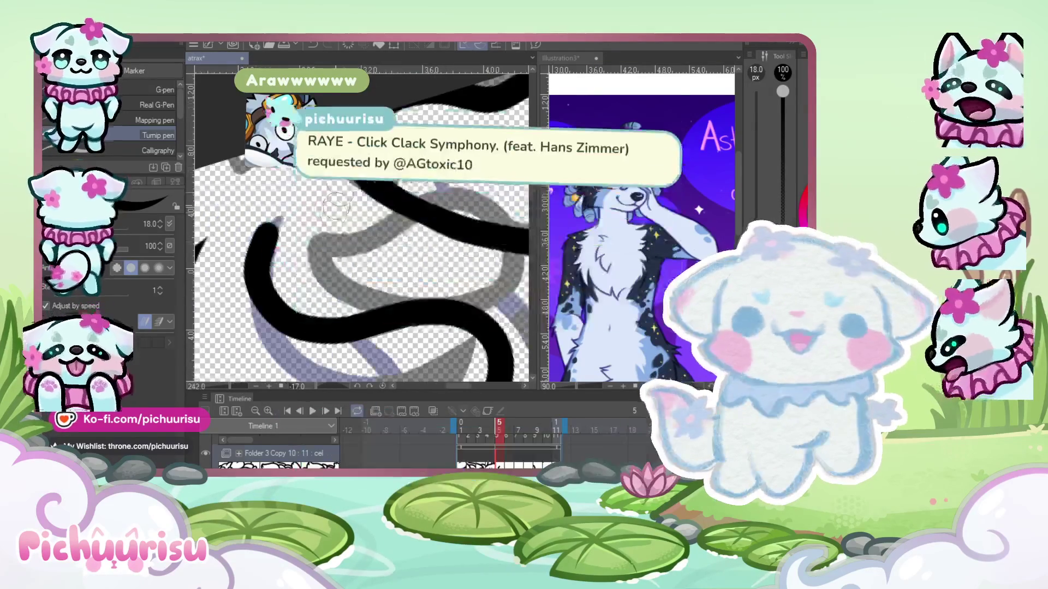
- Sample the ink colour from the canvas
left_click(299, 195, "alt")
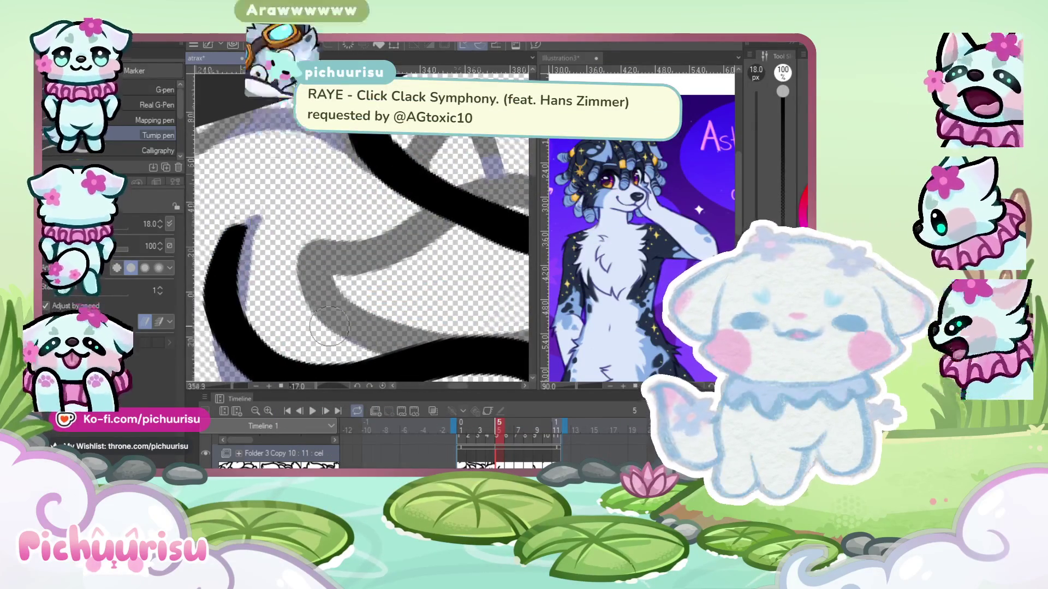
scroll(263, 270, "down", 3)
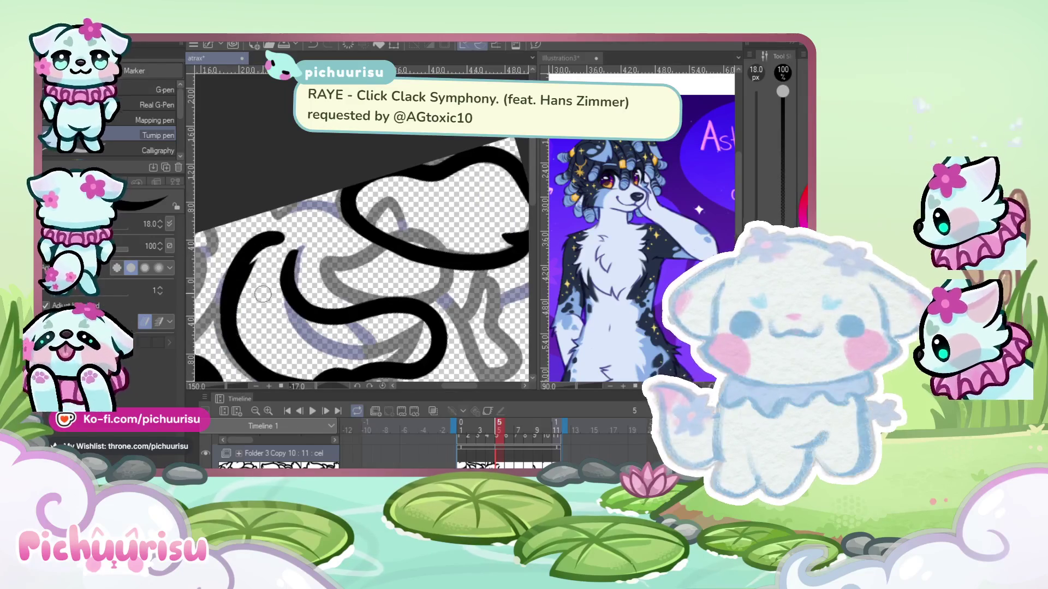
scroll(267, 261, "down", 3)
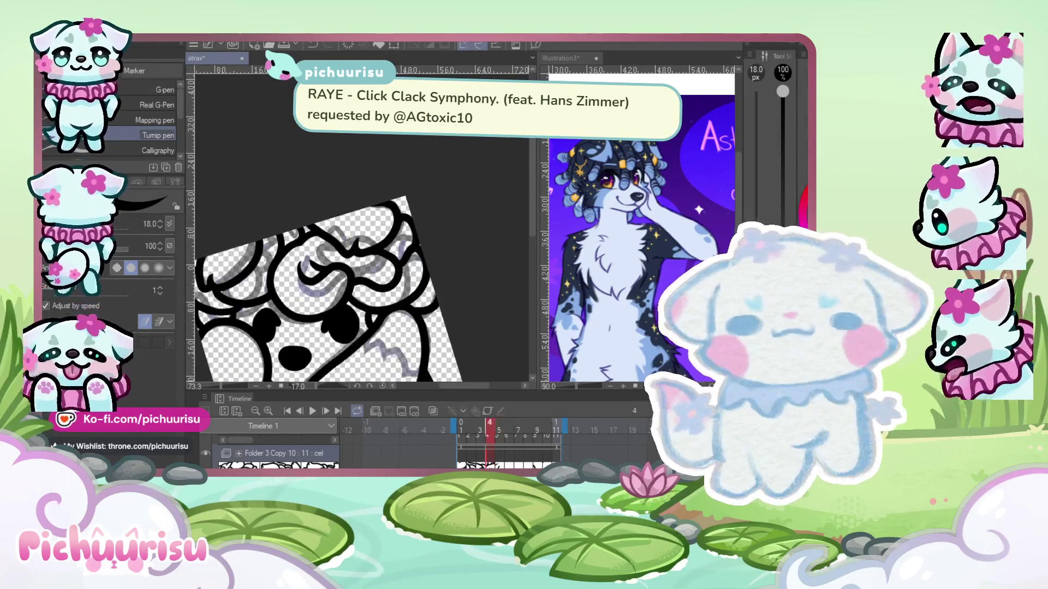
- Redo the middle hair stroke as a new curve and extend it to a tapered end
scroll(331, 285, "up", 1)
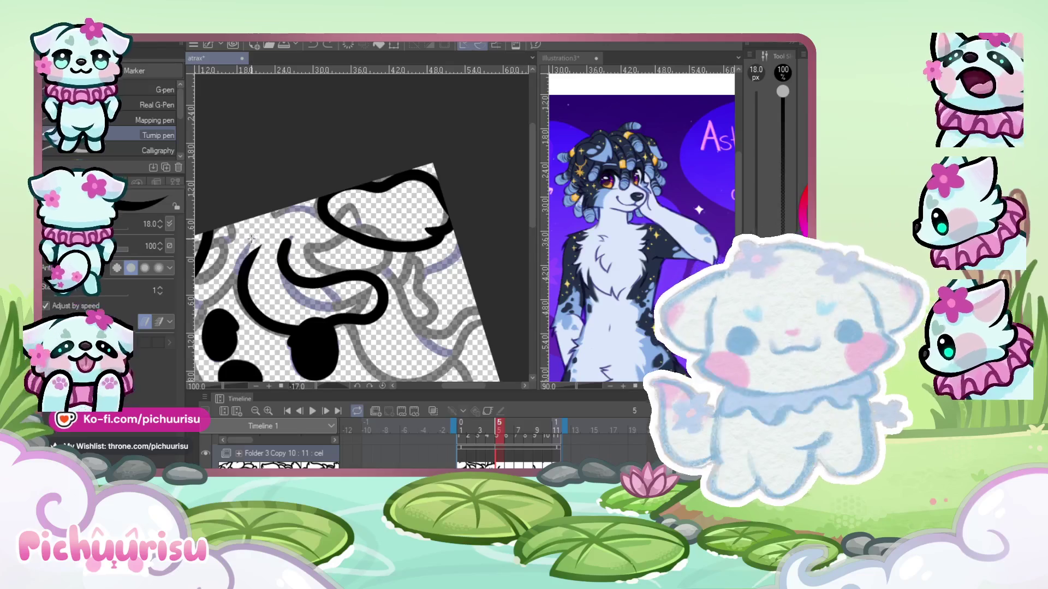
key("ctrl+z")
left_click_drag(240, 236, 265, 259)
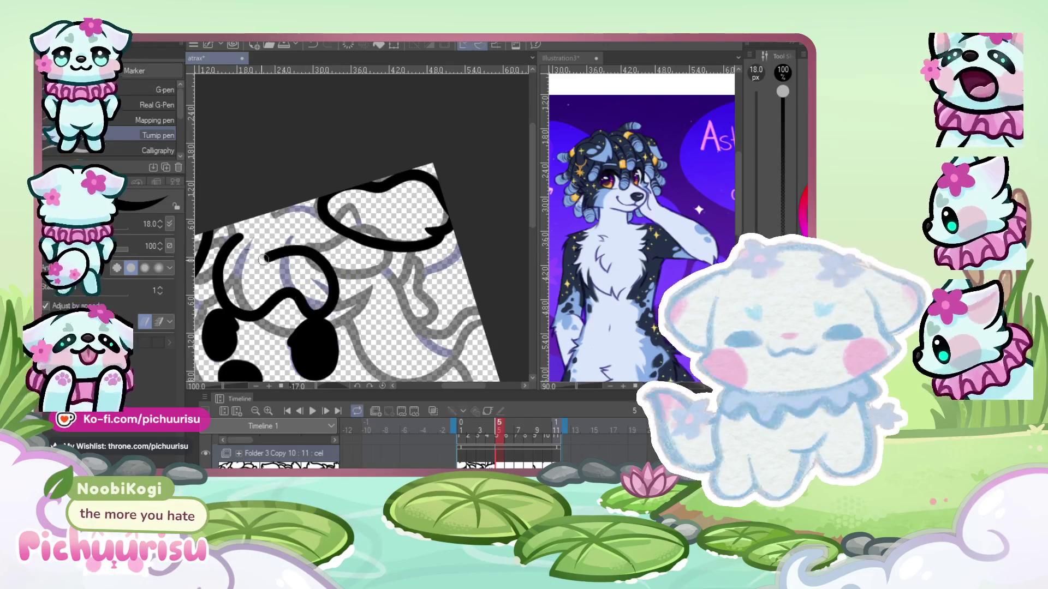
scroll(272, 247, "up", 3)
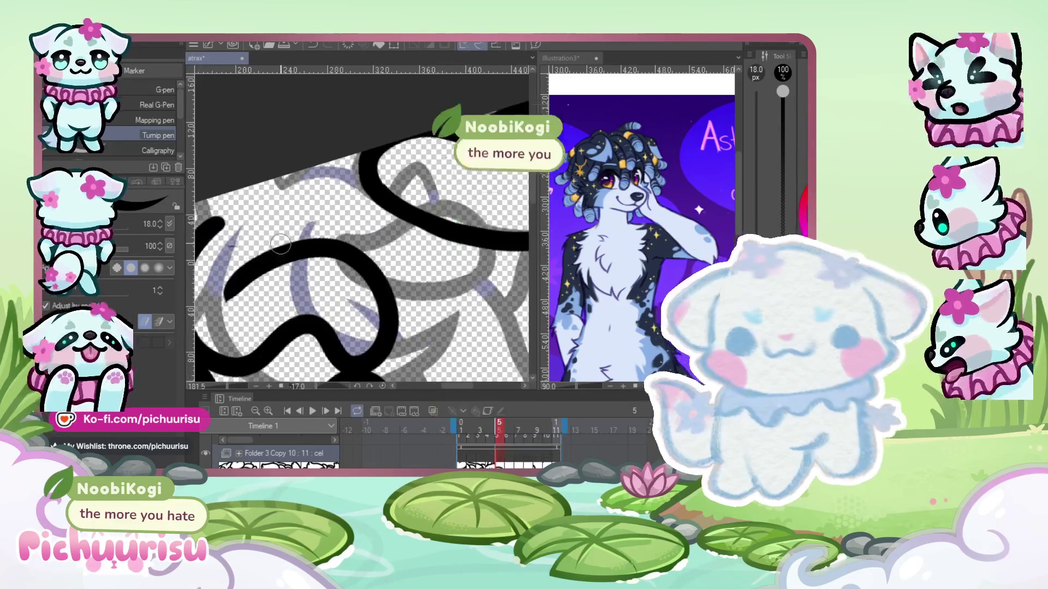
left_click_drag(297, 222, 401, 241)
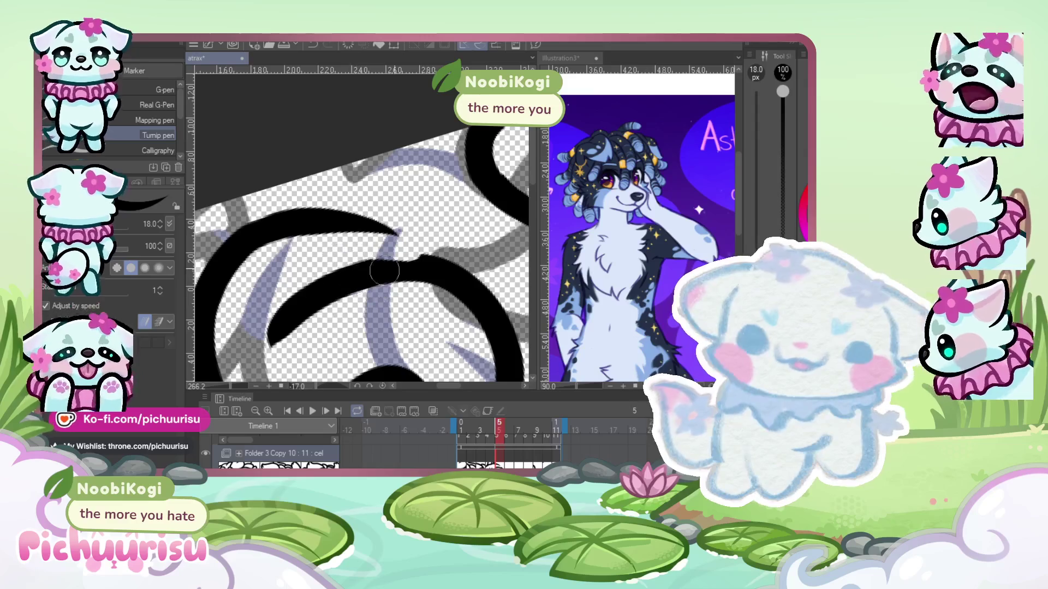
- Ink two more curved hair strokes running down and to the right over the sketch
scroll(371, 235, "down", 3)
scroll(371, 236, "down", 3)
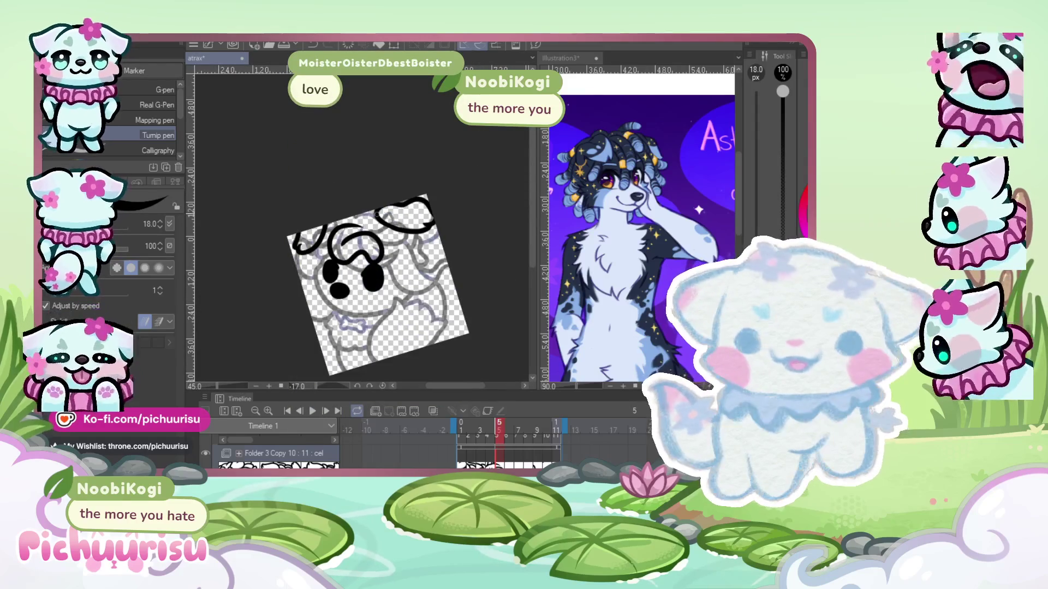
scroll(392, 223, "up", 4)
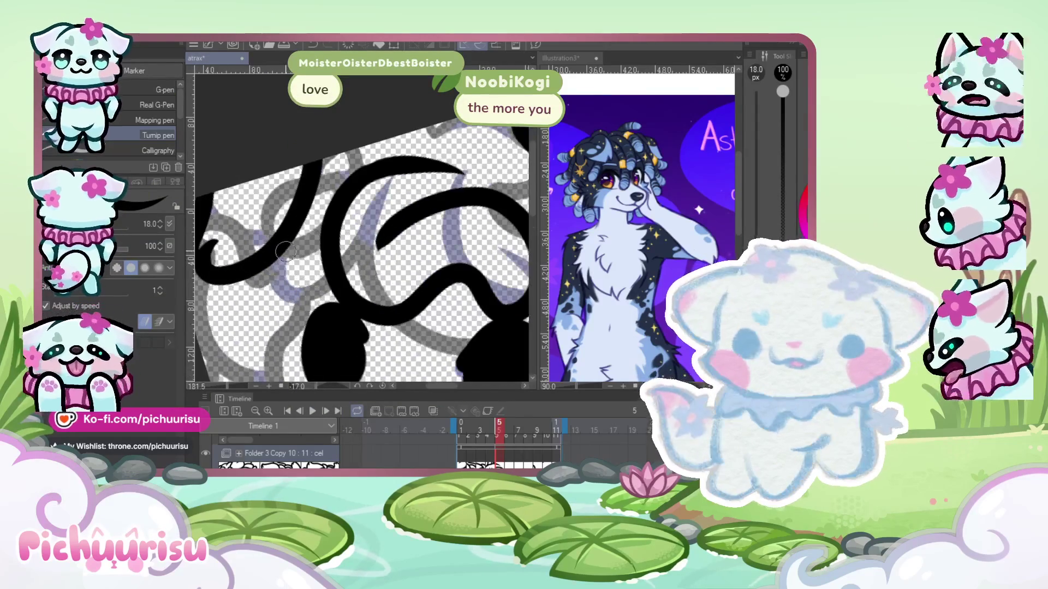
scroll(337, 294, "down", 3)
scroll(273, 263, "up", 2)
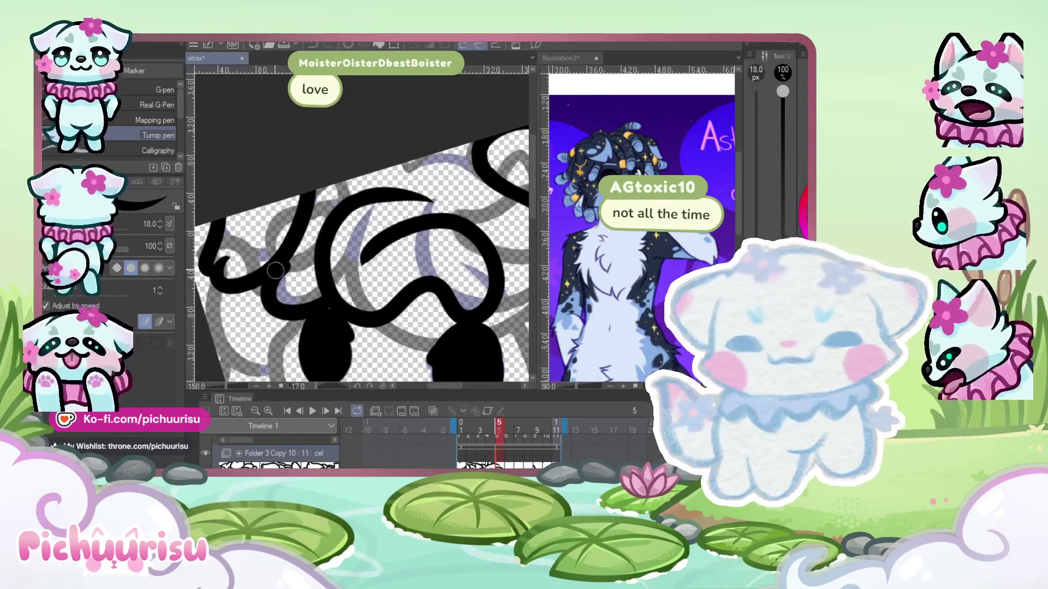
left_click_drag(273, 263, 325, 271)
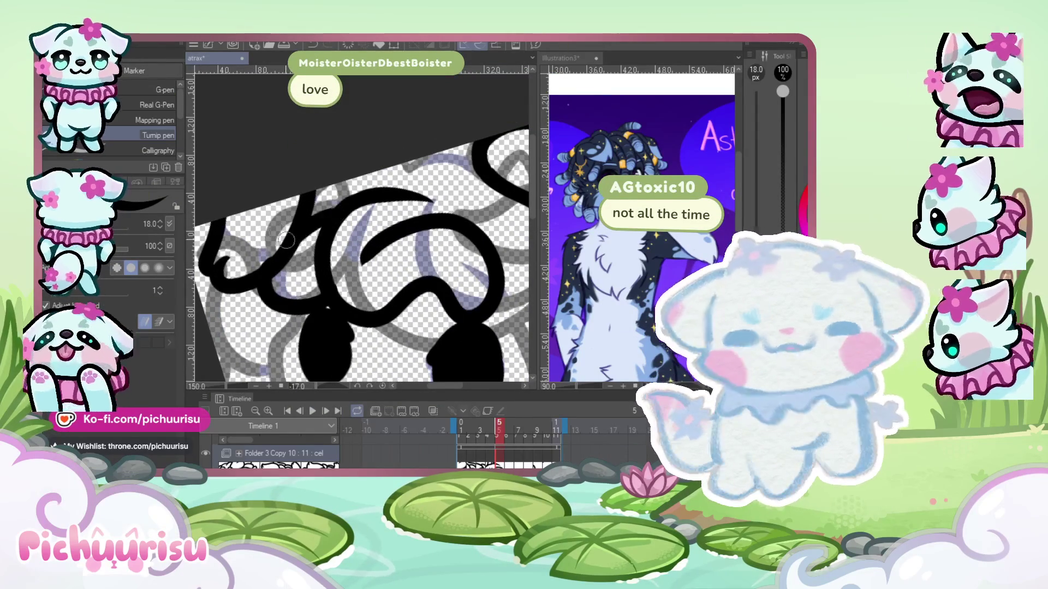
scroll(285, 239, "up", 2)
scroll(327, 243, "up", 2)
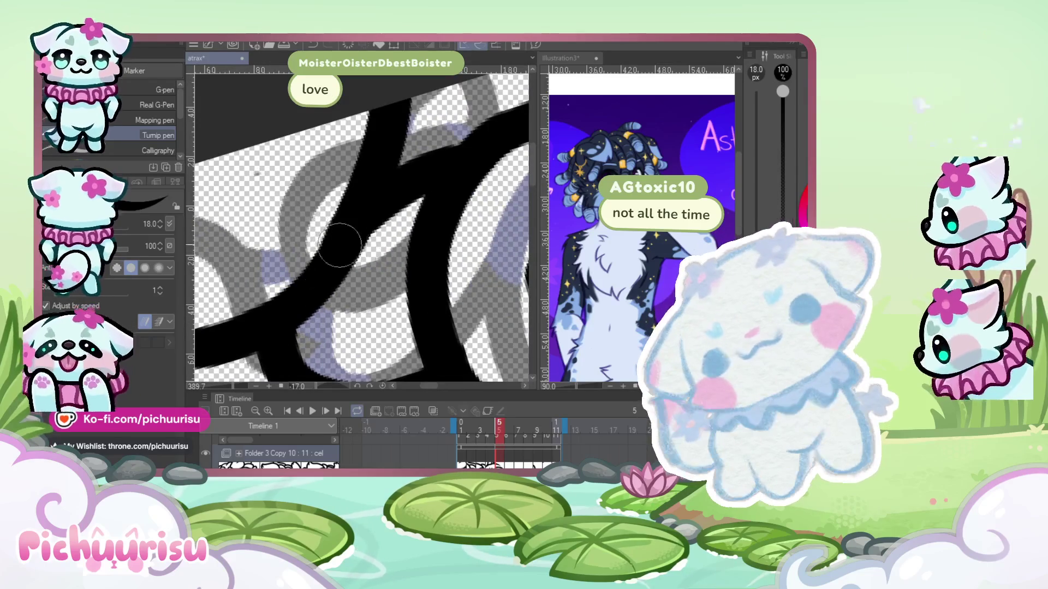
scroll(339, 245, "down", 3)
scroll(264, 200, "down", 3)
scroll(389, 206, "up", 3)
mouse_move(337, 243)
left_mouse_down()
mouse_move(442, 327)
mouse_move(382, 354)
left_mouse_up()
scroll(436, 251, "down", 3)
scroll(435, 250, "down", 2)
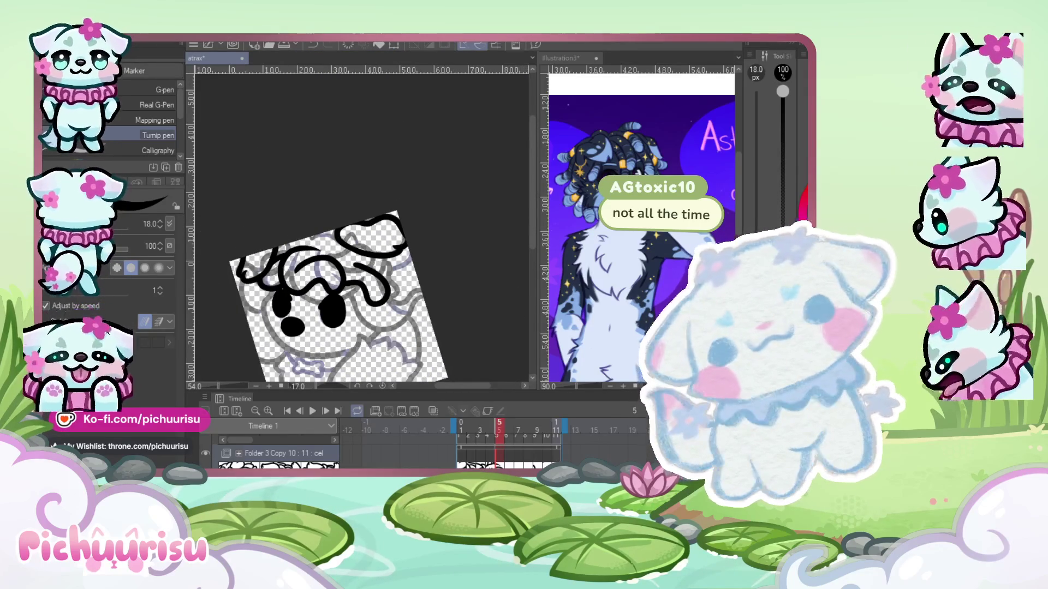
- Compare against frame 4, then replace the earlier curve with a redrawn looping hair curl
key("comma")
key("period")
scroll(382, 218, "up", 2)
scroll(377, 206, "up", 2)
key("ctrl+z")
mouse_move(355, 216)
left_mouse_down()
mouse_move(290, 248)
mouse_move(394, 227)
left_mouse_up()
key("ctrl+z")
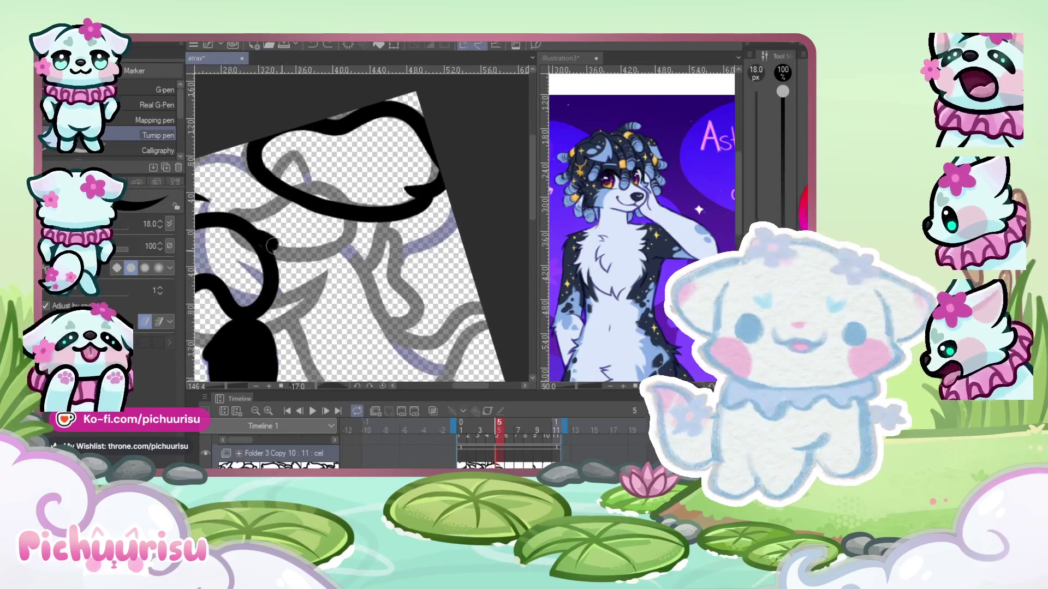
key("ctrl+z")
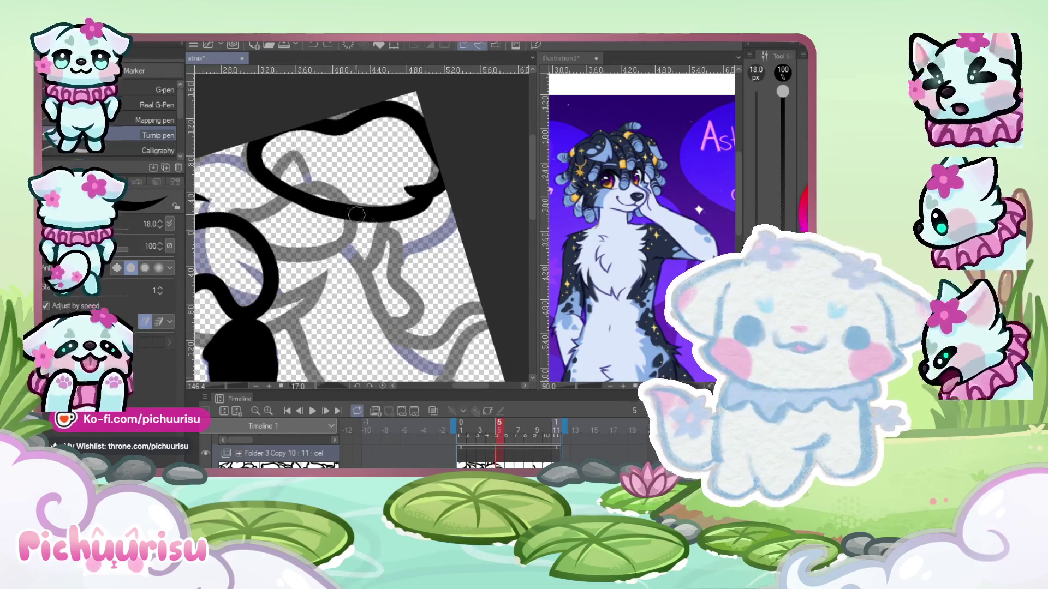
left_click_drag(350, 213, 261, 224)
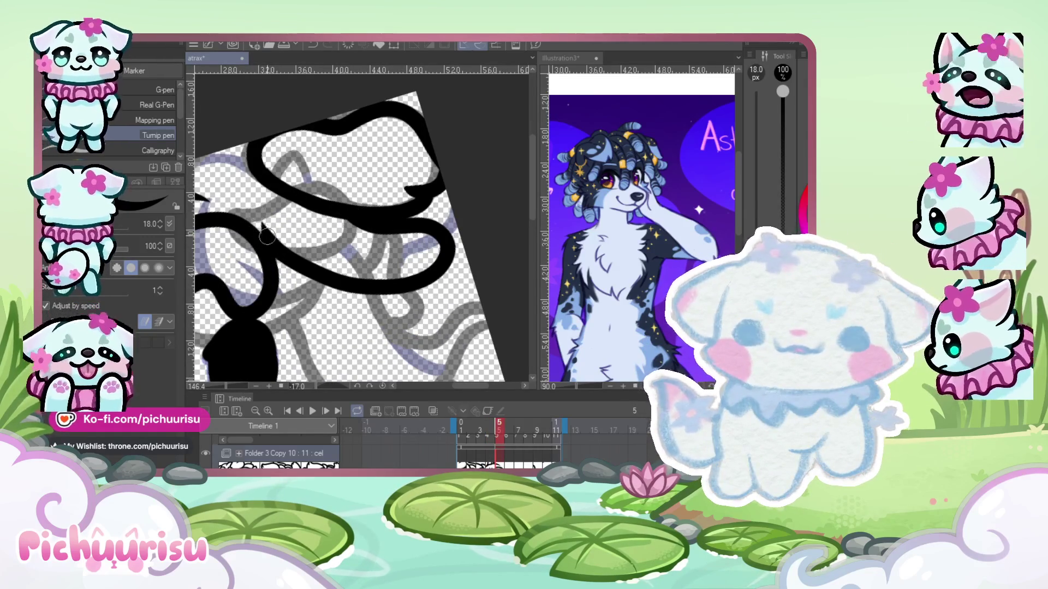
- Ink another black looping curl over the hair, then redraw it with a better shape
scroll(307, 213, "down", 3)
scroll(296, 189, "up", 2)
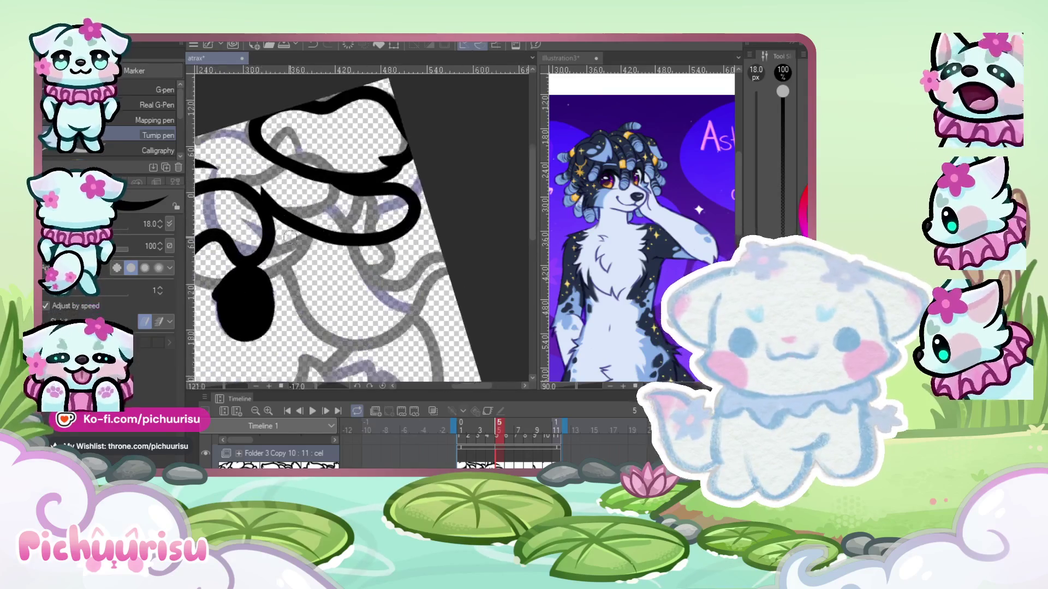
scroll(296, 188, "up", 1)
mouse_move(262, 223)
left_mouse_down()
mouse_move(377, 349)
mouse_move(360, 246)
left_mouse_up()
scroll(360, 246, "down", 4)
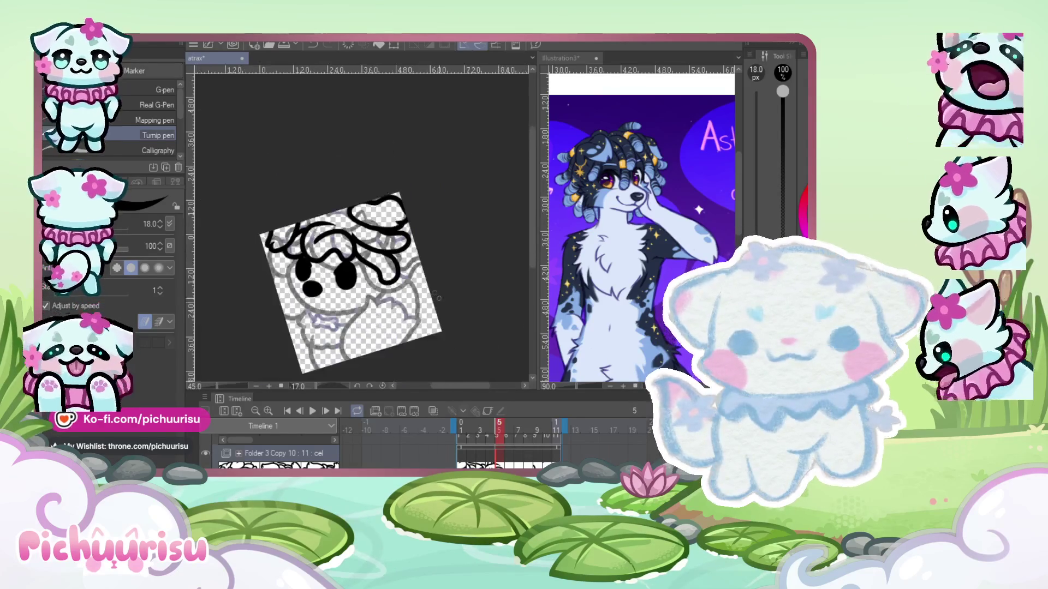
key("Left")
scroll(420, 282, "up", 1)
scroll(419, 281, "up", 2)
scroll(359, 271, "up", 2)
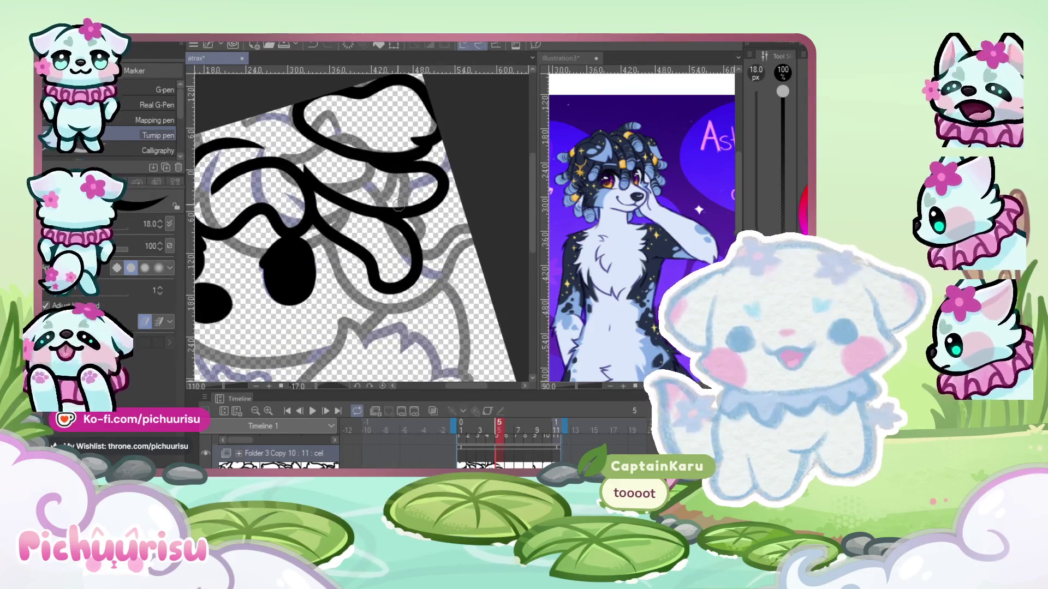
key("ctrl+z")
mouse_move(374, 210)
left_mouse_down()
mouse_move(387, 212)
mouse_move(303, 201)
left_mouse_up()
- Replace the lower hair stroke with a hook-shaped curl beside the eye and review the result
key("ctrl+z")
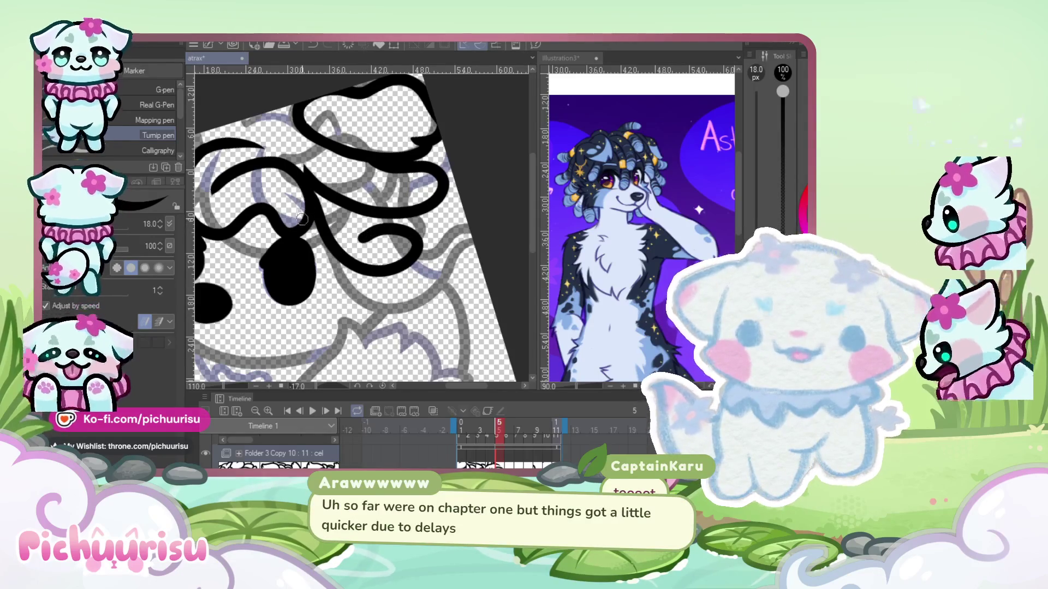
scroll(385, 213, "up", 2)
scroll(369, 209, "up", 2)
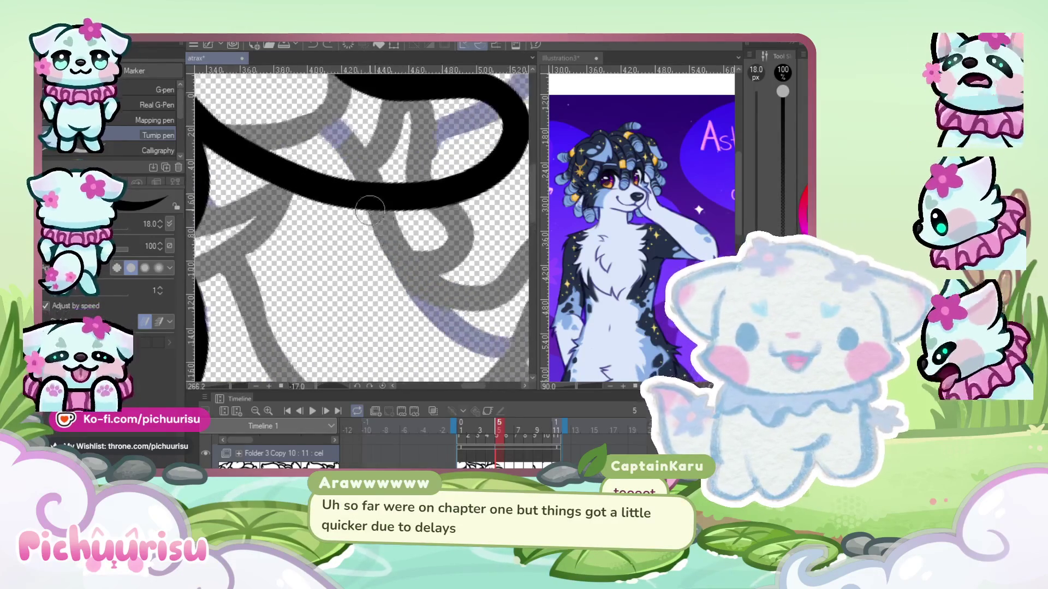
scroll(370, 209, "down", 1)
left_click_drag(336, 235, 227, 183)
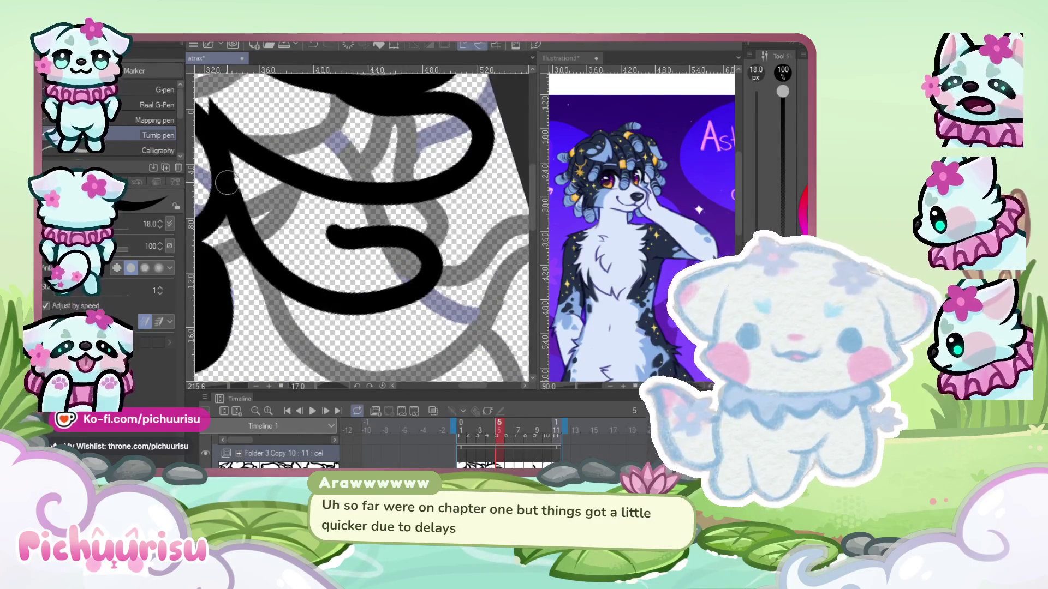
scroll(234, 183, "down", 1)
scroll(294, 213, "up", 3)
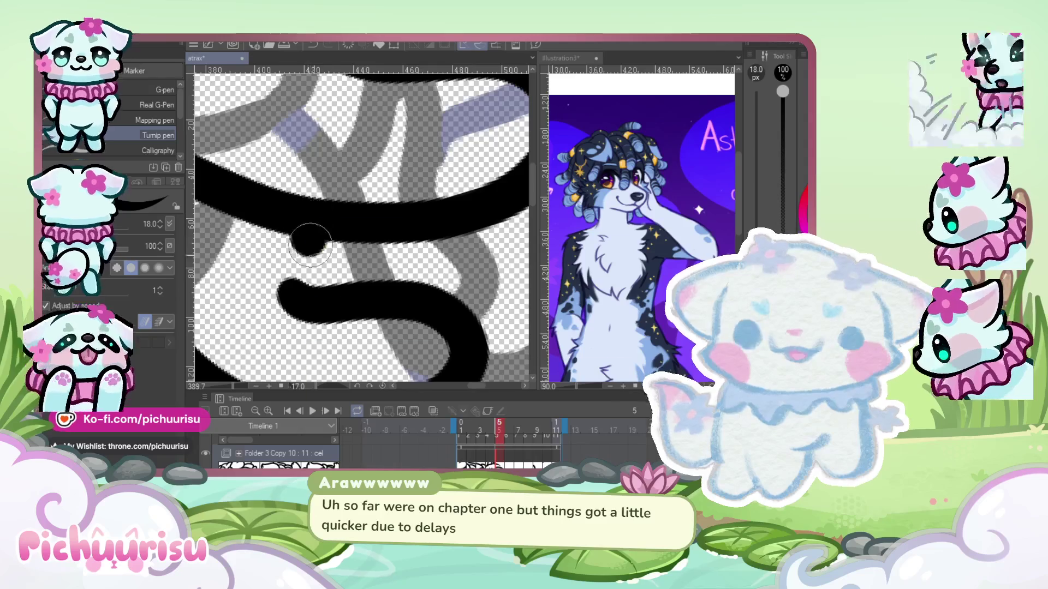
scroll(284, 217, "down", 3)
scroll(284, 217, "down", 2)
scroll(248, 216, "up", 1)
scroll(246, 193, "down", 1)
scroll(317, 220, "down", 1)
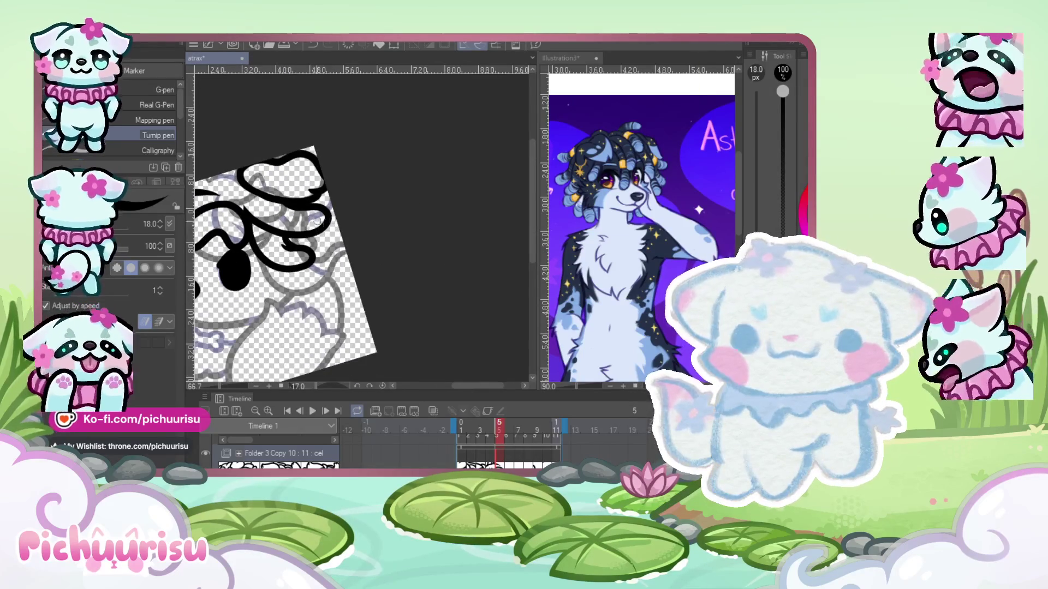
scroll(317, 220, "down", 1)
scroll(273, 229, "up", 1)
scroll(256, 240, "down", 1)
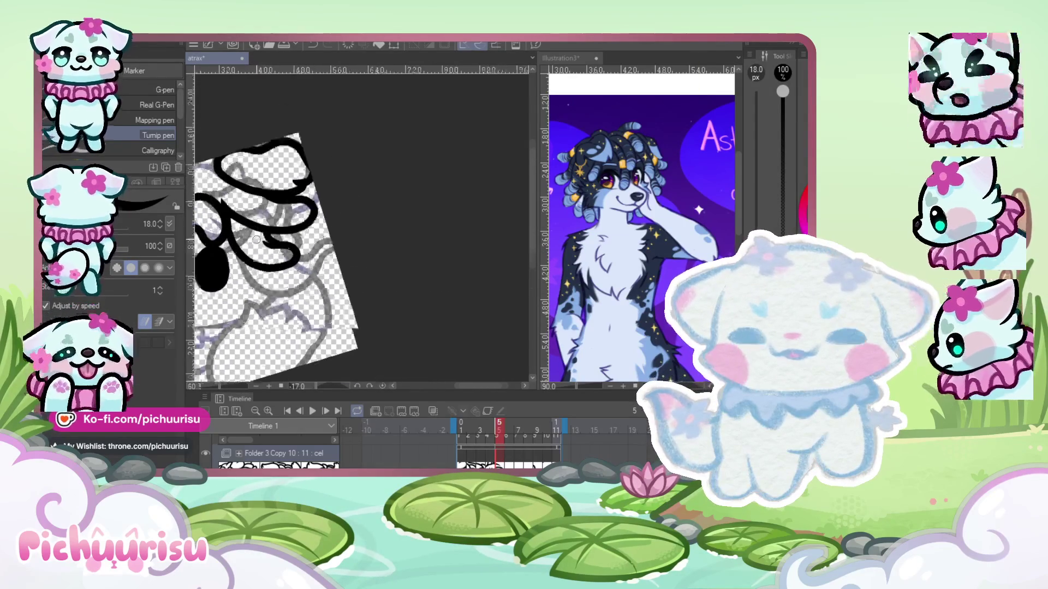
scroll(257, 240, "up", 2)
scroll(257, 240, "up", 2)
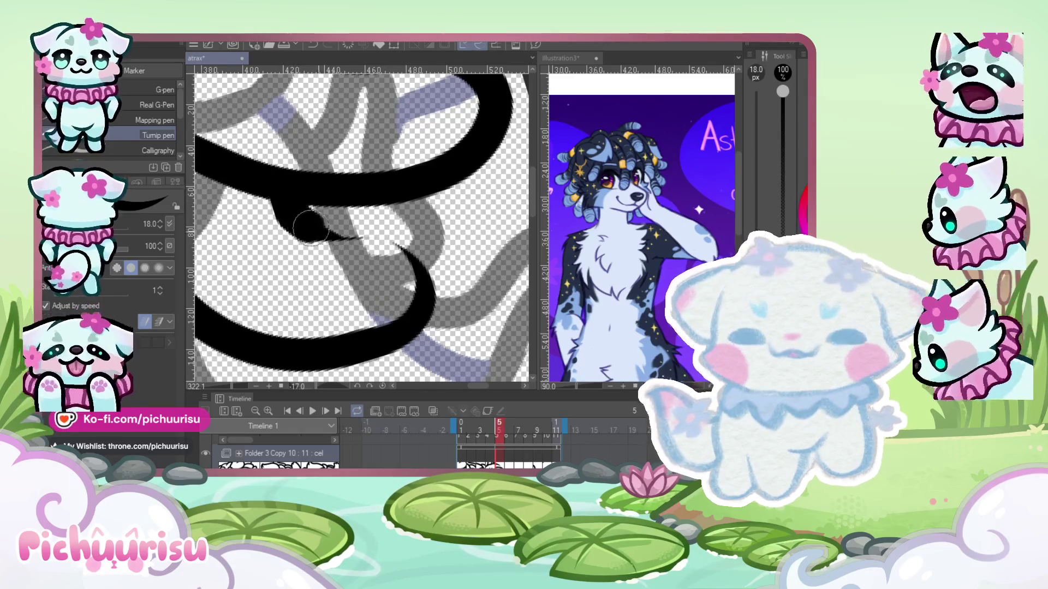
scroll(310, 226, "down", 2)
scroll(306, 224, "down", 3)
scroll(298, 218, "down", 3)
scroll(288, 209, "down", 2)
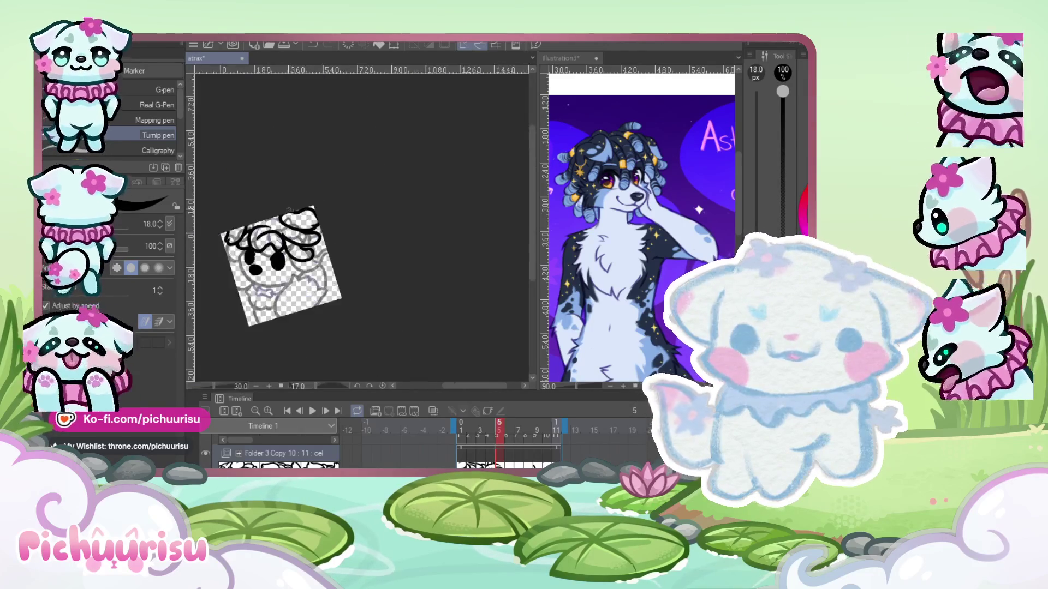
scroll(290, 213, "up", 2)
- Try Liquify briefly, then with the pen undo the tail stroke and extend the S-shaped curl rightward
key("j")
scroll(295, 256, "up", 1)
scroll(299, 300, "up", 2)
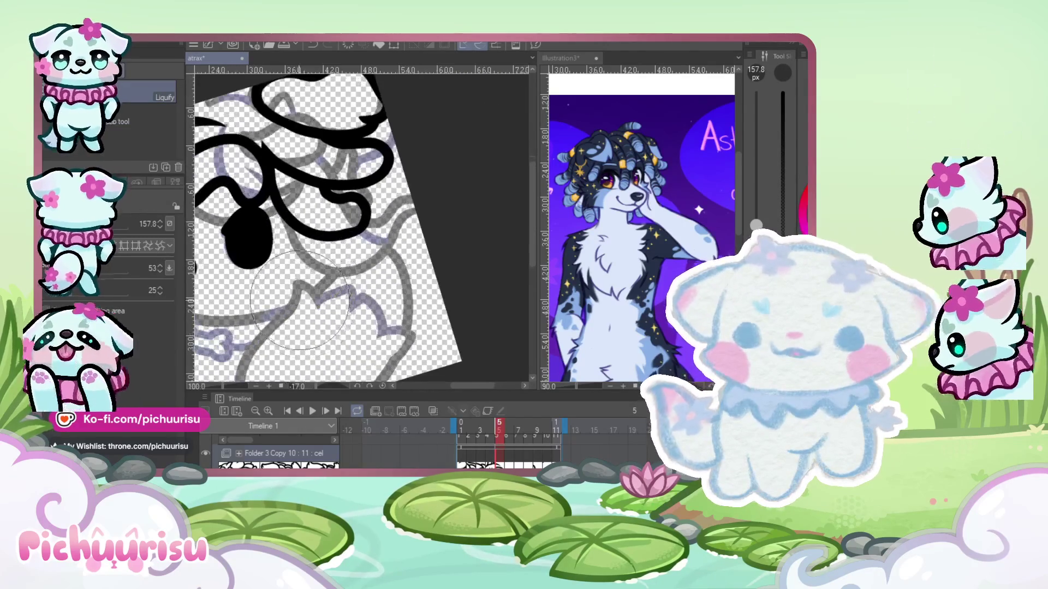
scroll(344, 241, "down", 1)
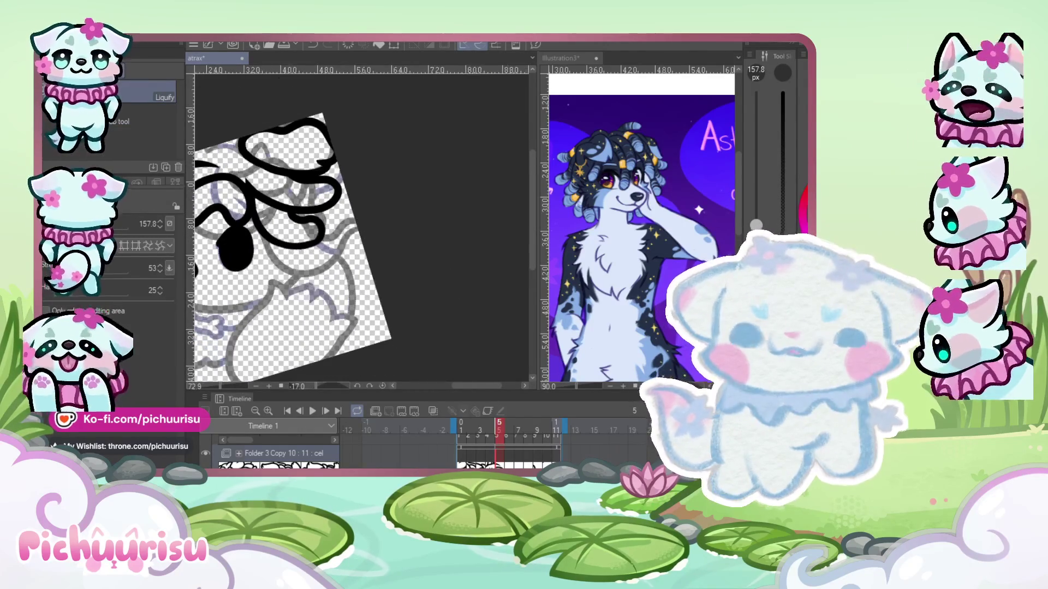
key("p")
scroll(337, 295, "up", 1)
scroll(337, 300, "up", 2)
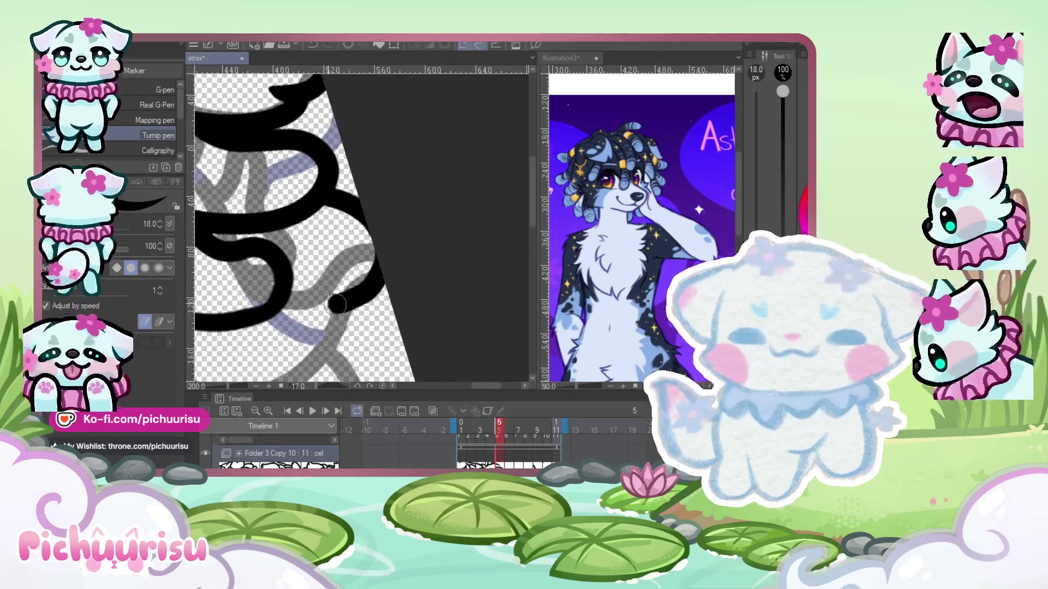
key("ctrl+z")
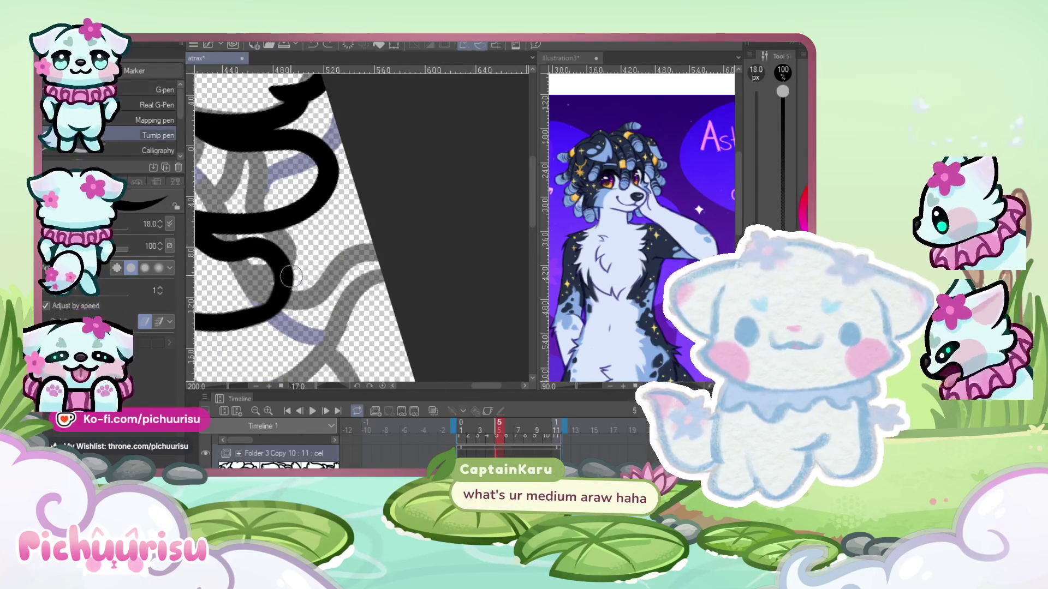
left_click_drag(291, 278, 377, 287)
- Ink the chin line from the left cheek under the face and extend the face line downward
scroll(427, 249, "down", 3)
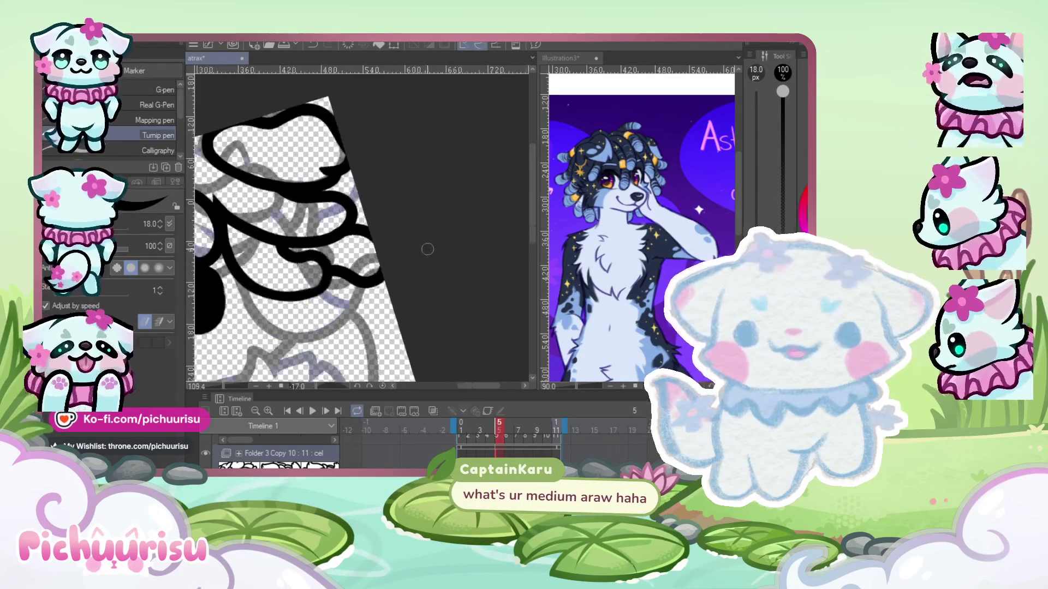
scroll(427, 249, "down", 2)
scroll(382, 194, "up", 4)
scroll(376, 251, "up", 1)
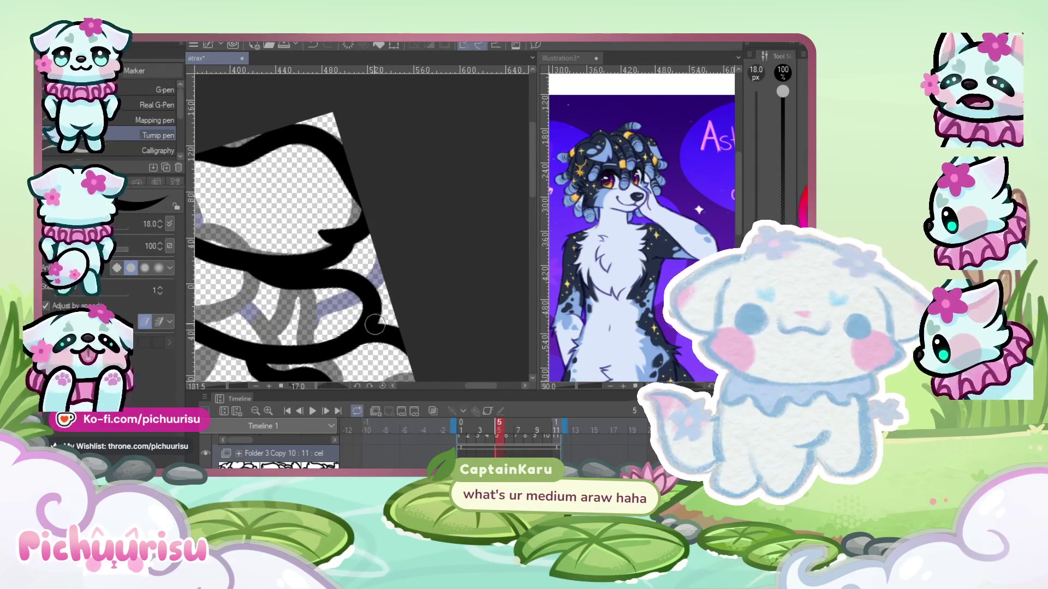
scroll(374, 325, "down", 2)
scroll(321, 185, "down", 2)
scroll(250, 285, "up", 3)
scroll(262, 223, "up", 1)
left_click_drag(236, 274, 368, 342)
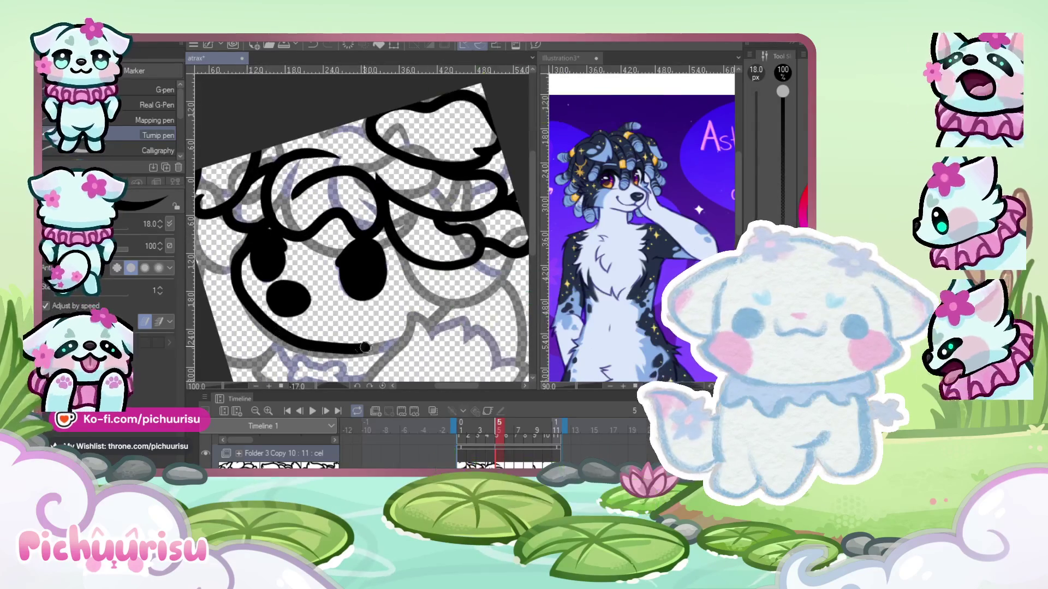
scroll(306, 246, "down", 2)
scroll(291, 186, "up", 2)
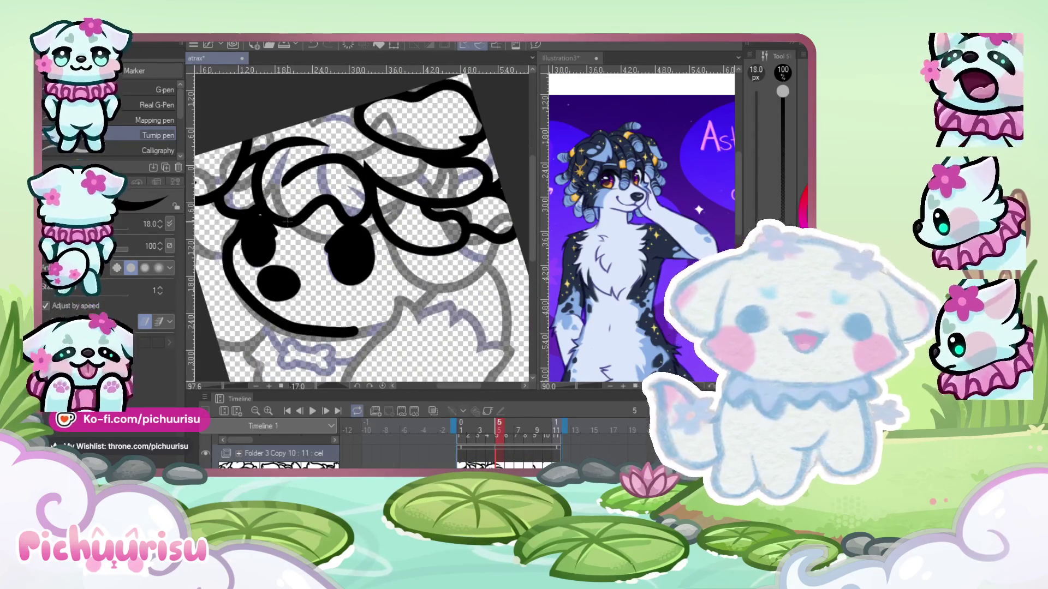
key("ctrl+z")
left_click_drag(224, 253, 373, 328)
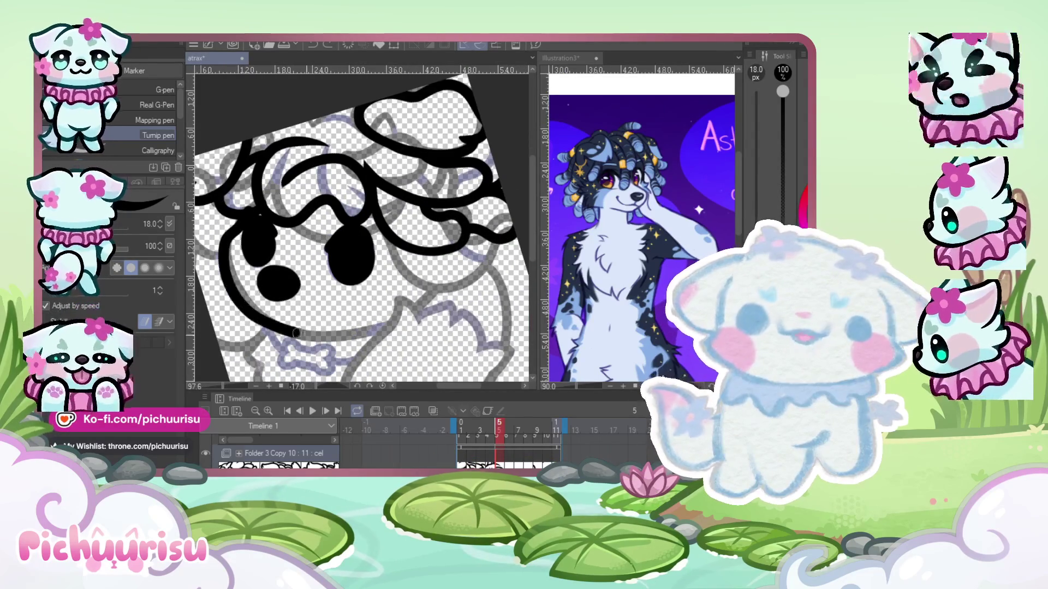
scroll(234, 273, "down", 2)
scroll(322, 256, "up", 4)
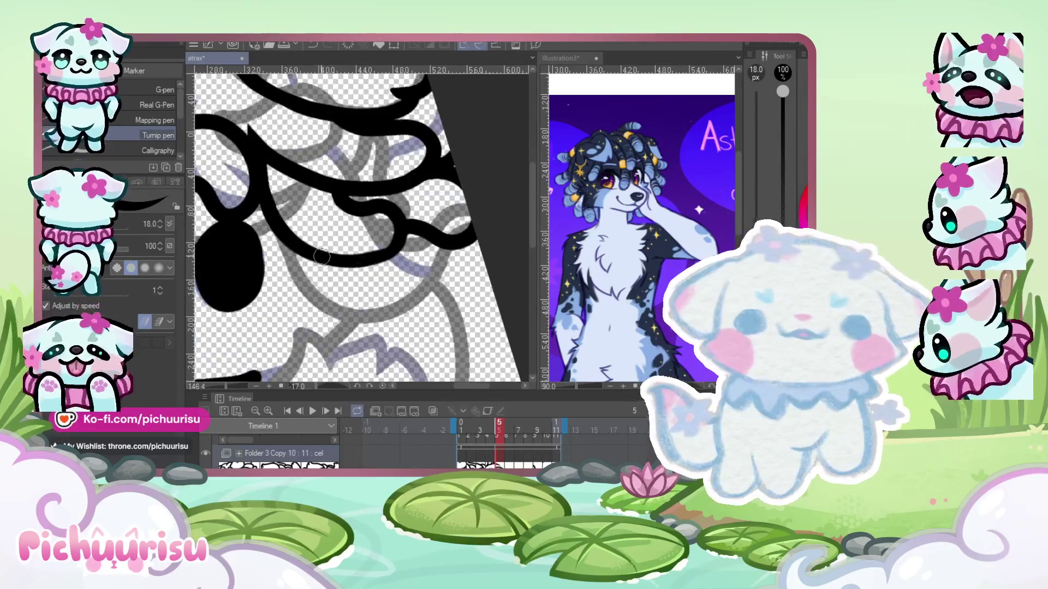
left_click_drag(330, 307, 328, 347)
- Ink a curl down from the right hair line and a downward-curving curl on the hair's right side
scroll(310, 201, "down", 4)
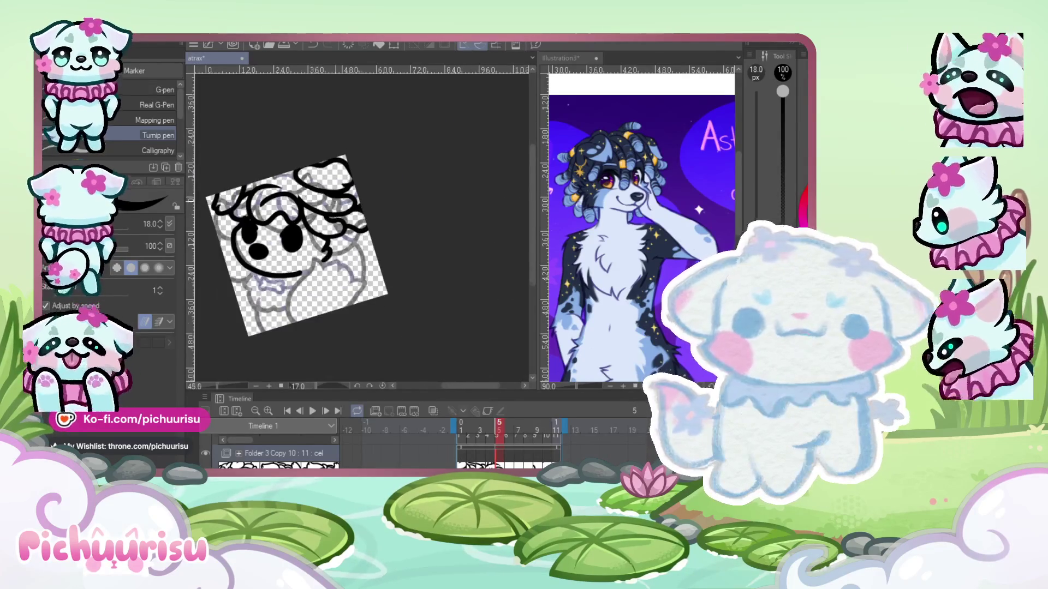
scroll(362, 276, "up", 6)
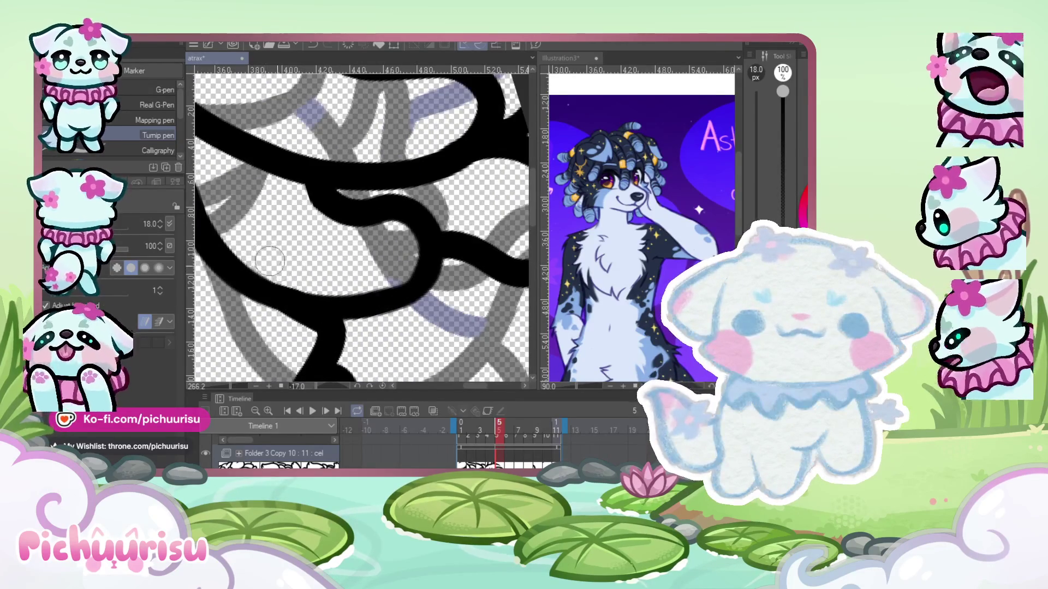
scroll(330, 212, "down", 2)
scroll(365, 262, "down", 1)
left_click_drag(429, 252, 356, 288)
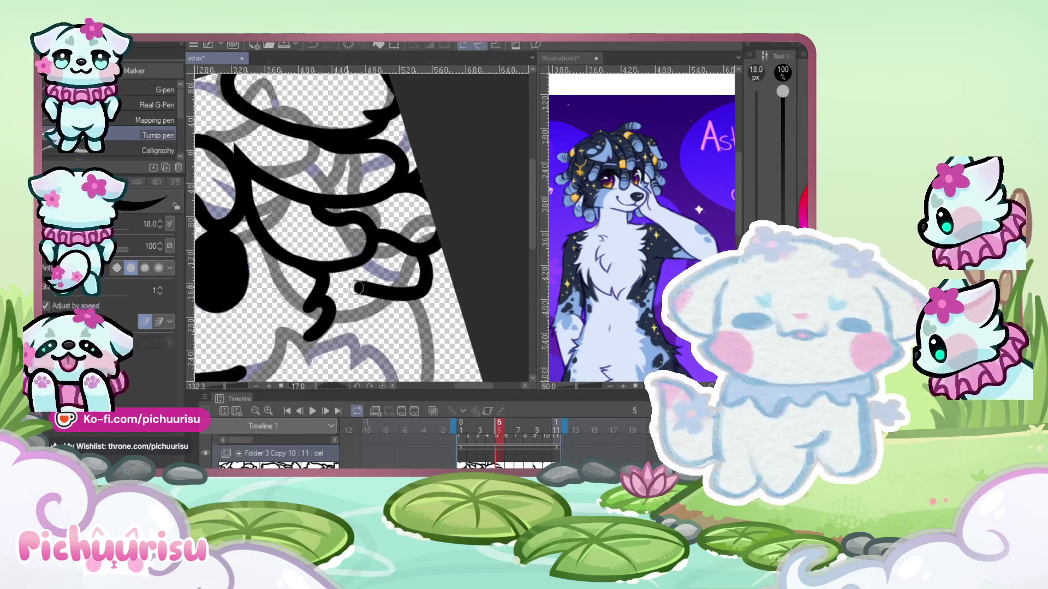
scroll(394, 322, "down", 4)
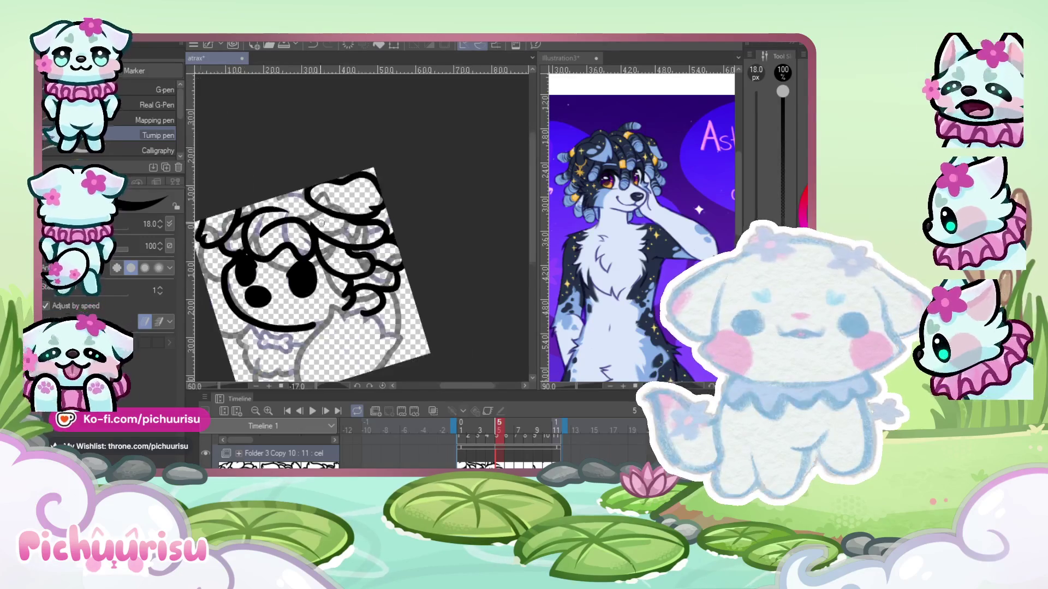
scroll(270, 211, "down", 2)
scroll(340, 214, "up", 4)
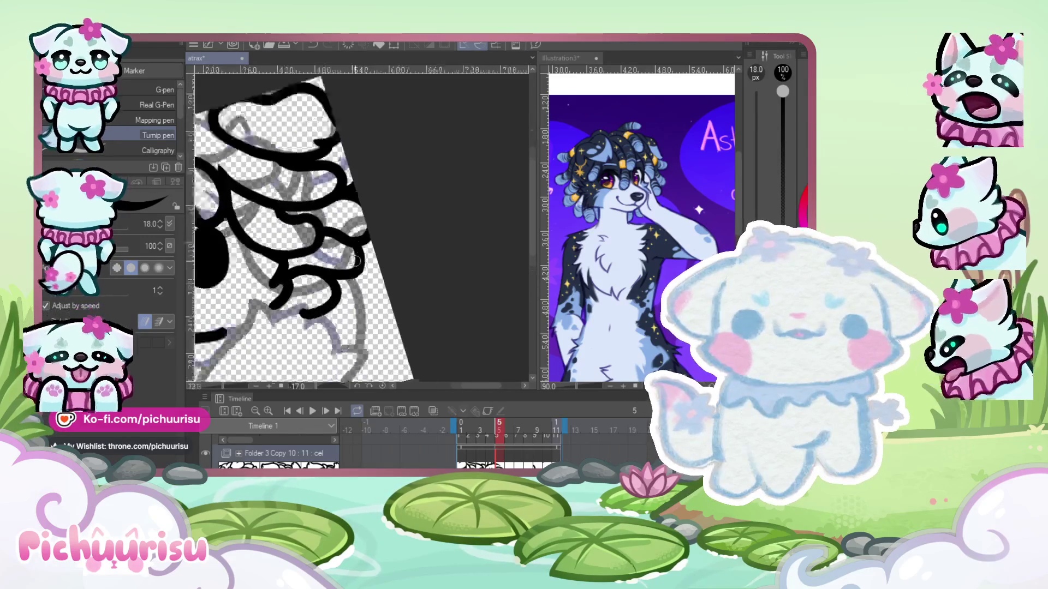
scroll(308, 276, "up", 1)
left_click_drag(325, 294, 324, 339)
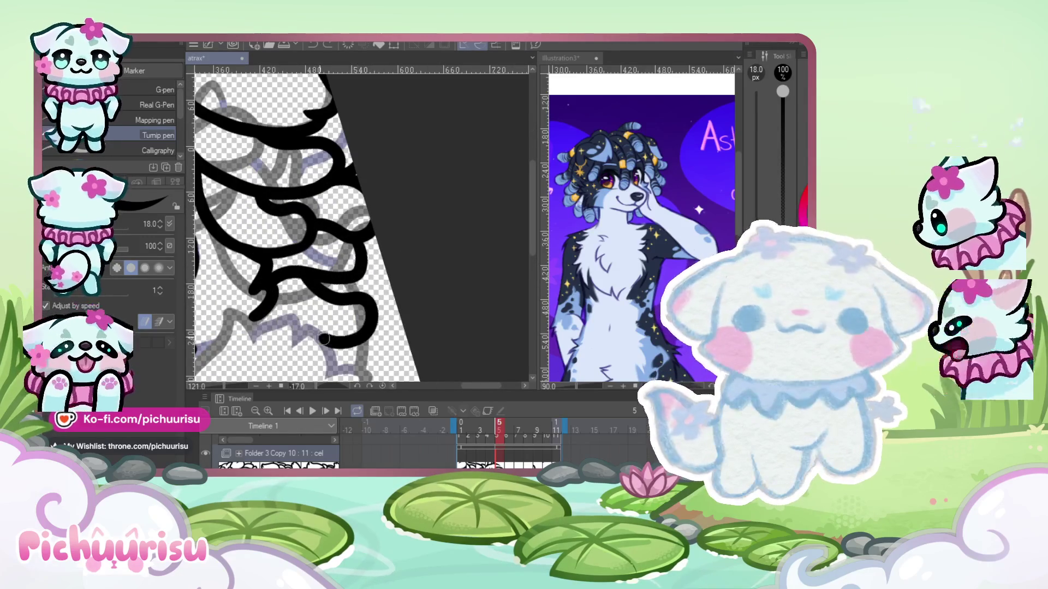
key("ctrl+z")
left_click_drag(319, 268, 295, 327)
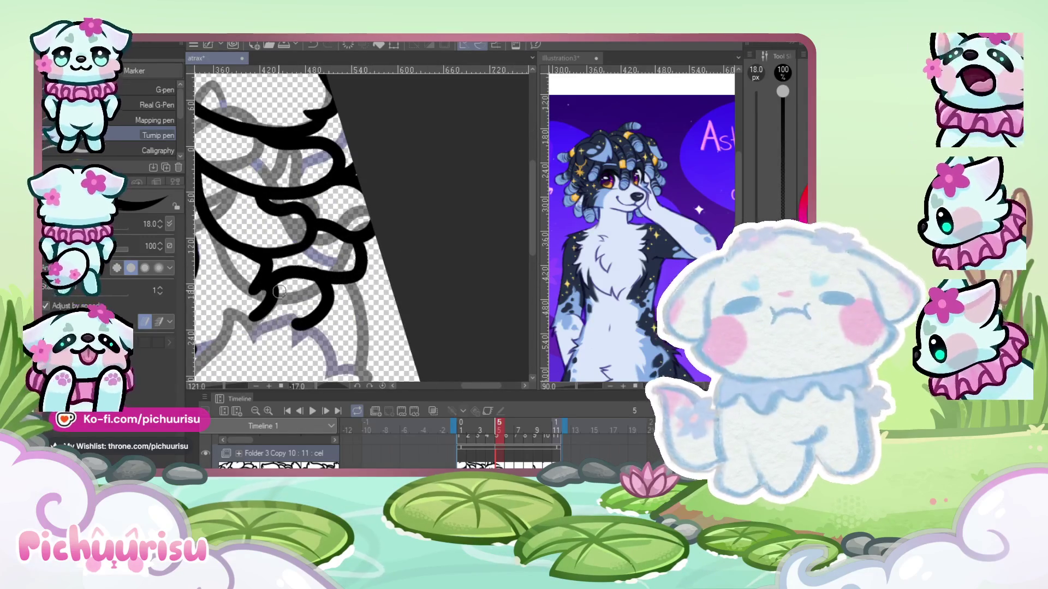
- Ink a curved line along the face and the bold outline down the body's right side
scroll(279, 292, "down", 3)
scroll(386, 125, "down", 1)
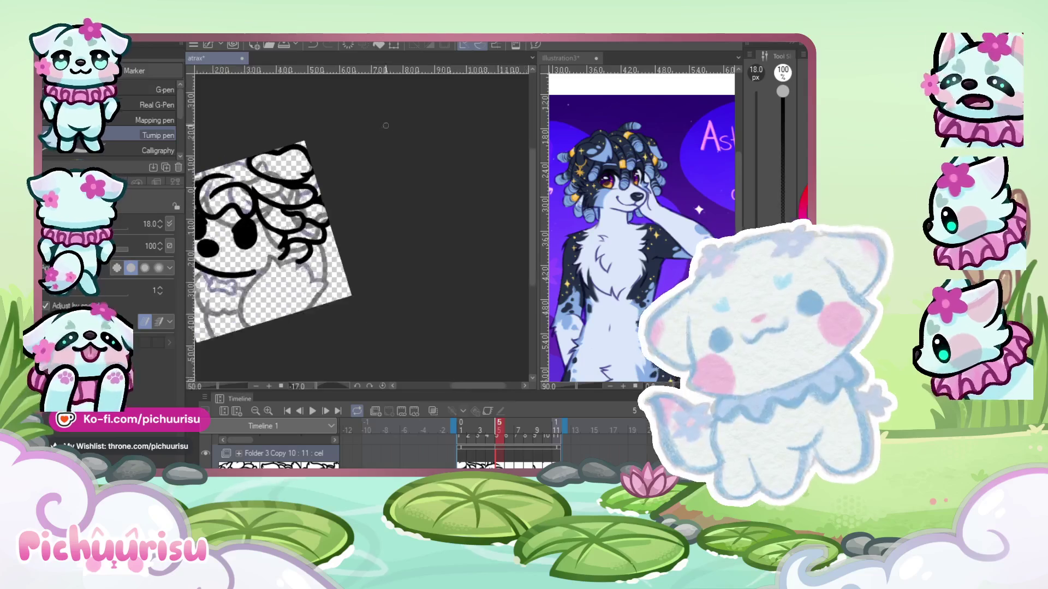
scroll(283, 244, "up", 2)
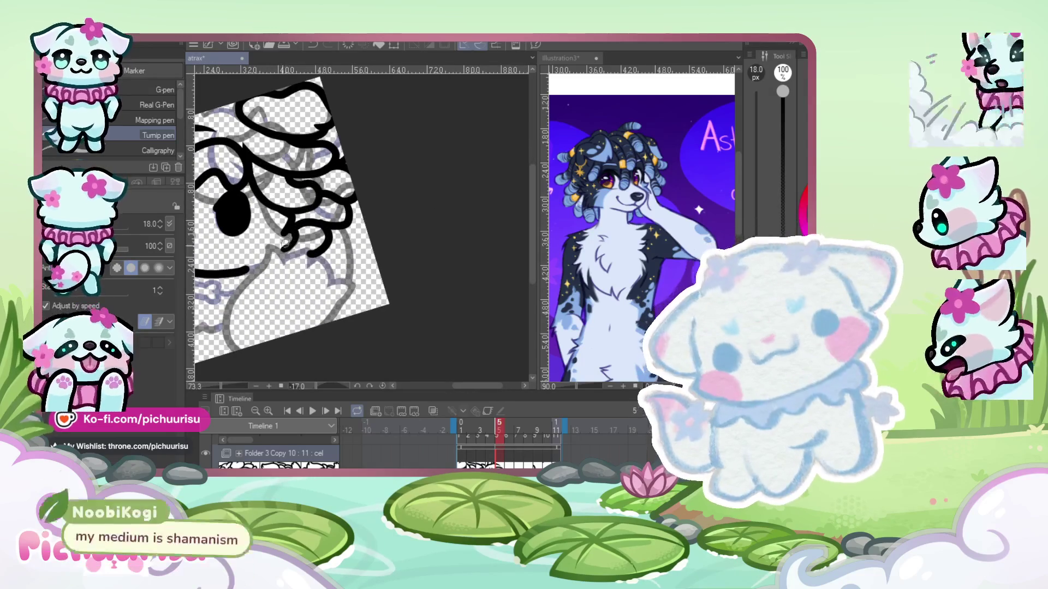
scroll(262, 297, "up", 1)
scroll(244, 272, "down", 1)
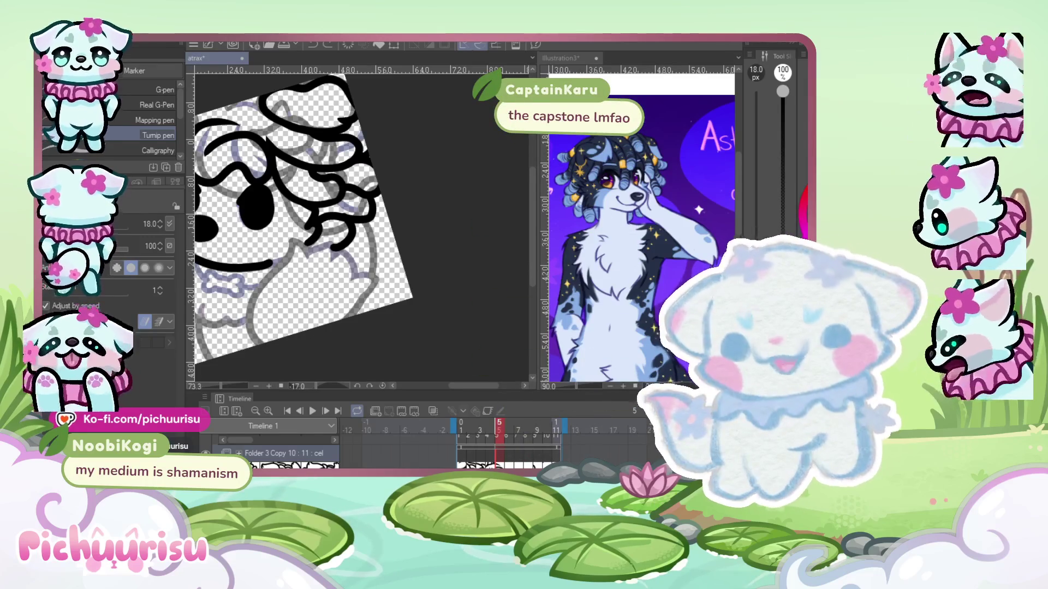
scroll(297, 246, "up", 1)
left_click_drag(310, 242, 240, 339)
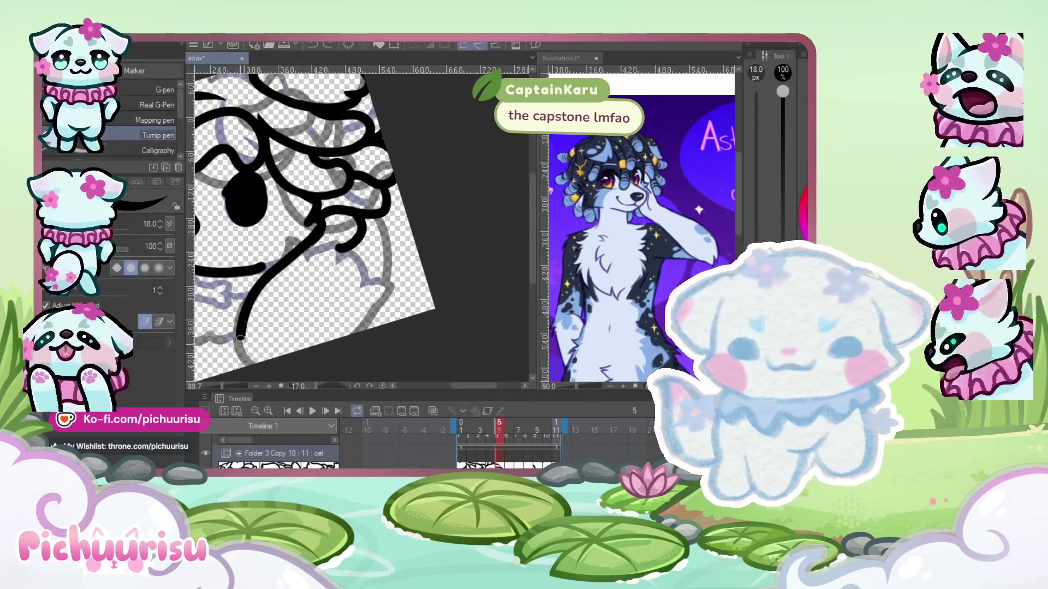
left_click_drag(370, 213, 362, 329)
scroll(333, 263, "down", 2)
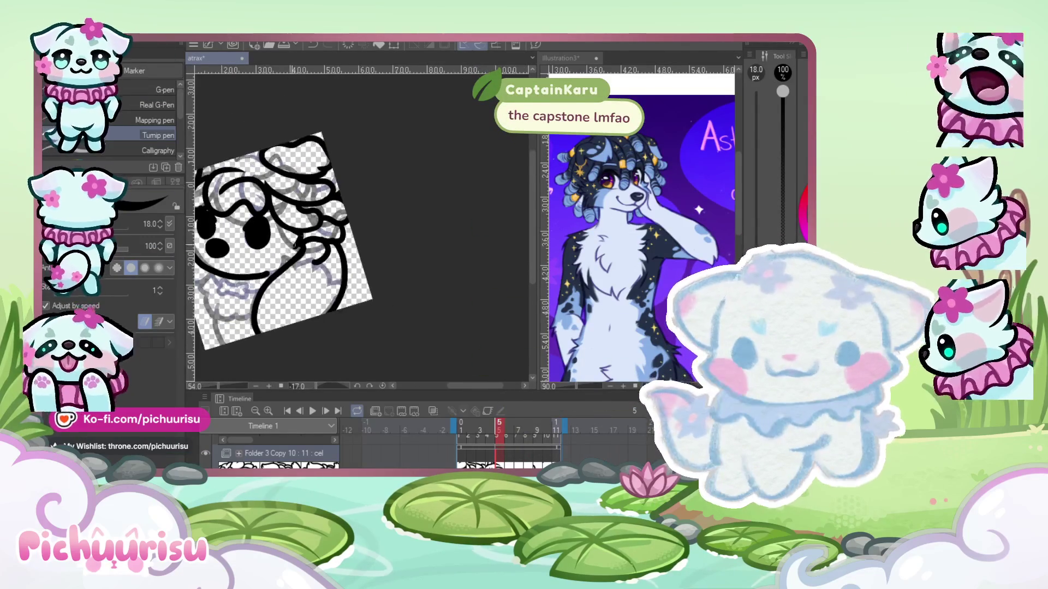
scroll(333, 263, "up", 2)
scroll(333, 263, "up", 2)
scroll(333, 264, "up", 1)
scroll(317, 284, "up", 1)
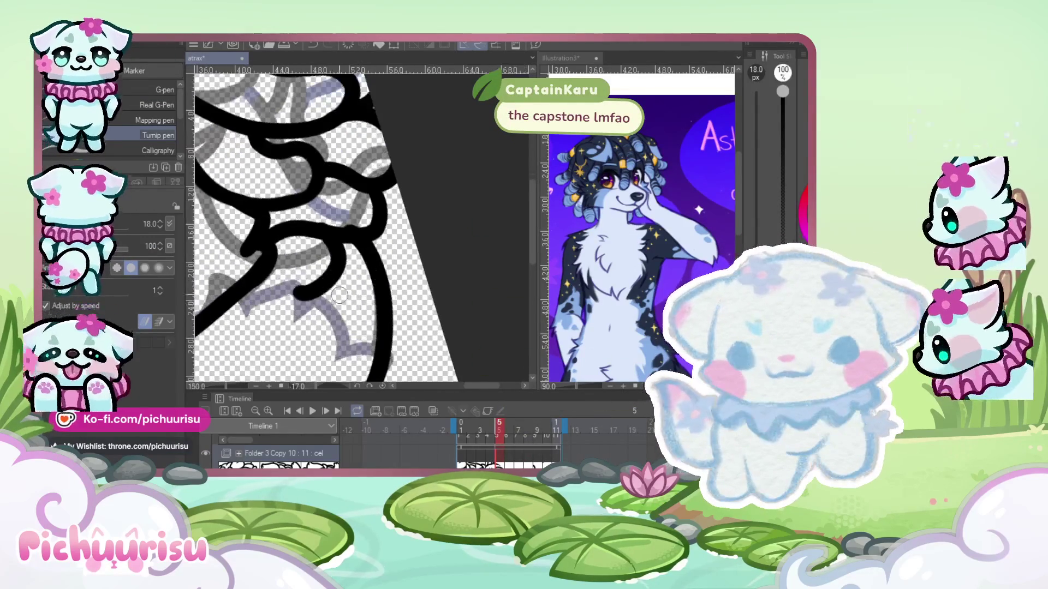
scroll(300, 308, "up", 1)
- Undo the stray ink tail and look over the finished right-side outline
key("ctrl+z")
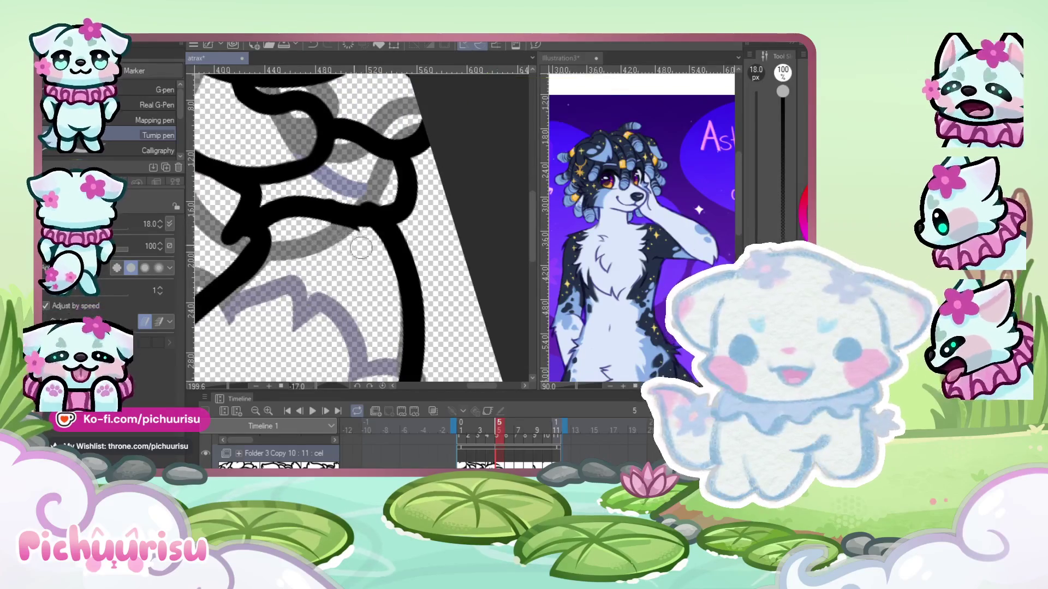
scroll(315, 187, "up", 2)
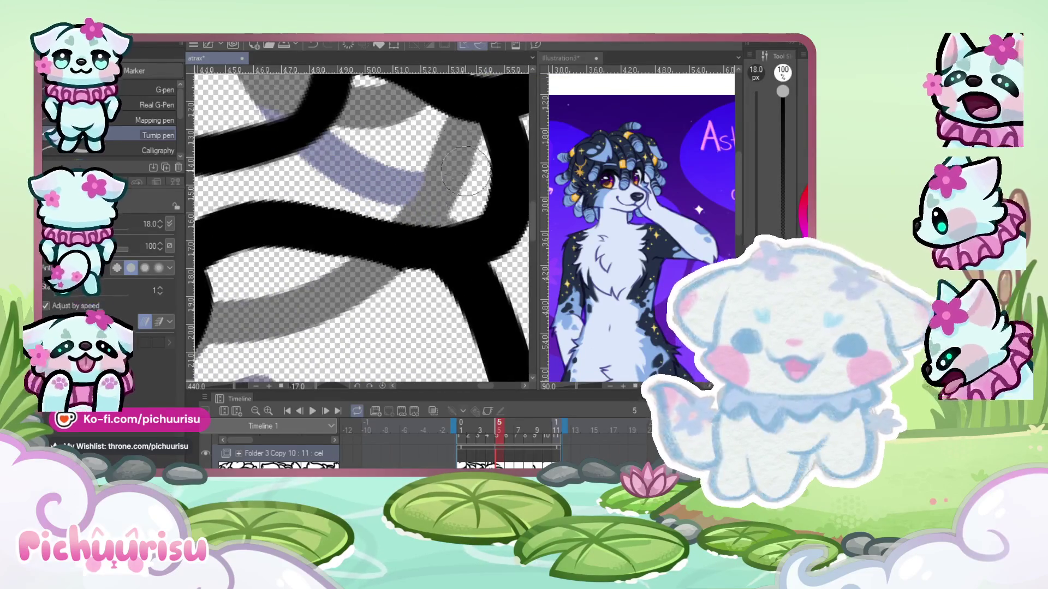
scroll(491, 216, "up", 1)
scroll(393, 232, "down", 2)
scroll(392, 232, "down", 3)
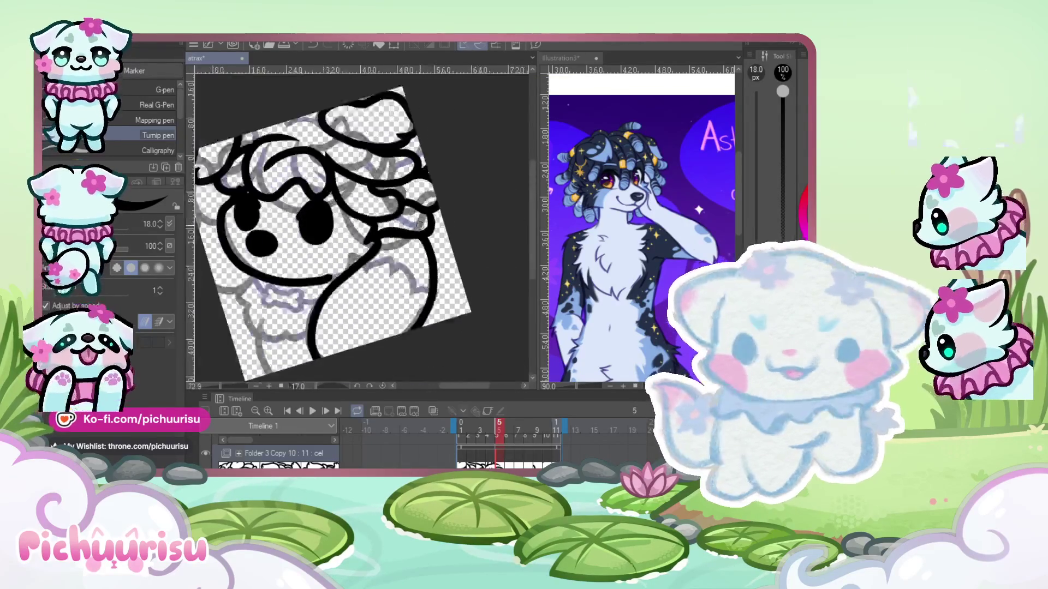
scroll(392, 232, "down", 2)
scroll(334, 295, "up", 3)
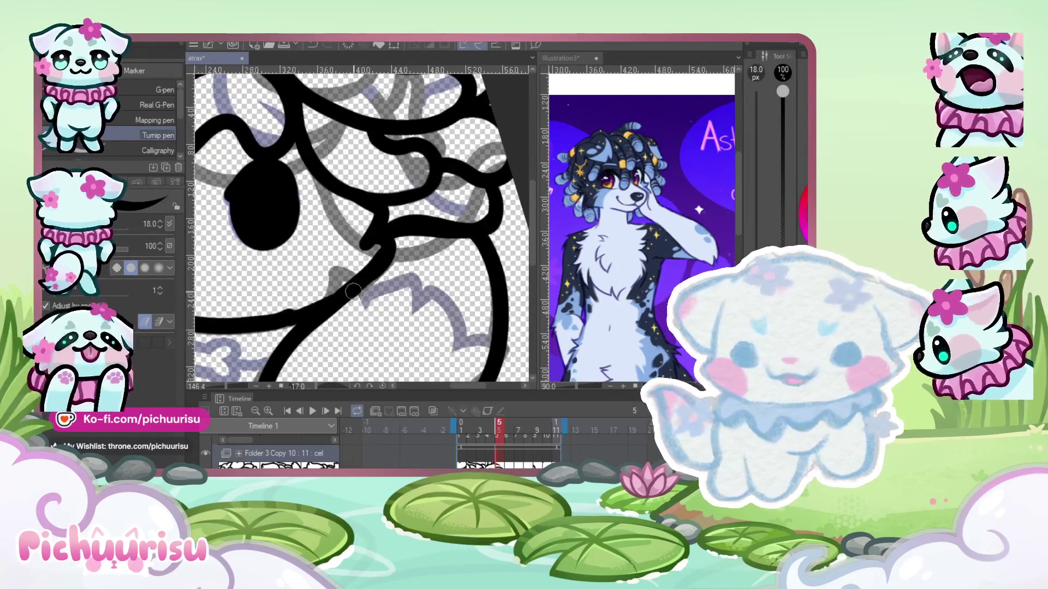
scroll(336, 298, "up", 1)
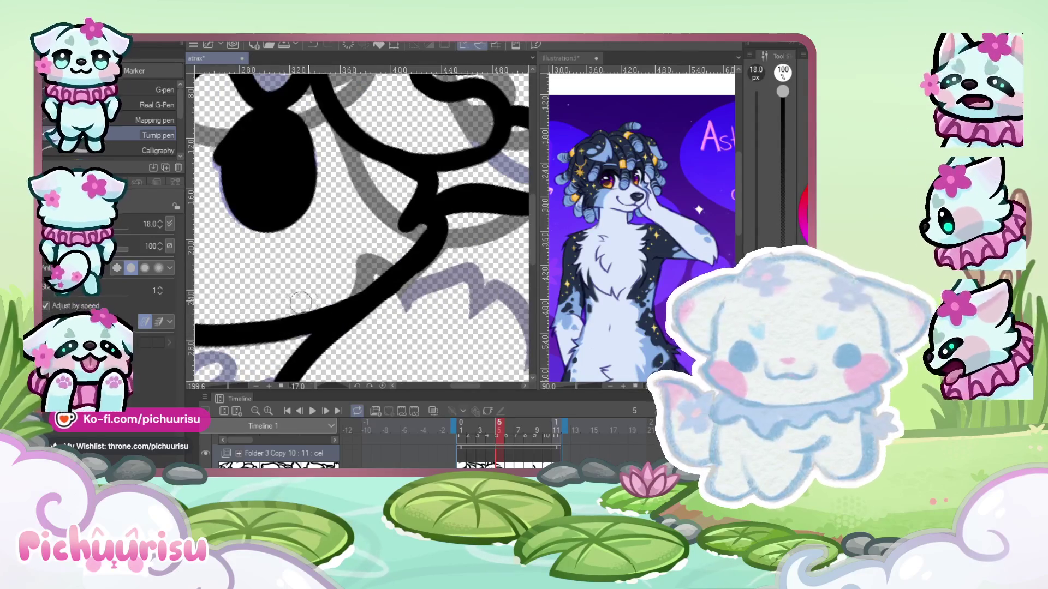
scroll(330, 324, "down", 2)
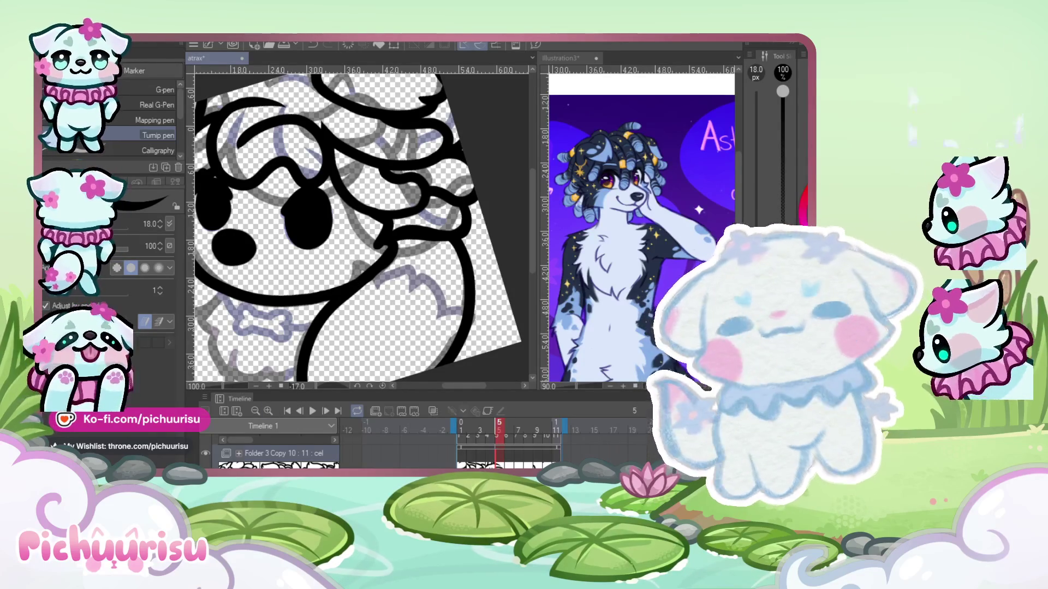
scroll(299, 289, "down", 3)
- Ink a fluffy black fur line below the dog's chin on frame 5 with the Turnip pen
scroll(291, 245, "up", 3)
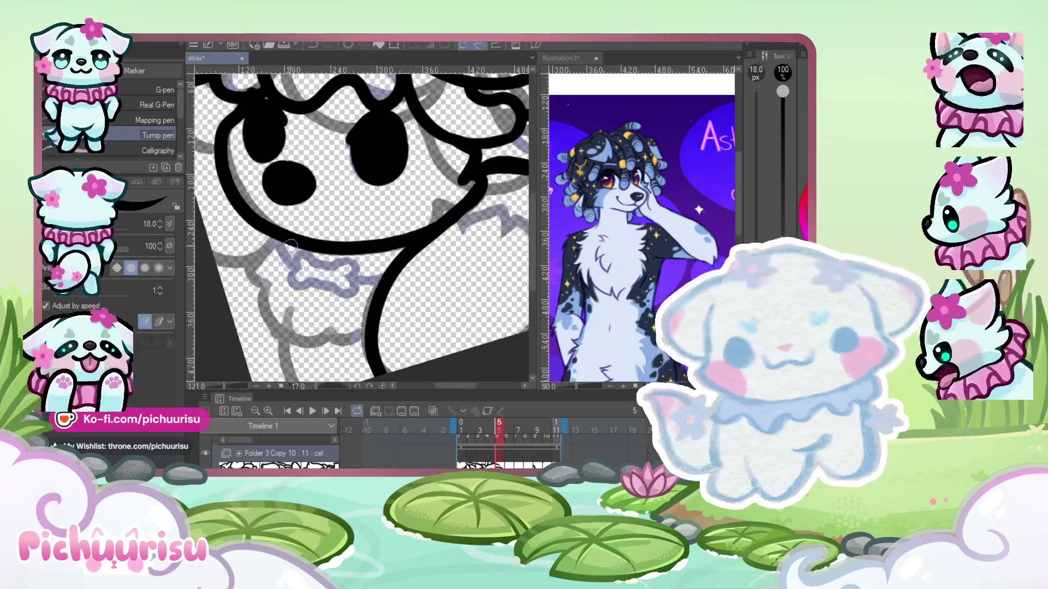
left_click_drag(272, 246, 265, 290)
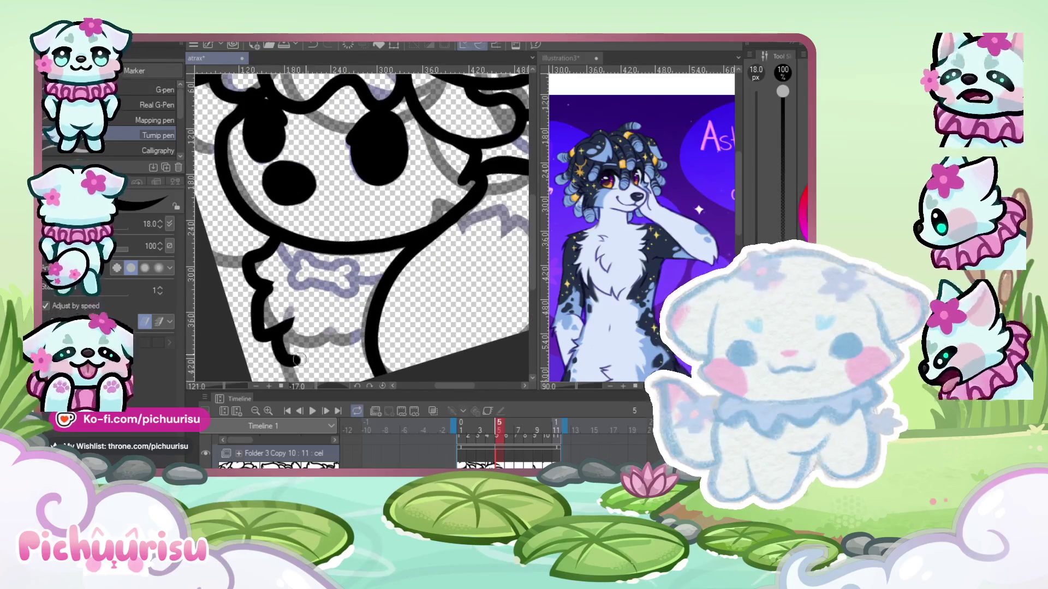
scroll(290, 283, "up", 3)
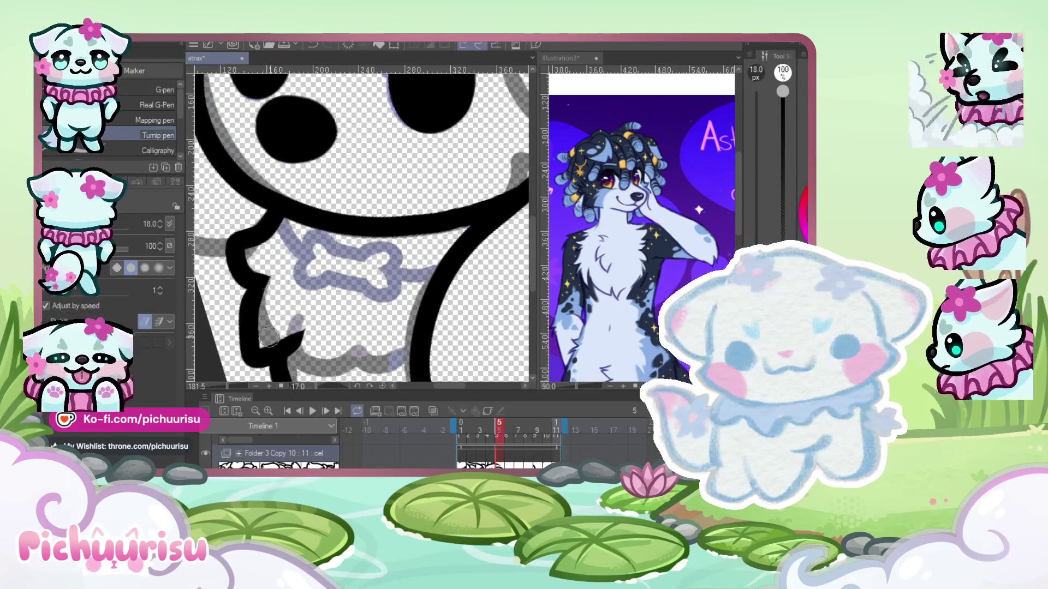
scroll(267, 337, "down", 3)
scroll(283, 334, "up", 2)
scroll(278, 306, "down", 4)
scroll(251, 244, "up", 1)
scroll(252, 219, "up", 1)
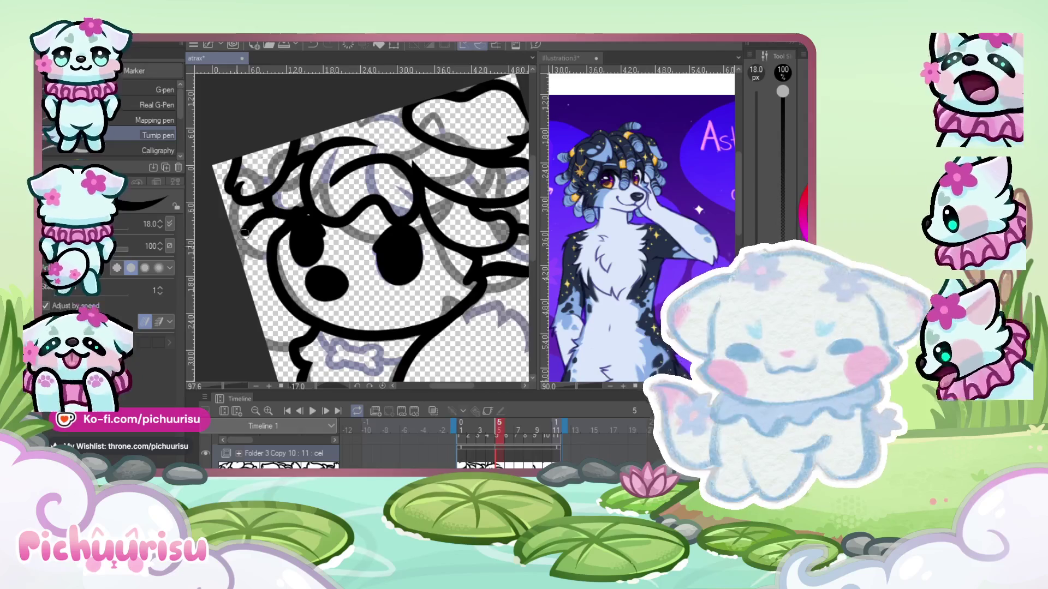
scroll(244, 233, "down", 1)
scroll(271, 265, "up", 1)
scroll(271, 315, "up", 1)
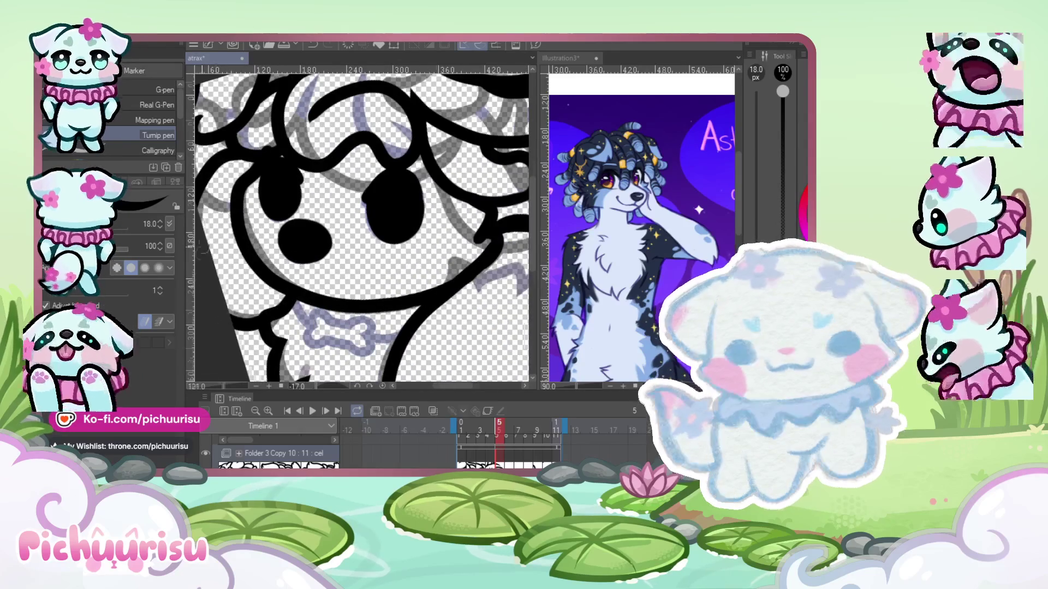
scroll(221, 215, "down", 5)
scroll(225, 213, "up", 3)
scroll(225, 213, "up", 2)
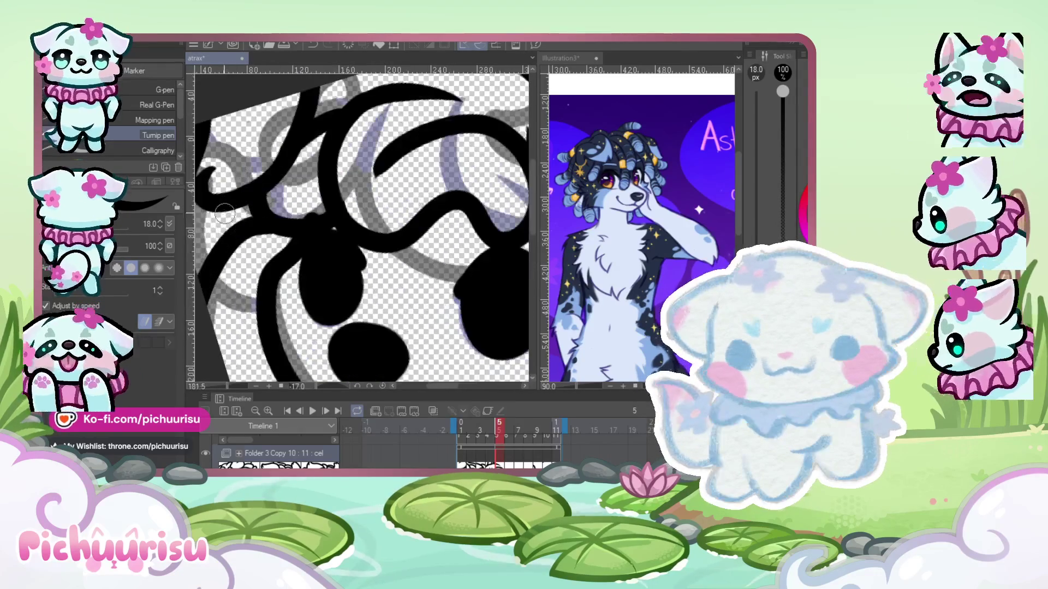
scroll(218, 235, "down", 2)
scroll(256, 235, "up", 2)
scroll(291, 235, "up", 2)
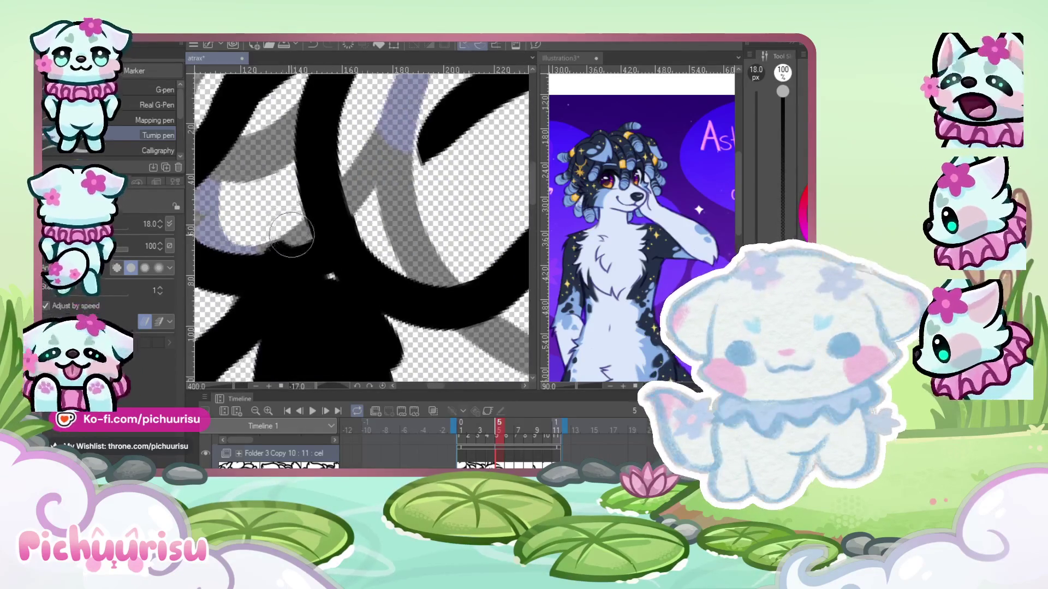
scroll(220, 221, "down", 2)
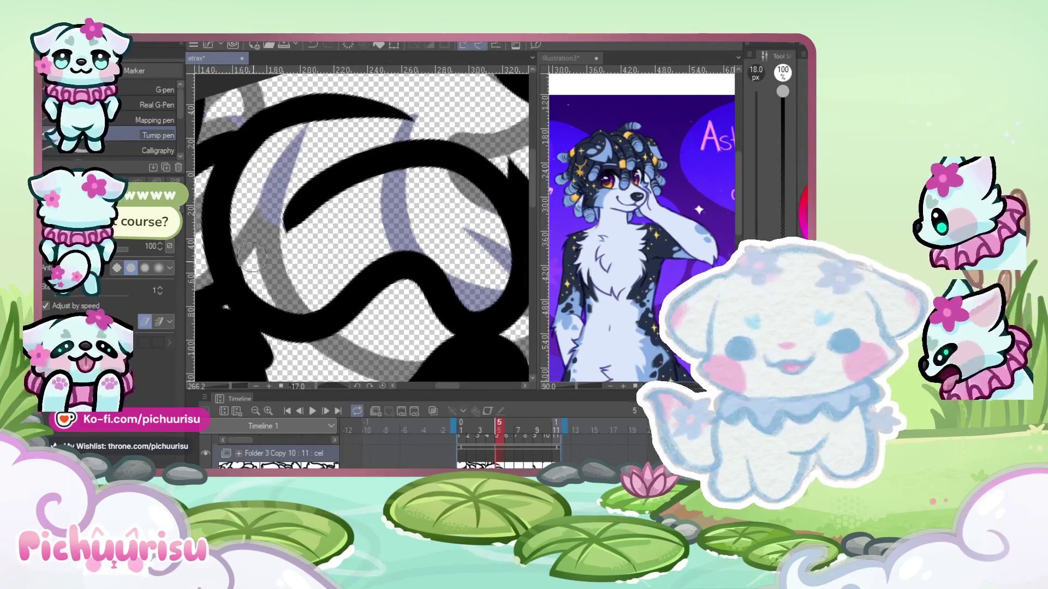
- Switch to the Pencil sub tool at size 29
scroll(252, 254, "down", 2)
scroll(398, 221, "up", 3)
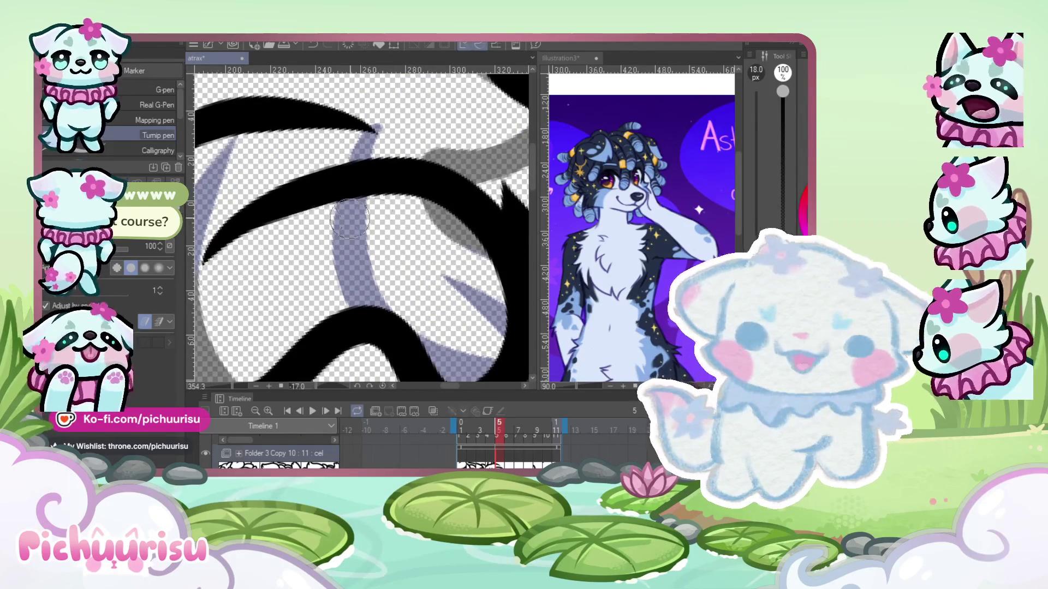
scroll(328, 207, "down", 4)
scroll(382, 163, "down", 3)
scroll(402, 141, "down", 3)
scroll(403, 141, "up", 3)
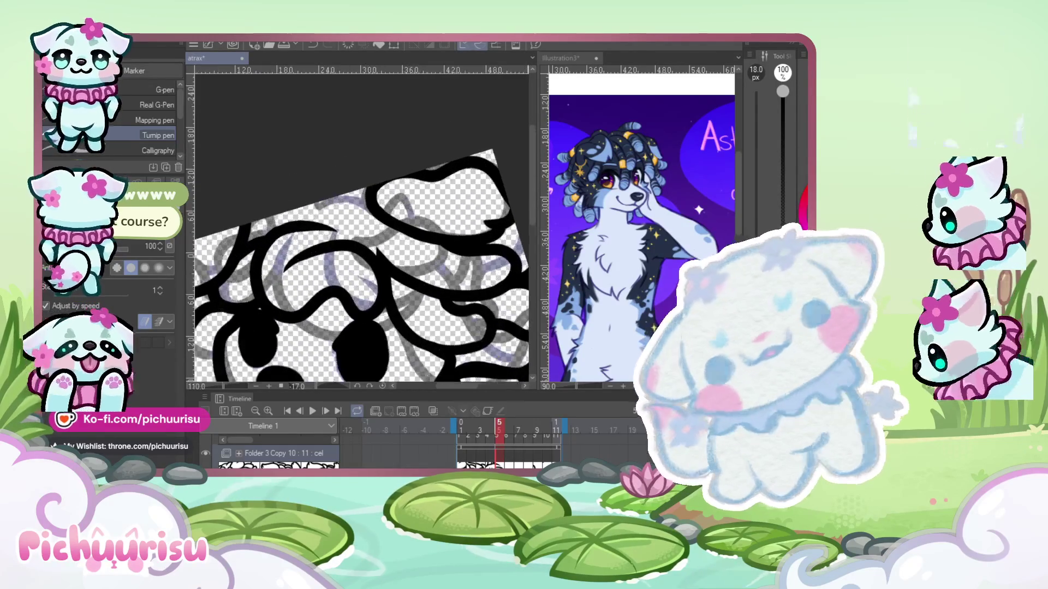
key("p")
scroll(318, 221, "up", 1)
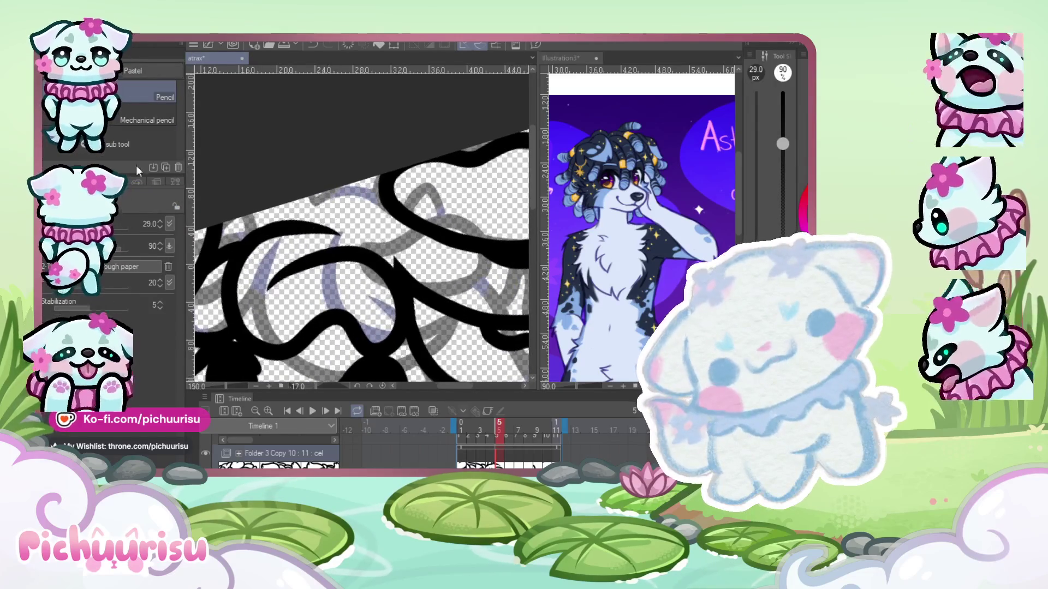
- Switch back to the Turnip pen and ink a hair curl at the top of the head
key("p")
scroll(227, 171, "up", 2)
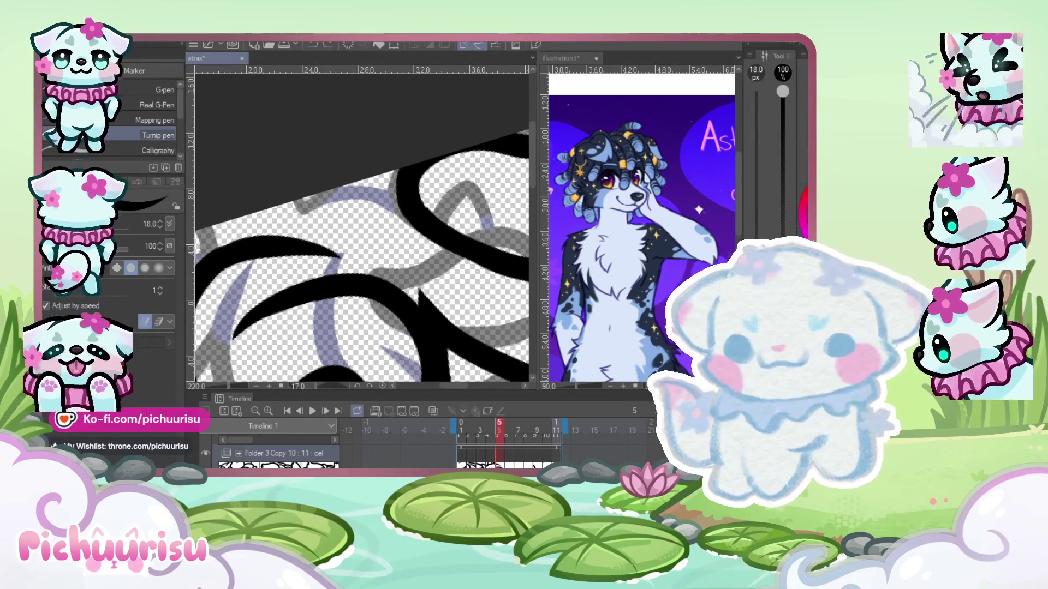
left_click_drag(317, 243, 303, 190)
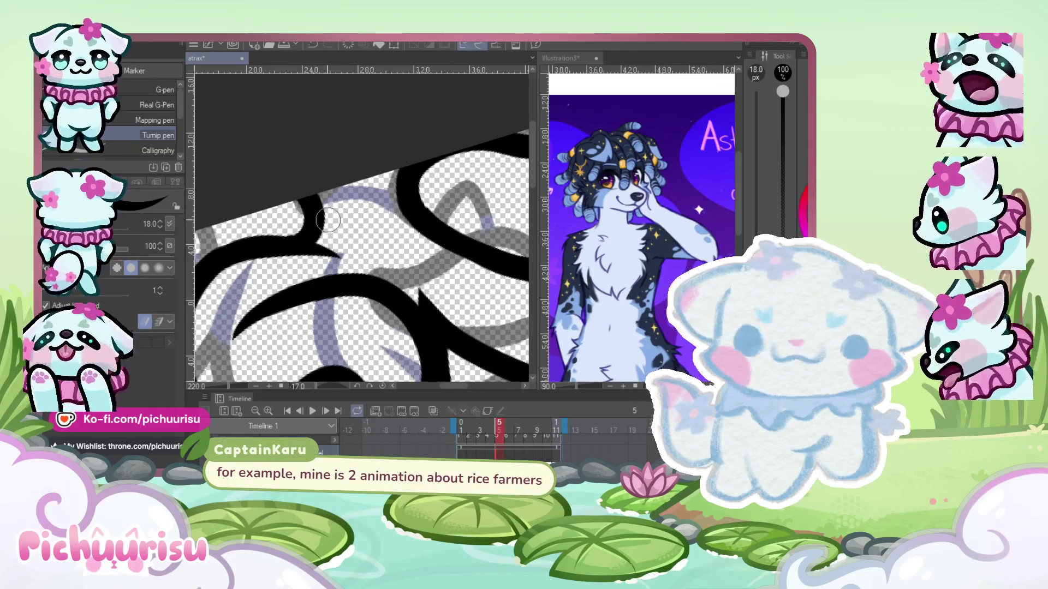
left_click_drag(322, 218, 396, 178)
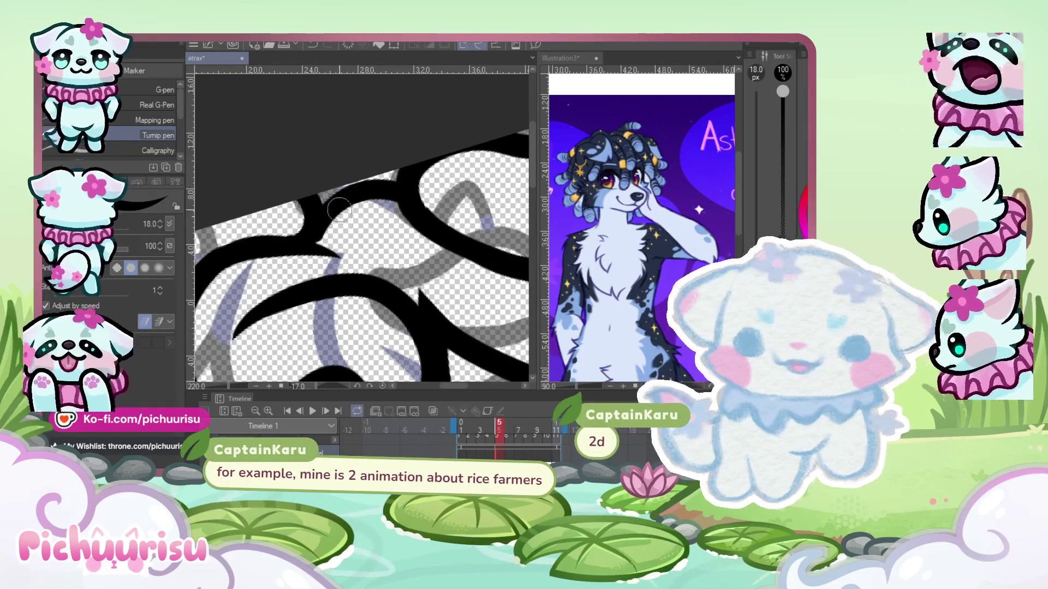
- Redo the upper hair stroke twice until it sits well across the head
key("ctrl+z")
left_click_drag(327, 202, 436, 221)
key("ctrl+z")
left_click_drag(328, 201, 427, 213)
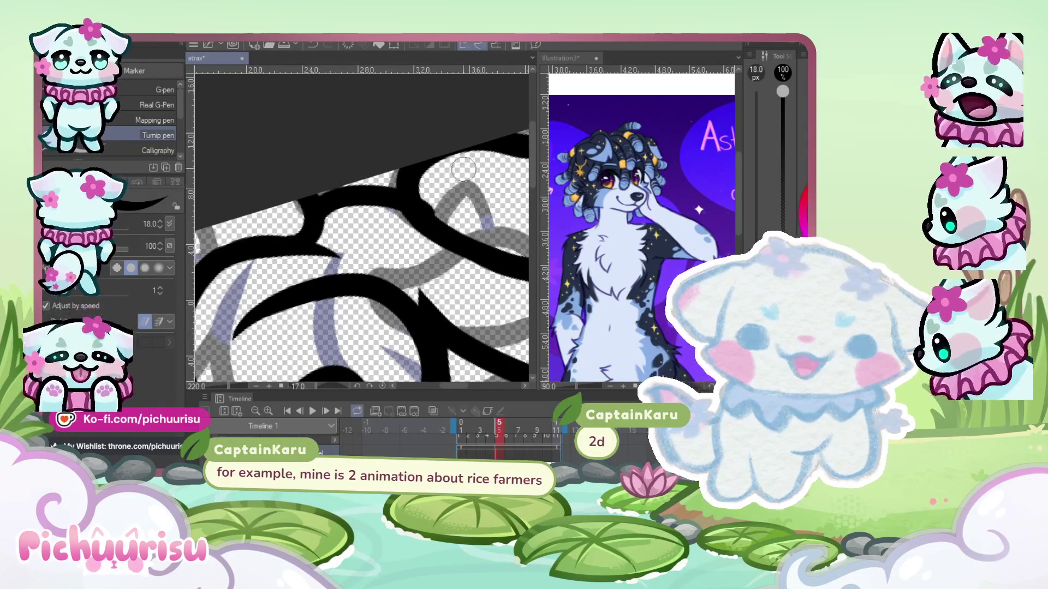
scroll(450, 180, "up", 2)
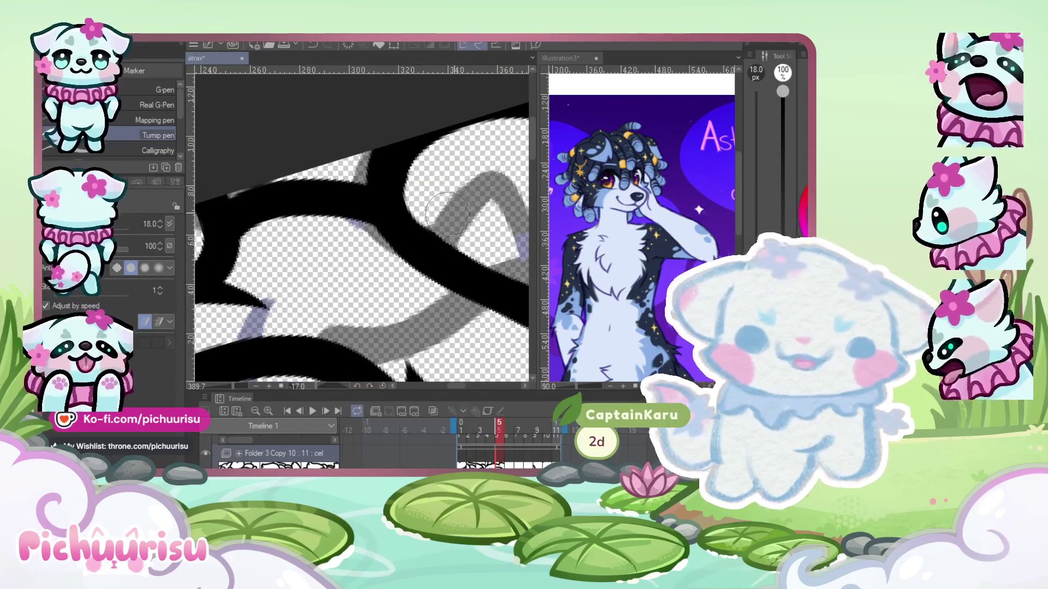
scroll(369, 209, "down", 4)
scroll(307, 202, "down", 2)
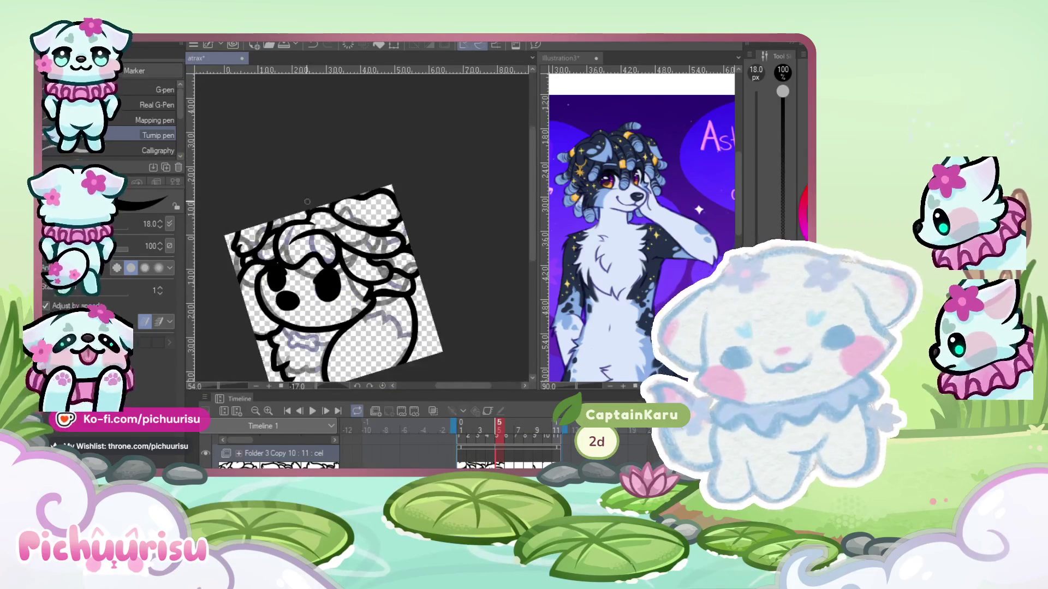
scroll(341, 126, "down", 2)
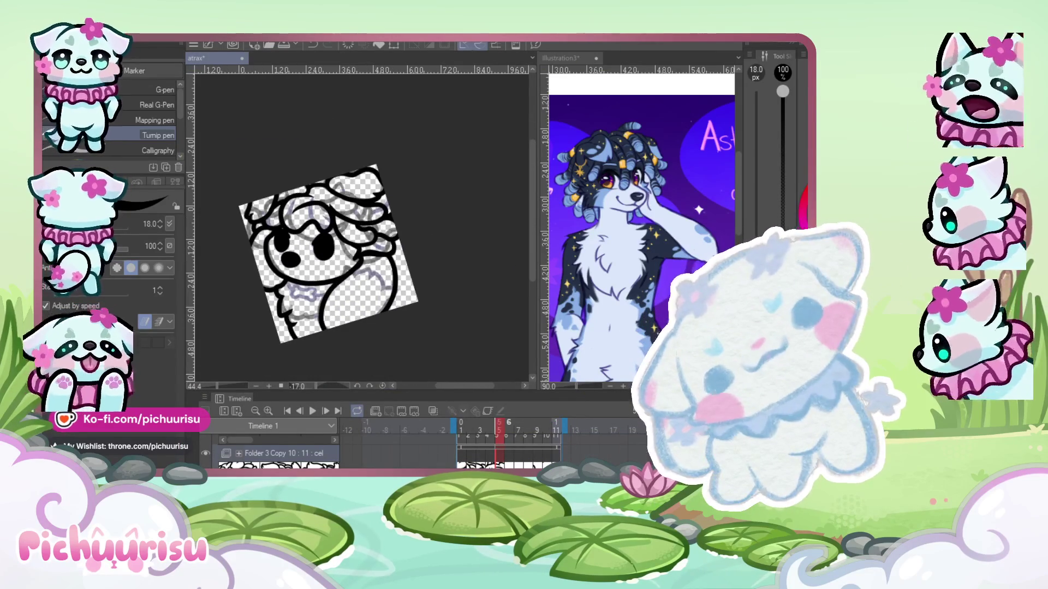
- Advance to the next animation frame and adjust the view around the dog's cheek
key("Right")
scroll(352, 235, "up", 2)
scroll(360, 262, "down", 2)
scroll(371, 307, "up", 1)
scroll(372, 307, "up", 2)
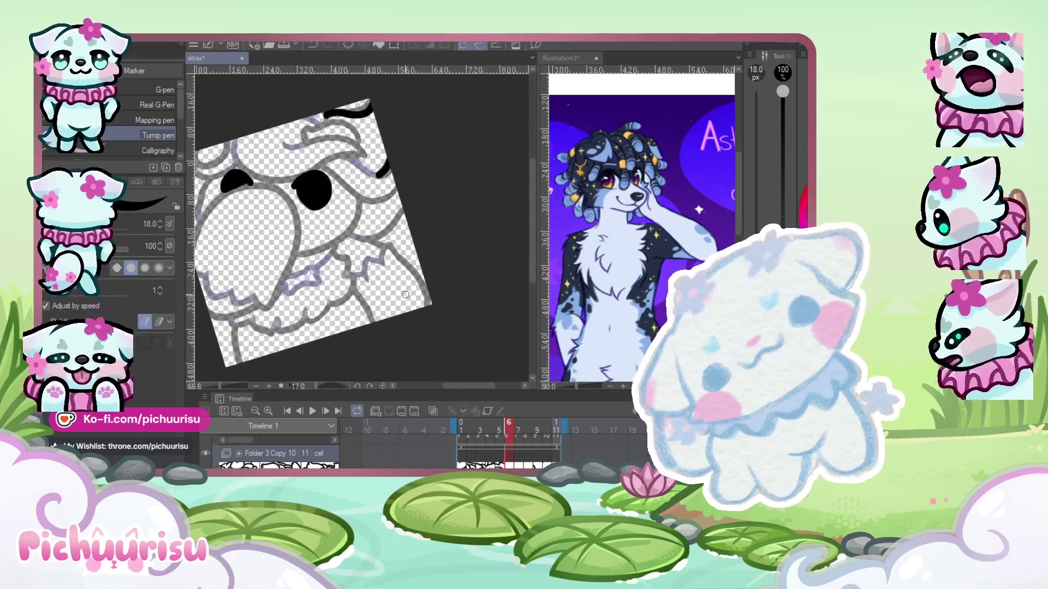
scroll(349, 218, "up", 2)
scroll(331, 146, "up", 1)
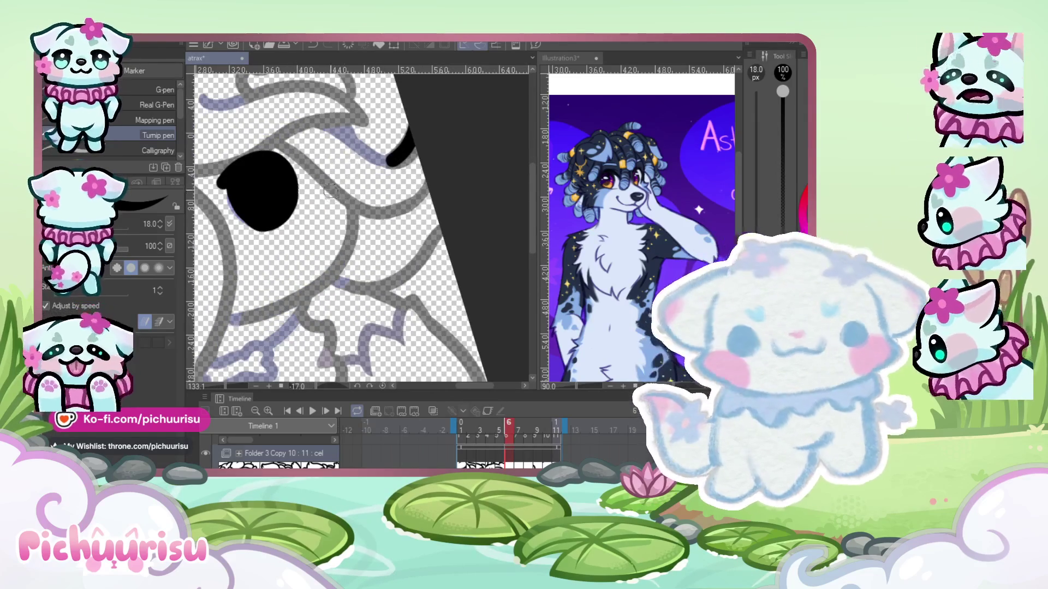
scroll(263, 295, "down", 1)
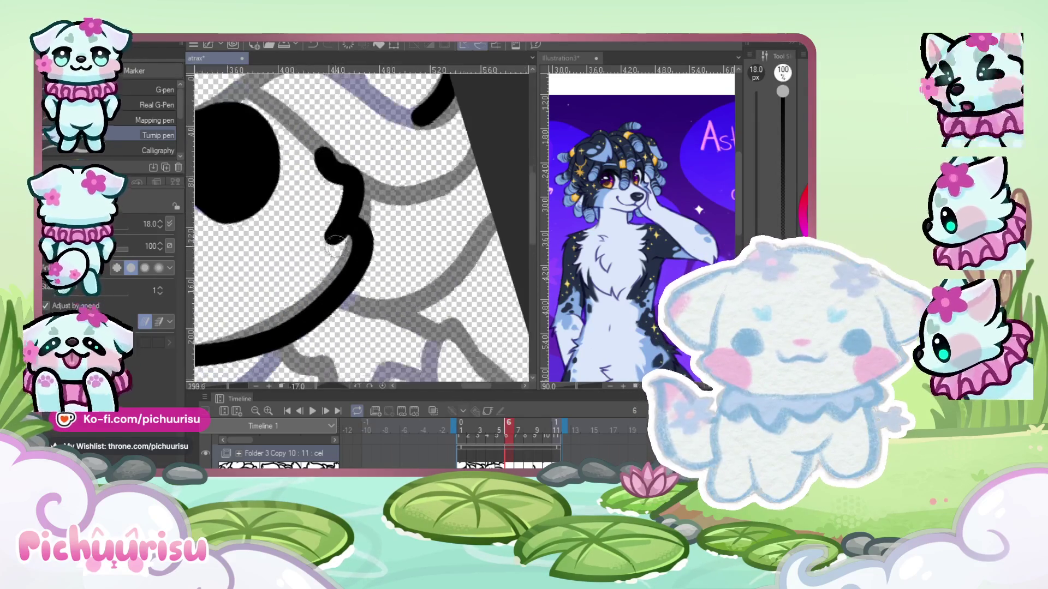
scroll(306, 262, "down", 1)
scroll(365, 230, "down", 2)
scroll(364, 229, "down", 1)
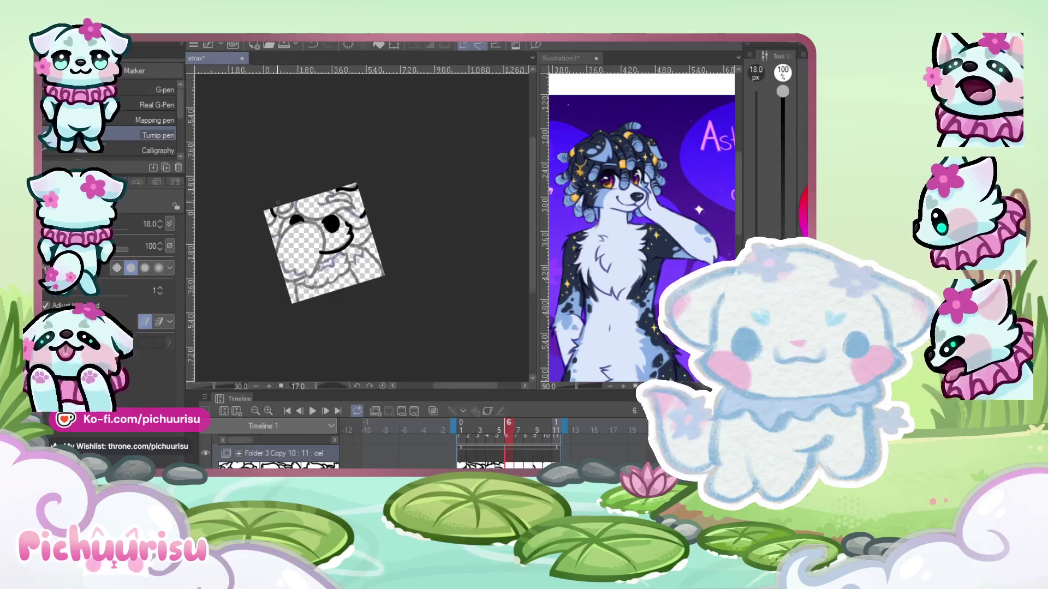
scroll(361, 289, "up", 2)
scroll(355, 287, "up", 2)
scroll(244, 210, "up", 2)
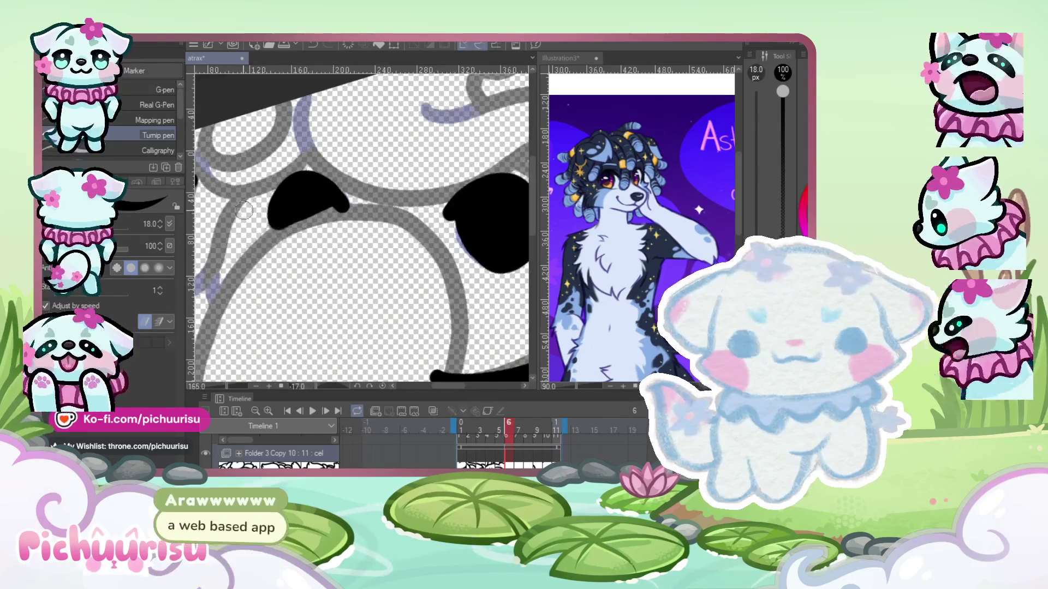
scroll(215, 216, "up", 1)
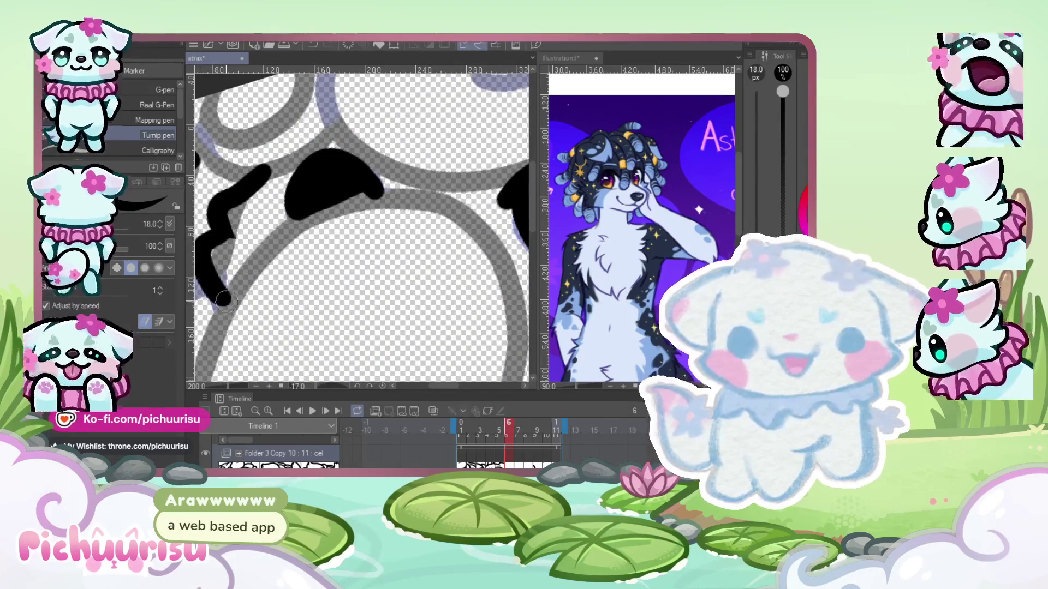
scroll(268, 266, "up", 3)
scroll(209, 221, "up", 1)
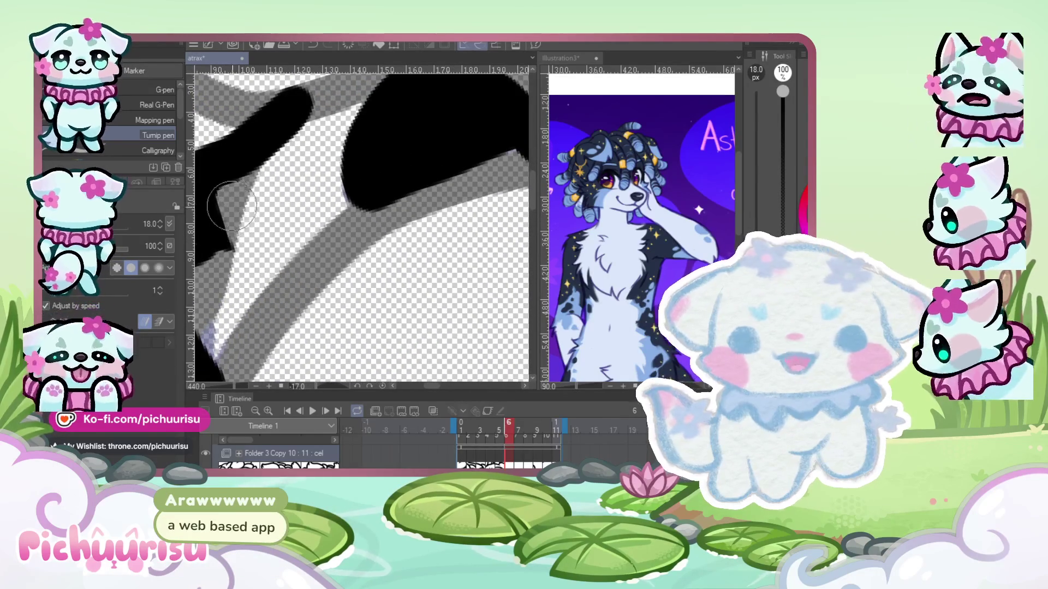
scroll(218, 273, "down", 2)
scroll(284, 246, "down", 2)
scroll(349, 215, "down", 1)
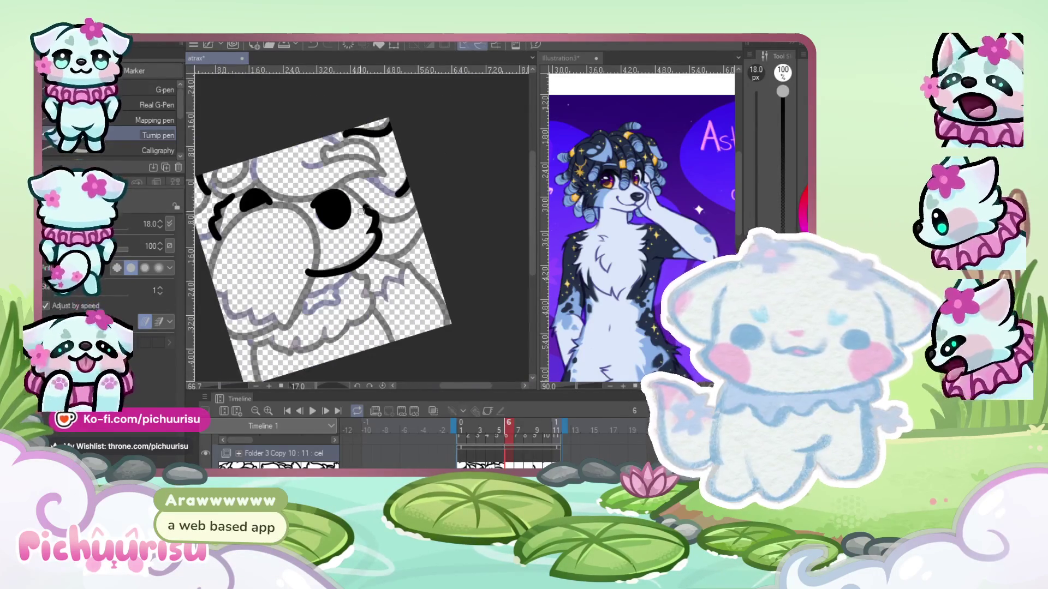
scroll(344, 213, "down", 1)
scroll(328, 214, "up", 2)
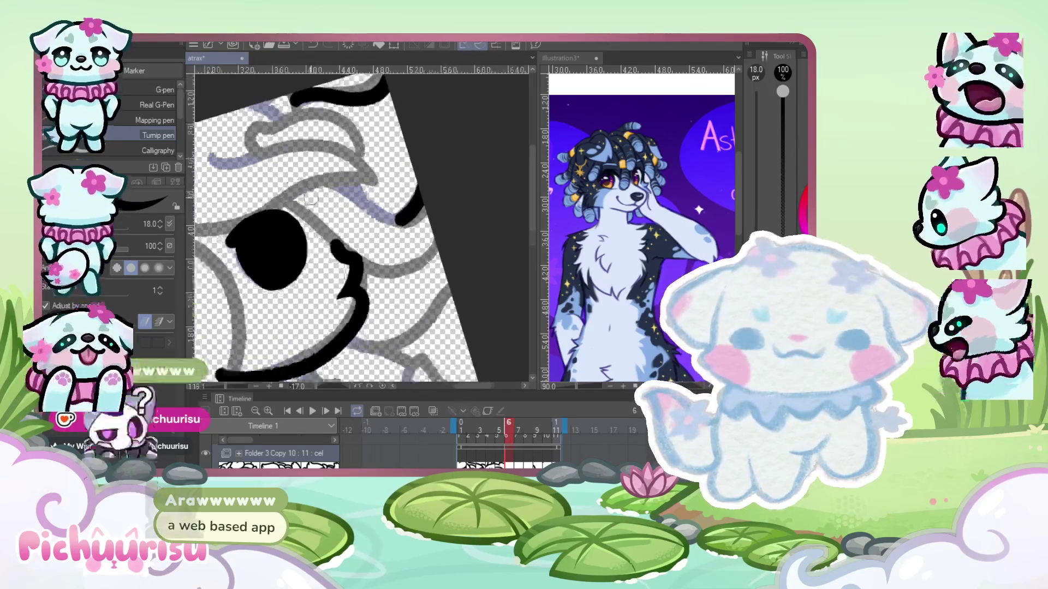
scroll(332, 195, "up", 1)
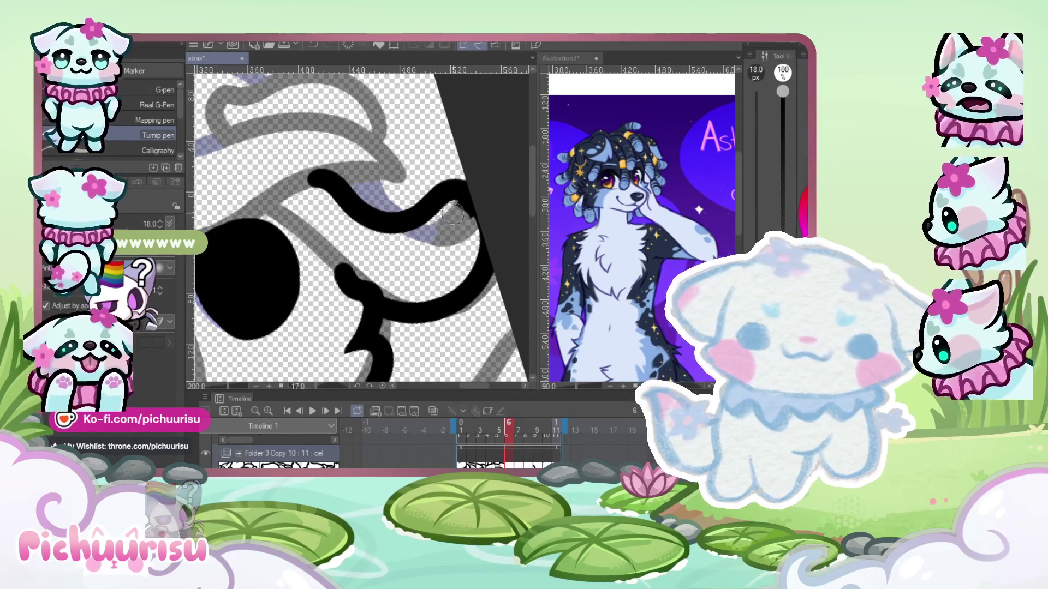
scroll(340, 252, "down", 1)
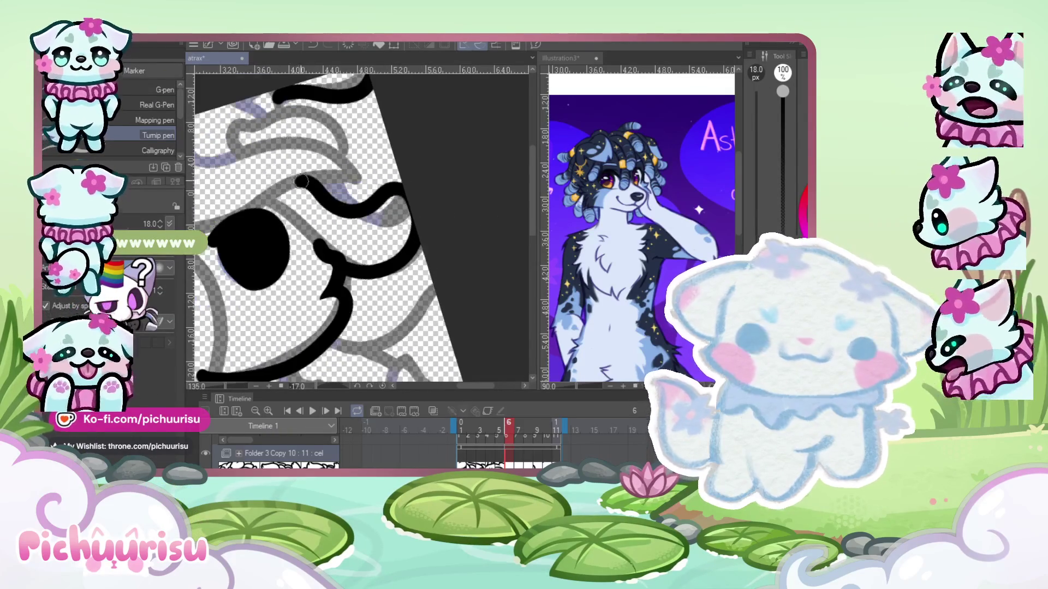
scroll(330, 232, "down", 1)
scroll(321, 210, "down", 1)
scroll(311, 187, "down", 1)
scroll(316, 196, "up", 2)
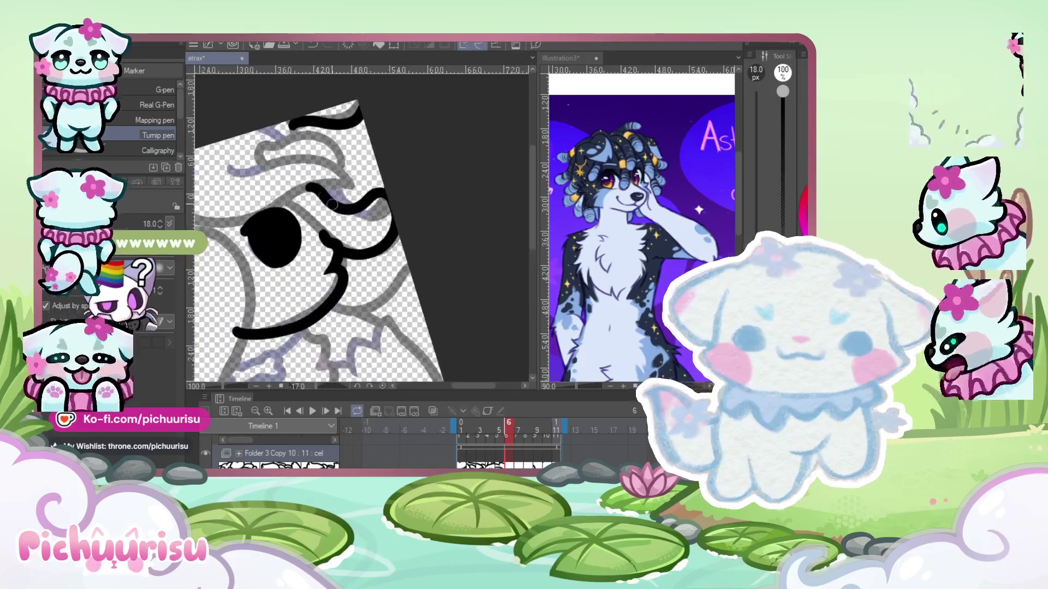
scroll(350, 240, "up", 2)
scroll(375, 320, "down", 3)
- Remove the last two cheek curl strokes, retry the lower cheek curl, then undo it
key("ctrl+z")
scroll(397, 243, "up", 2)
scroll(398, 243, "up", 1)
key("ctrl+z")
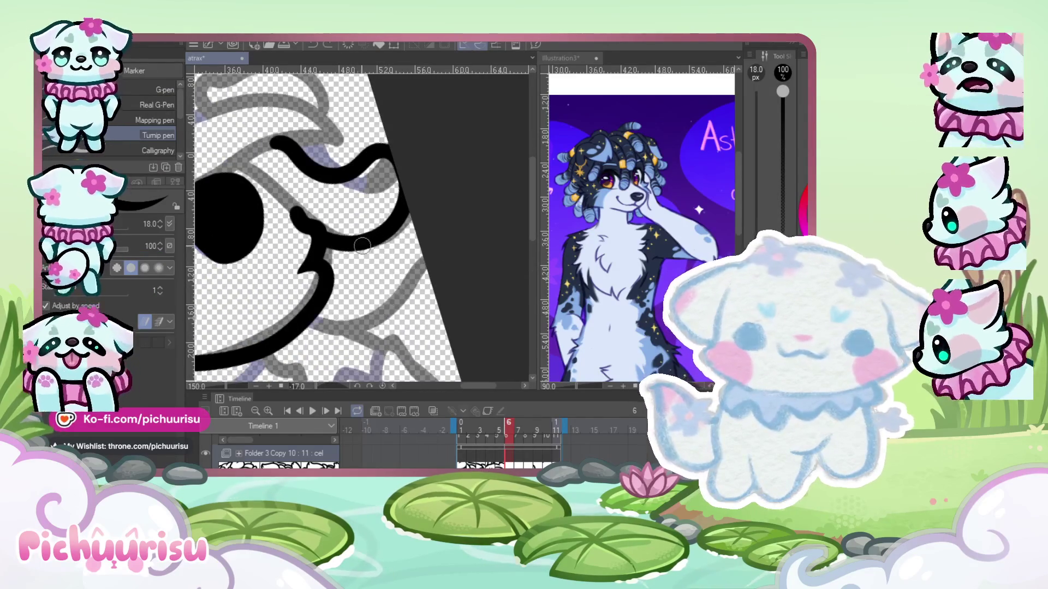
left_click_drag(358, 240, 313, 326)
key("ctrl+z")
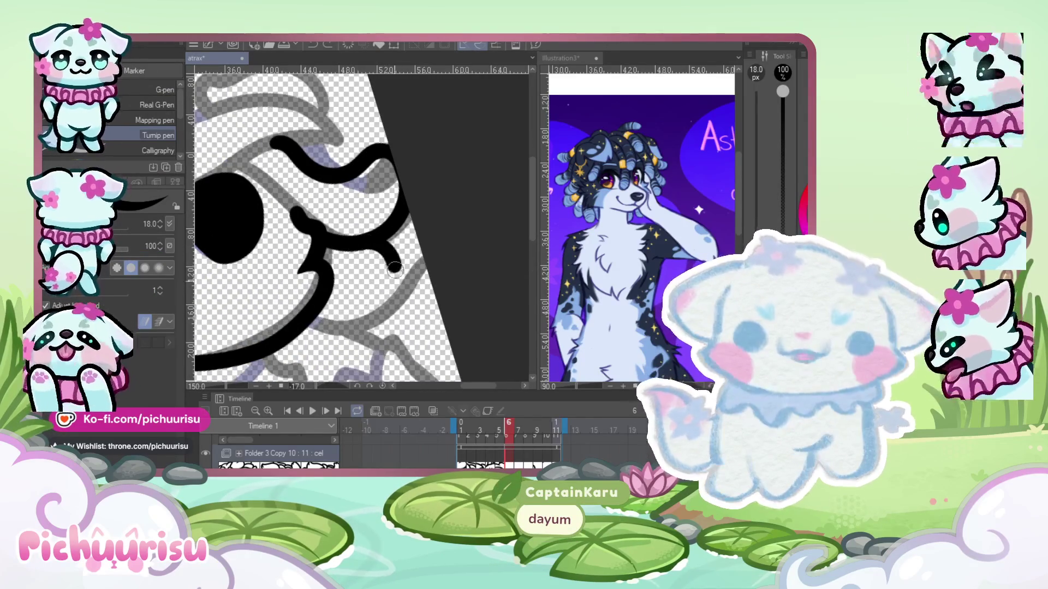
scroll(390, 305, "down", 3)
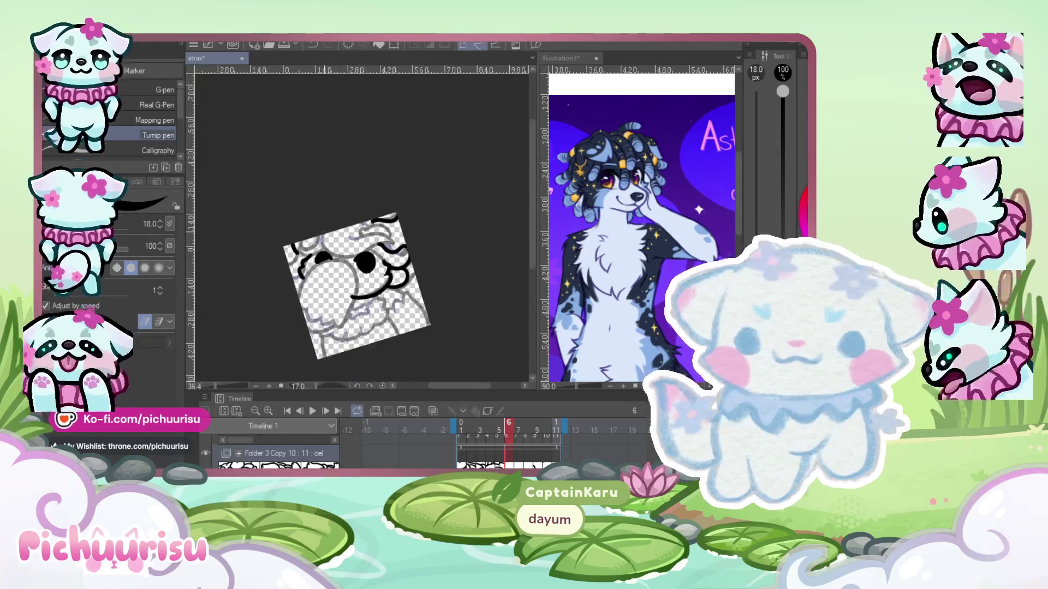
scroll(307, 251, "up", 2)
scroll(307, 251, "up", 1)
scroll(268, 268, "down", 1)
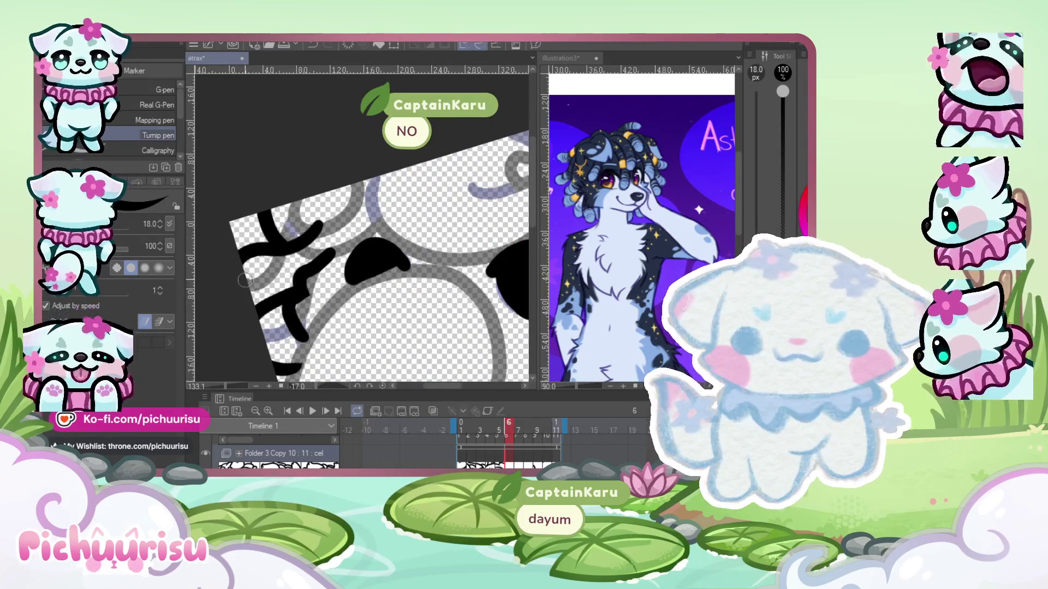
scroll(245, 280, "down", 5)
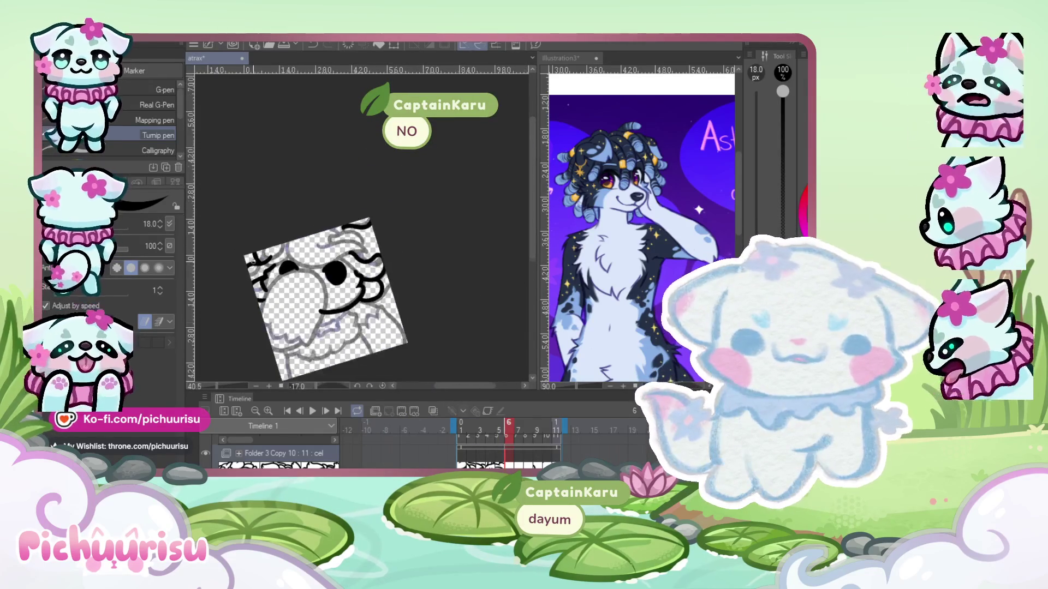
scroll(273, 277, "down", 2)
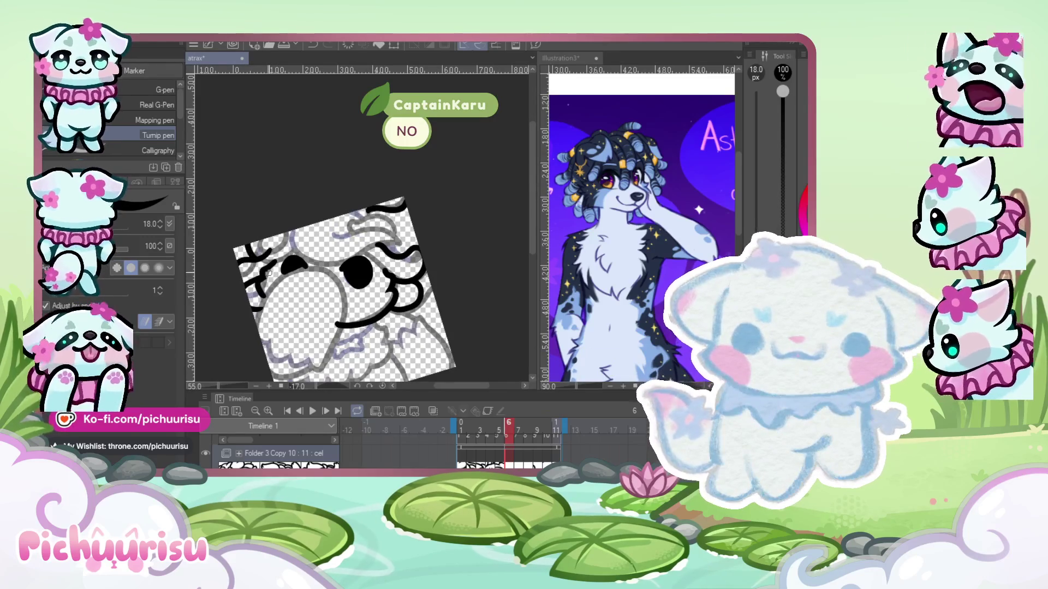
scroll(339, 245, "up", 1)
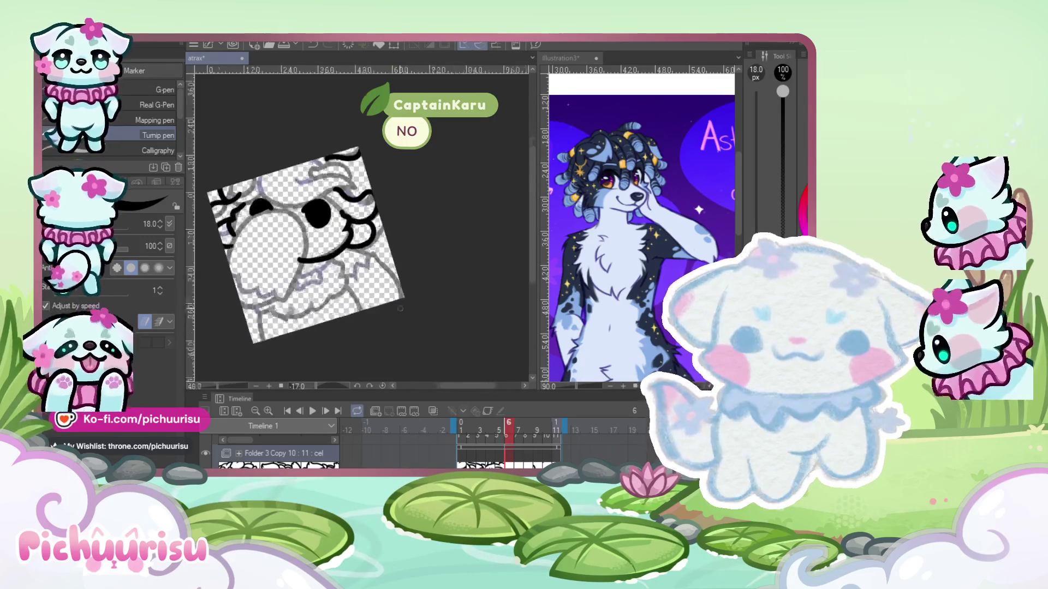
scroll(337, 247, "up", 3)
scroll(337, 248, "up", 3)
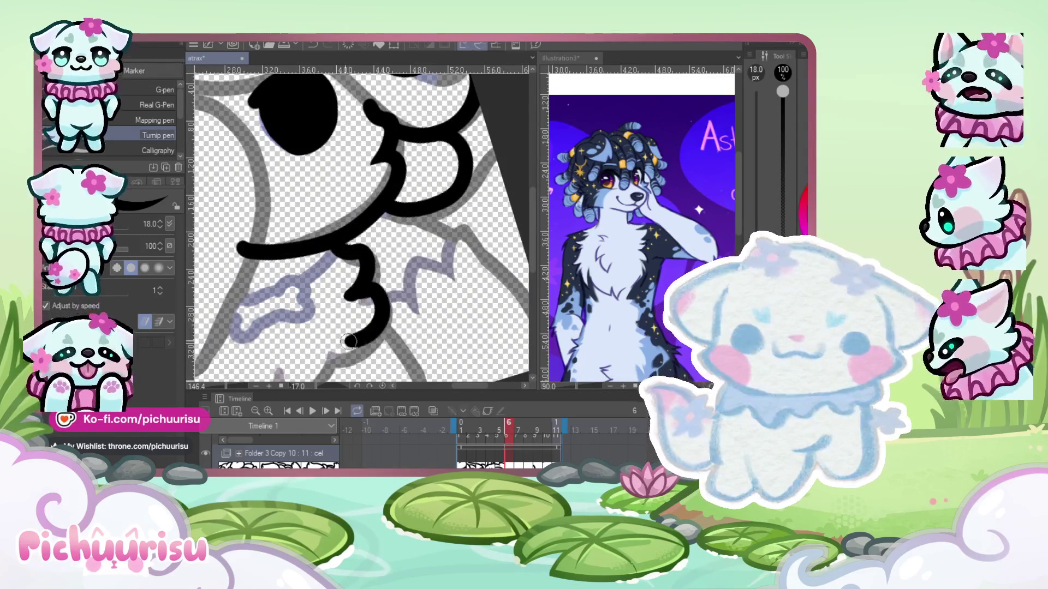
scroll(317, 315, "down", 5)
scroll(262, 282, "up", 5)
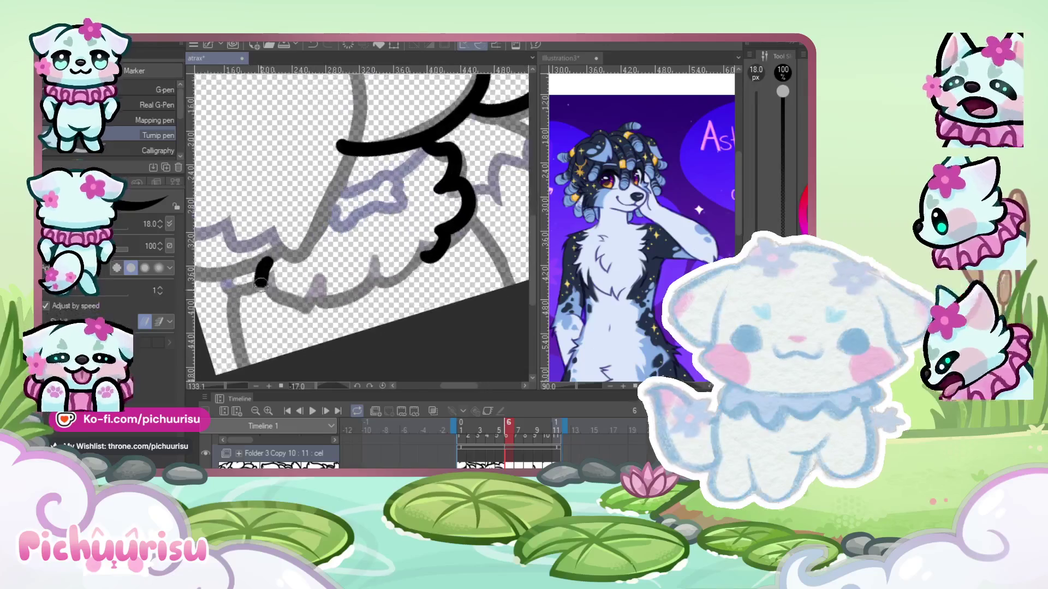
- Add a short black stroke beside the L-shaped line
left_click_drag(298, 300, 354, 289)
scroll(328, 284, "down", 5)
scroll(299, 263, "up", 4)
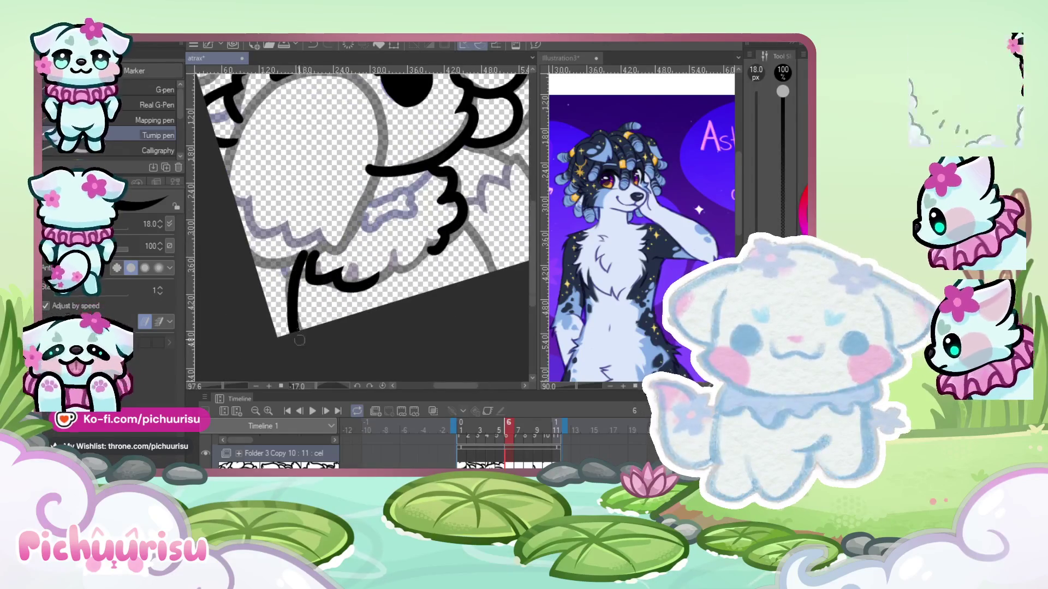
scroll(299, 340, "up", 3)
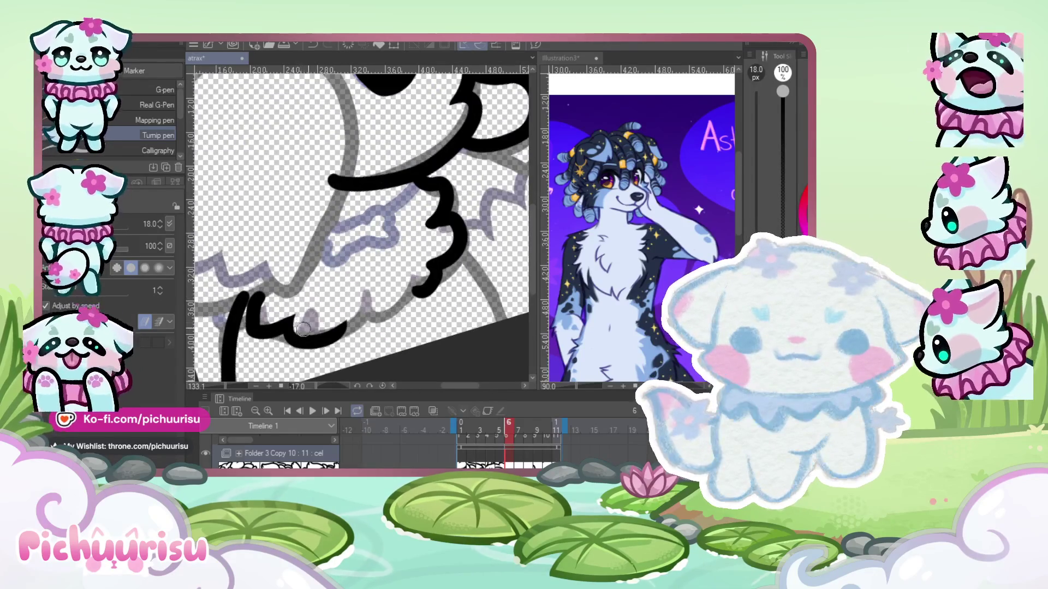
scroll(303, 328, "down", 2)
scroll(342, 296, "up", 5)
scroll(332, 250, "down", 3)
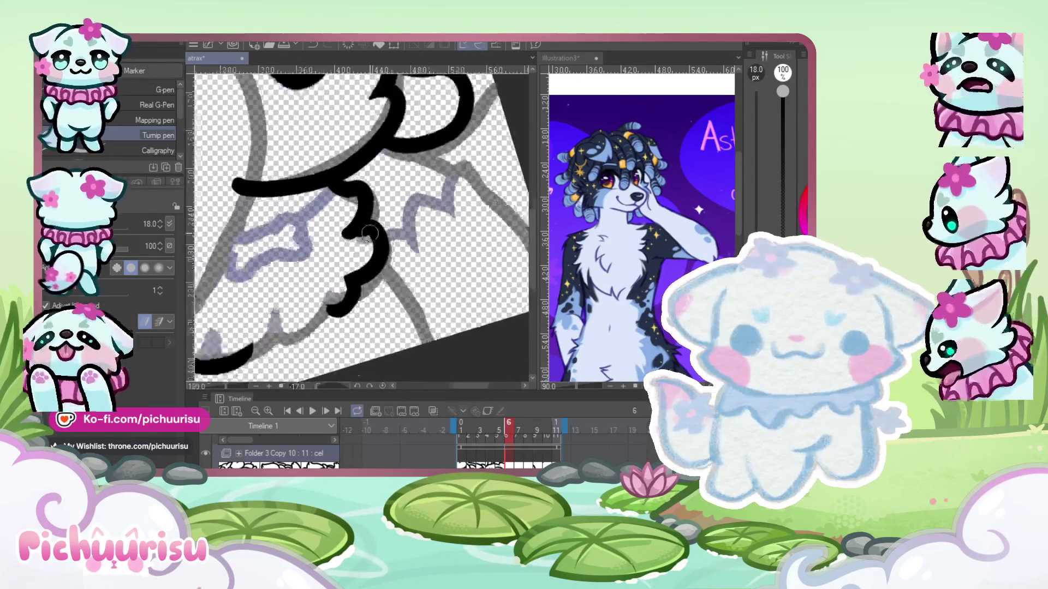
scroll(364, 241, "up", 3)
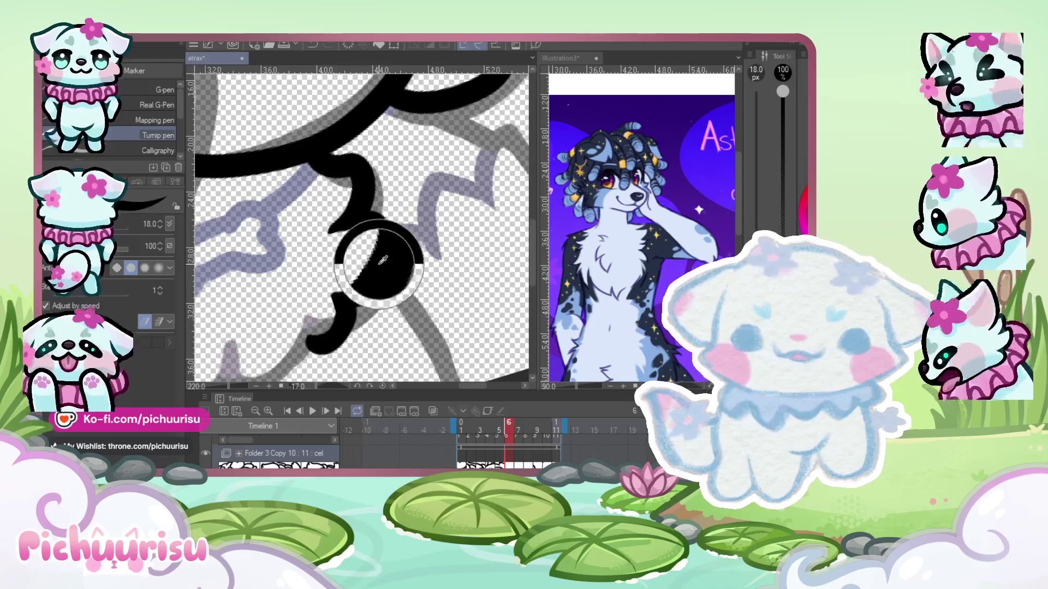
scroll(383, 267, "down", 2)
scroll(423, 344, "up", 1)
scroll(464, 316, "up", 1)
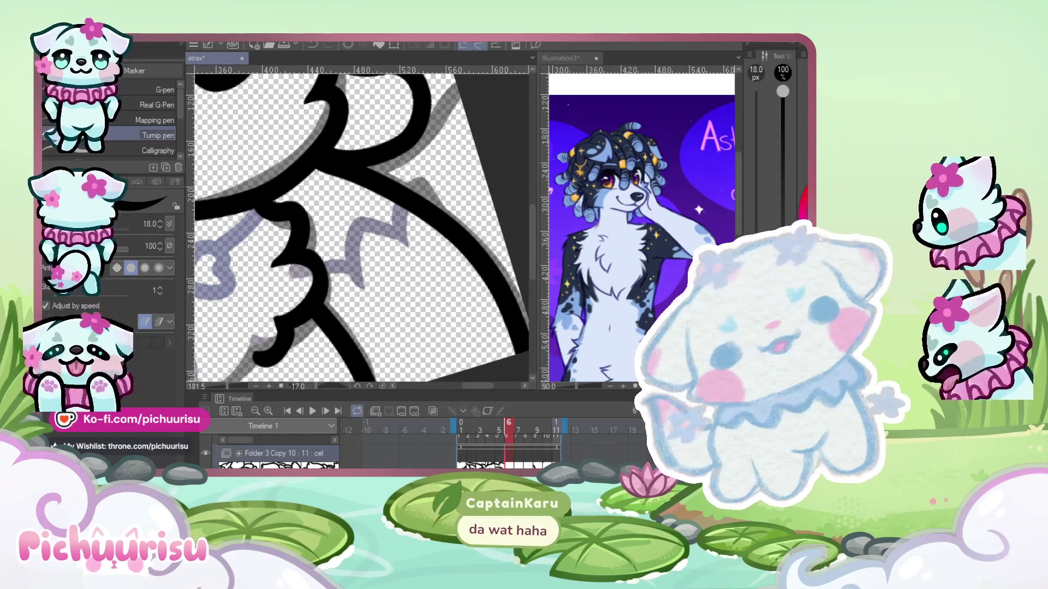
scroll(417, 231, "down", 4)
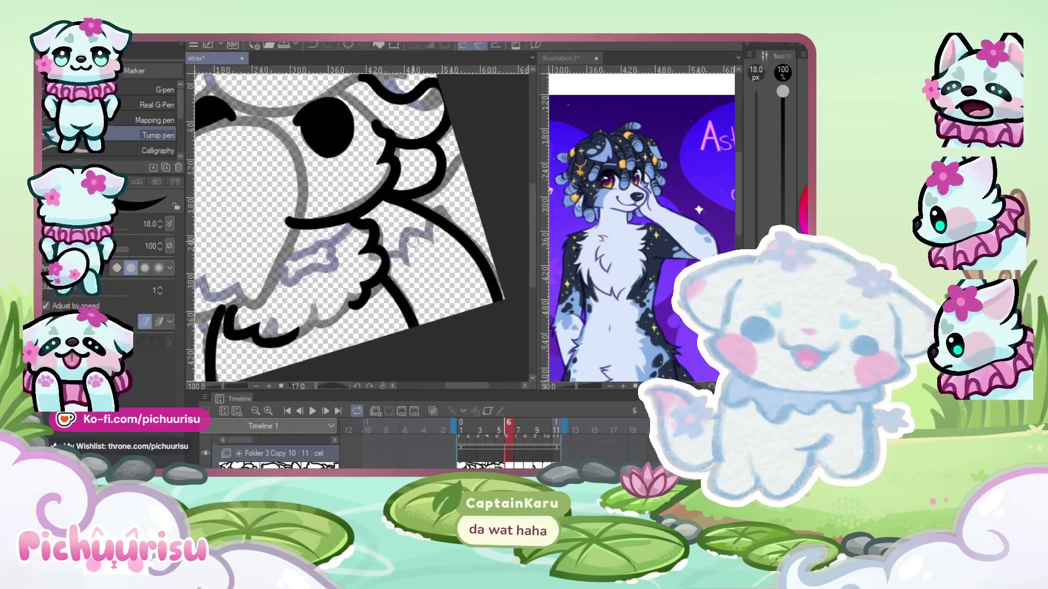
scroll(233, 203, "up", 3)
scroll(438, 310, "up", 5)
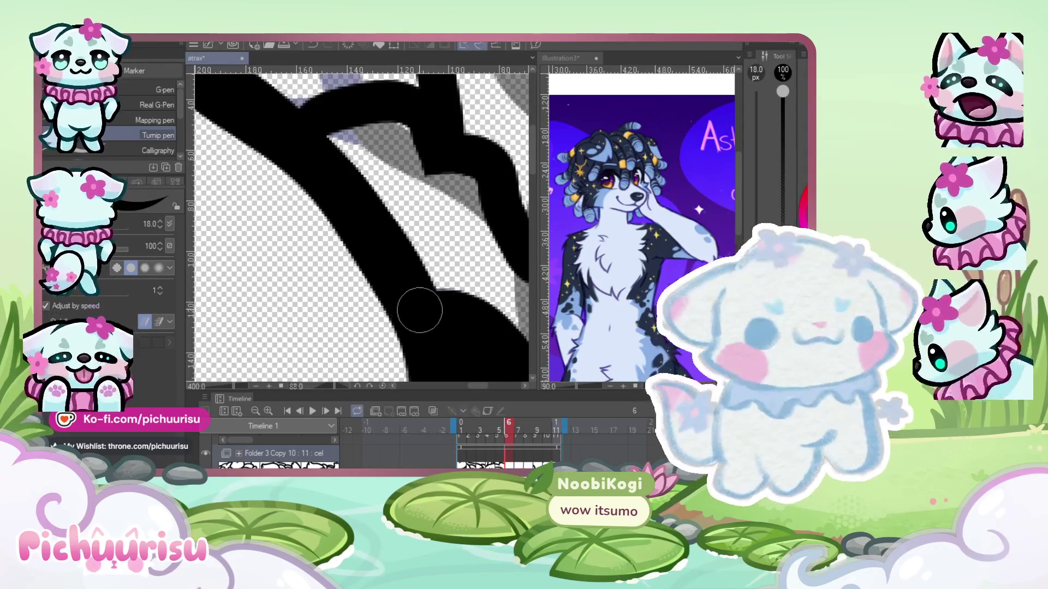
scroll(327, 262, "down", 5)
scroll(304, 251, "up", 3)
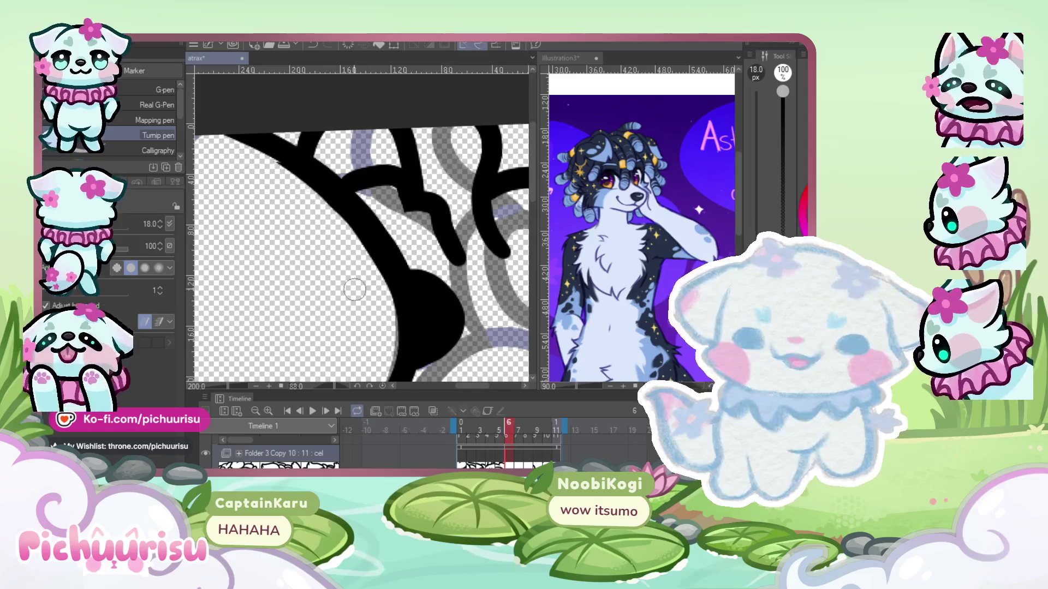
scroll(363, 277, "up", 2)
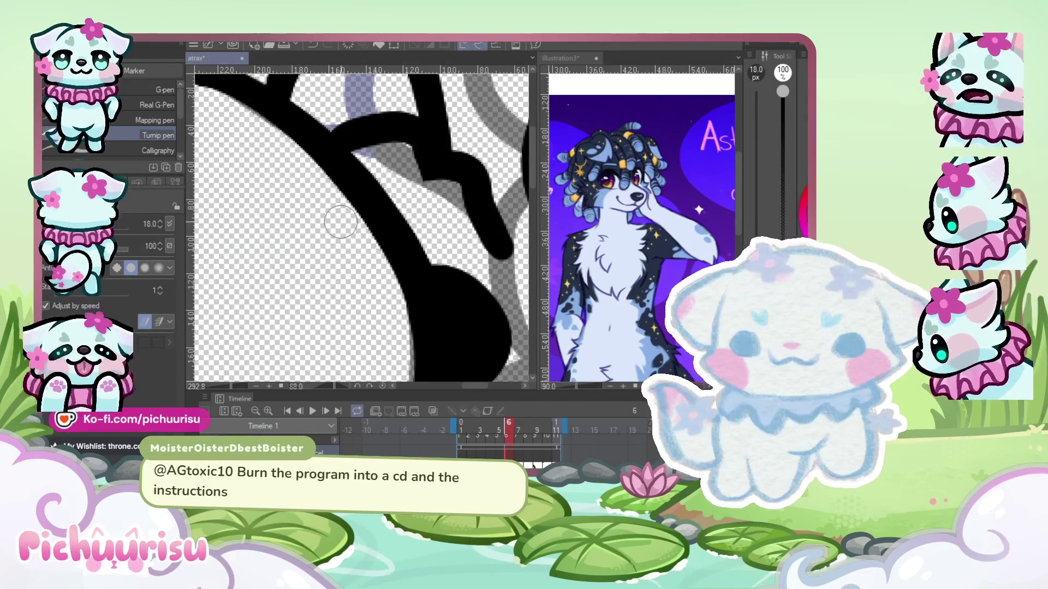
scroll(341, 222, "up", 2)
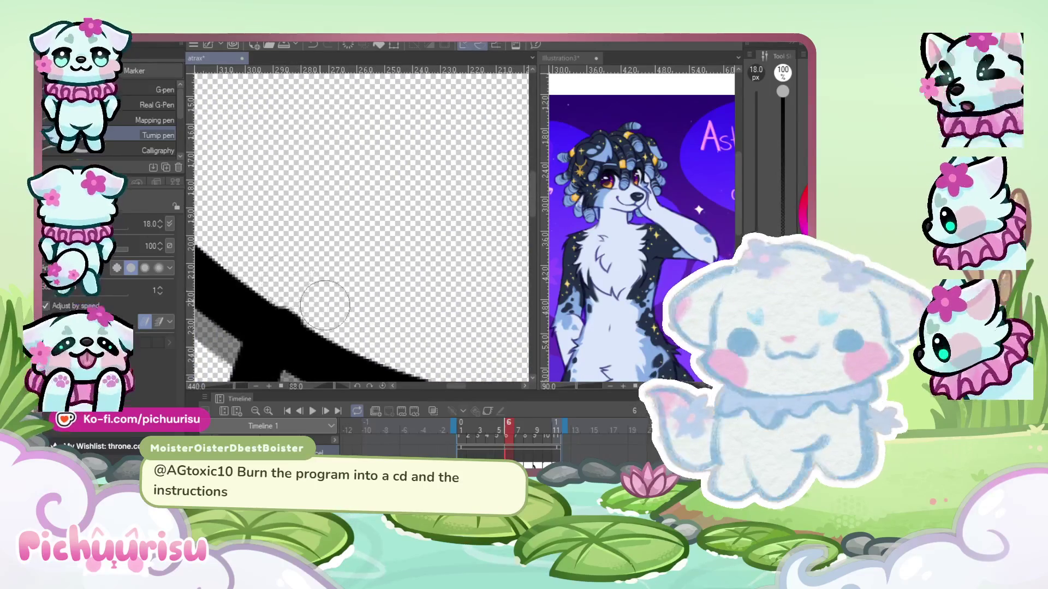
scroll(328, 290, "down", 3)
scroll(362, 281, "down", 1)
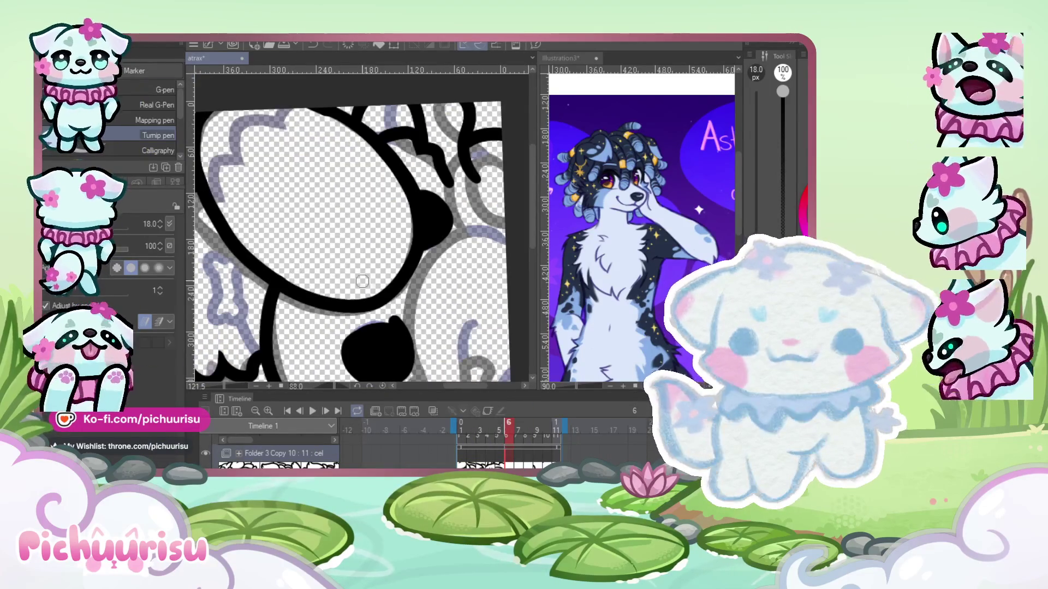
scroll(362, 281, "down", 2)
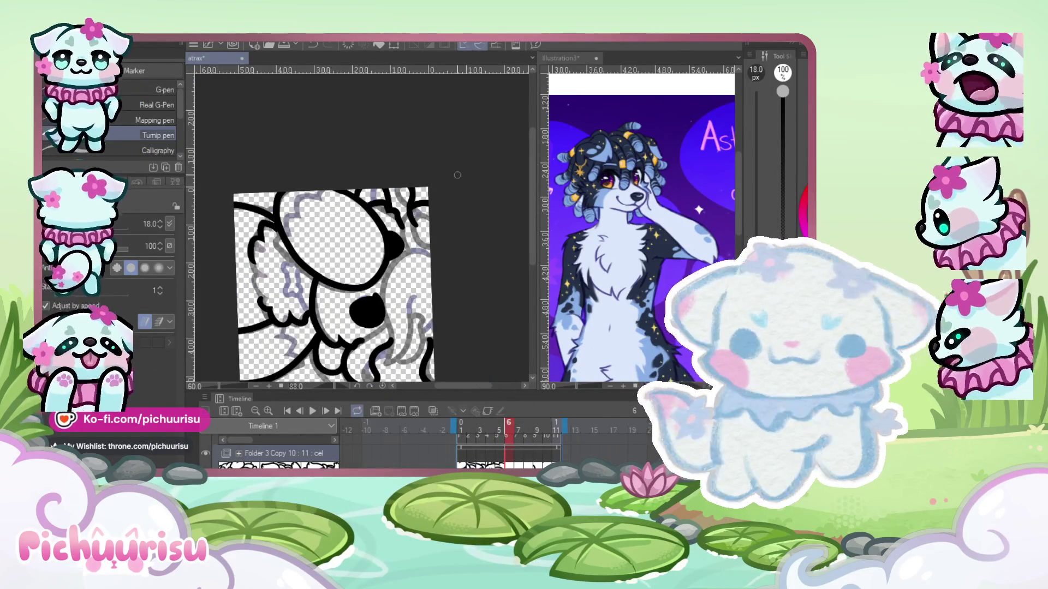
mouse_move(457, 175)
left_mouse_down()
mouse_move(376, 189)
mouse_move(397, 178)
left_mouse_up()
scroll(396, 178, "down", 2)
scroll(396, 178, "up", 2)
scroll(395, 178, "up", 2)
scroll(396, 179, "up", 2)
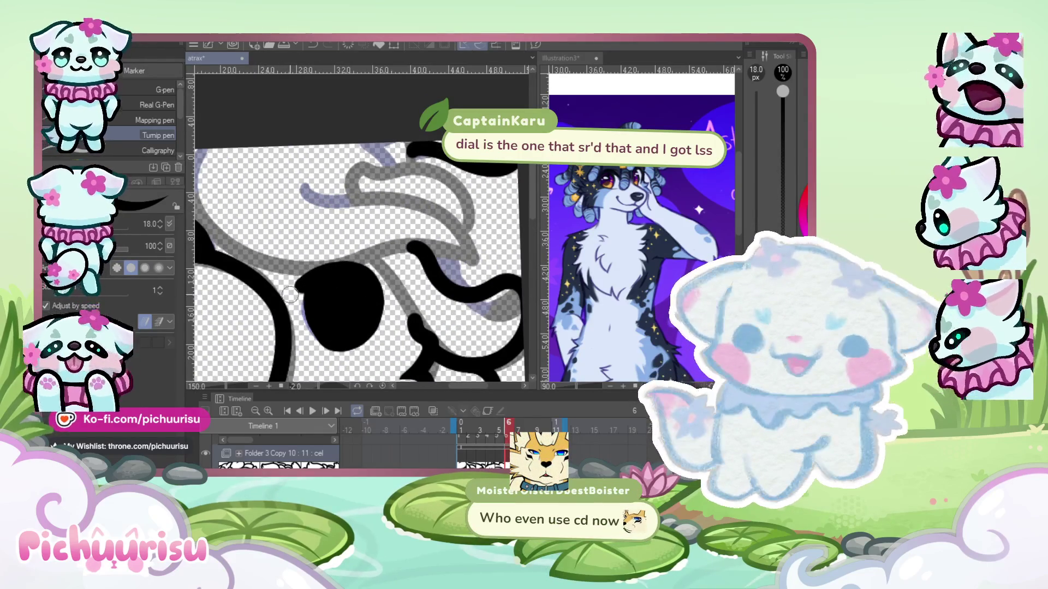
scroll(266, 203, "down", 2)
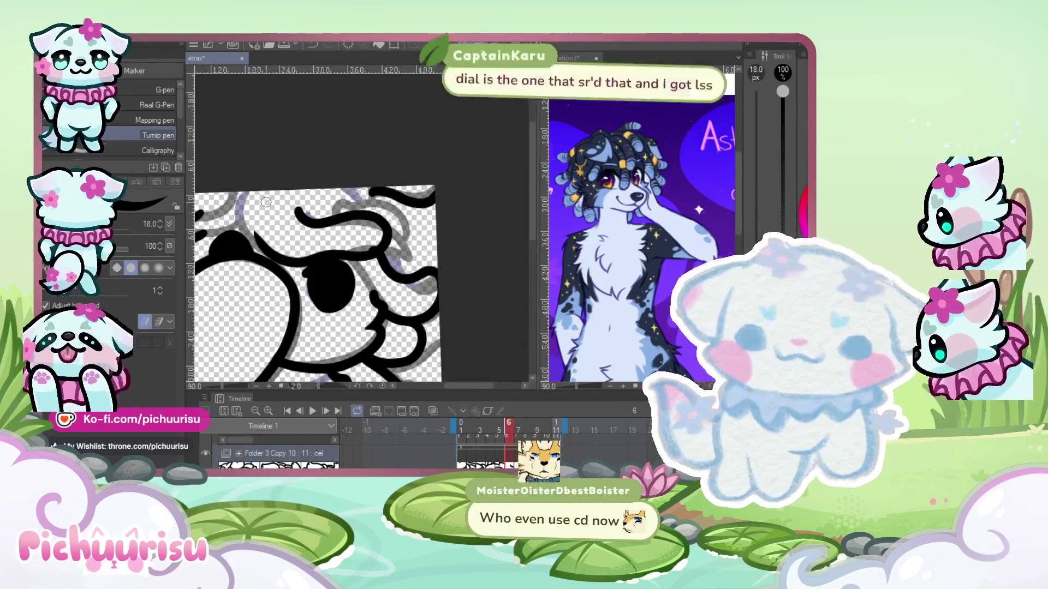
scroll(266, 202, "up", 2)
key("ctrl+z")
mouse_move(269, 299)
left_mouse_down()
mouse_move(393, 281)
mouse_move(295, 252)
left_mouse_up()
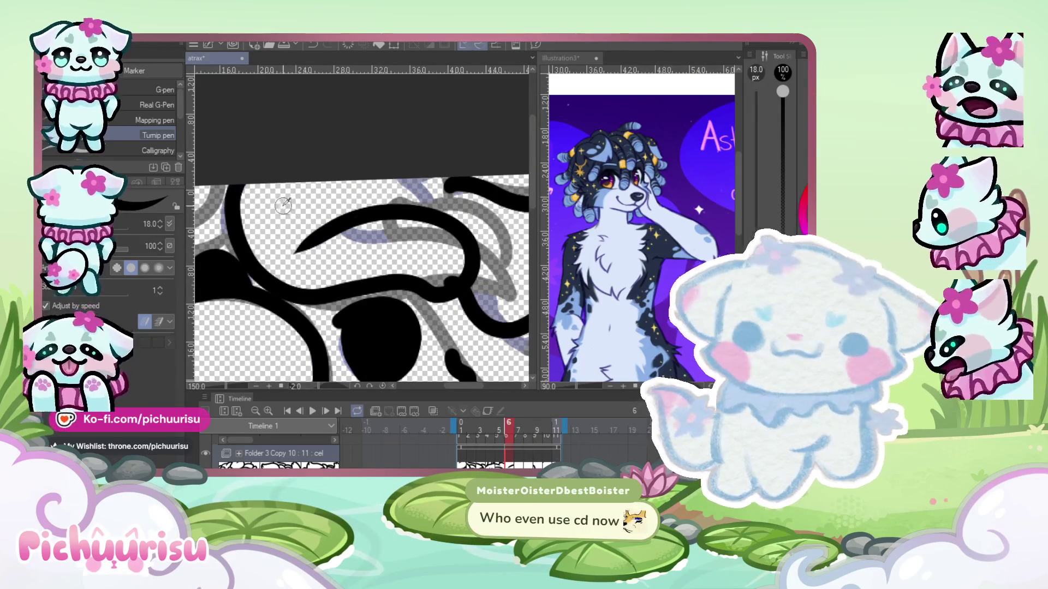
scroll(283, 205, "up", 3)
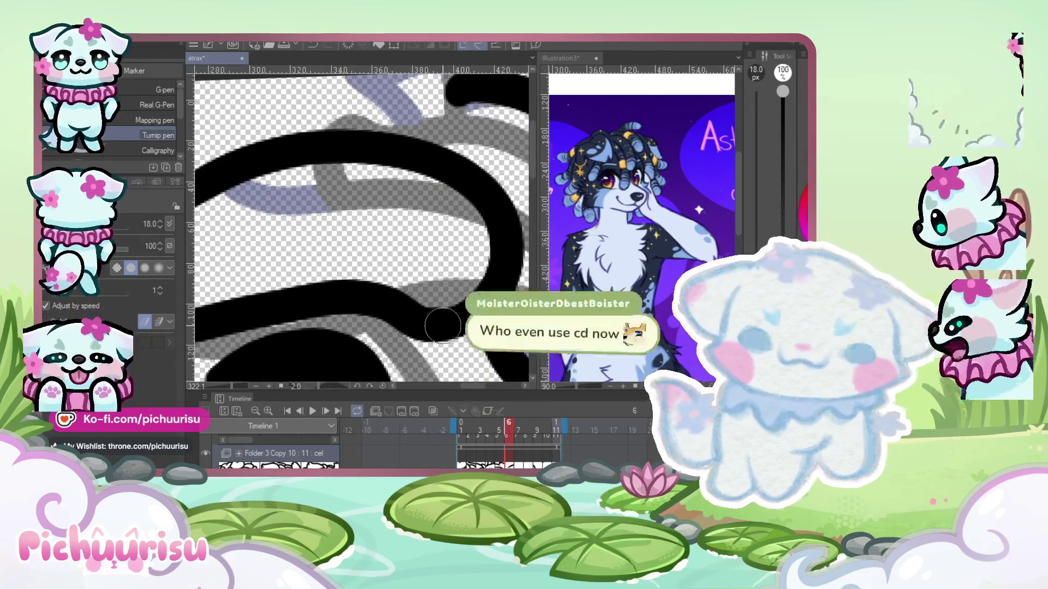
scroll(443, 326, "down", 4)
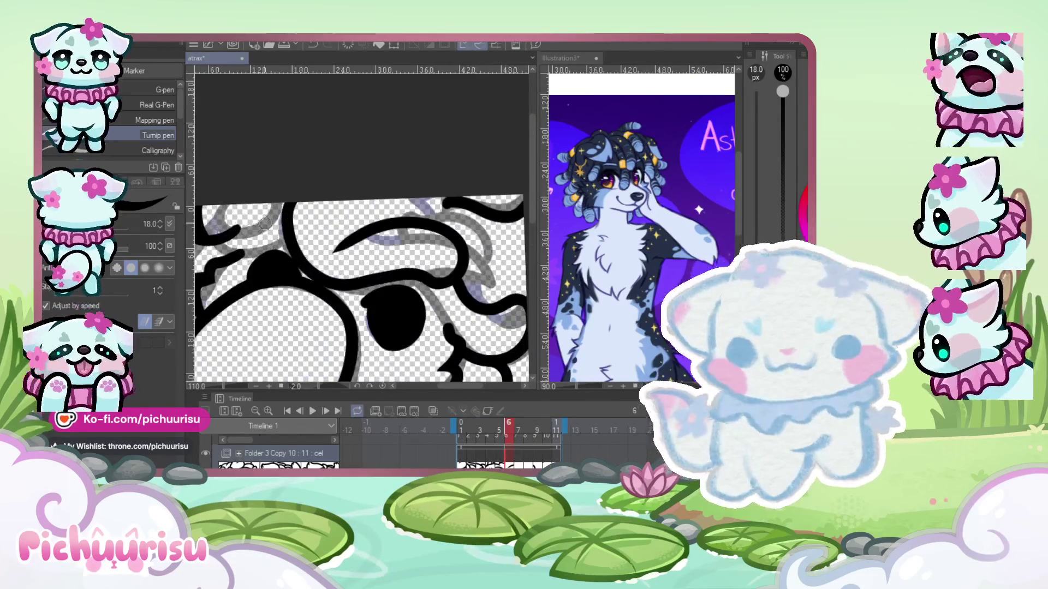
scroll(273, 224, "down", 2)
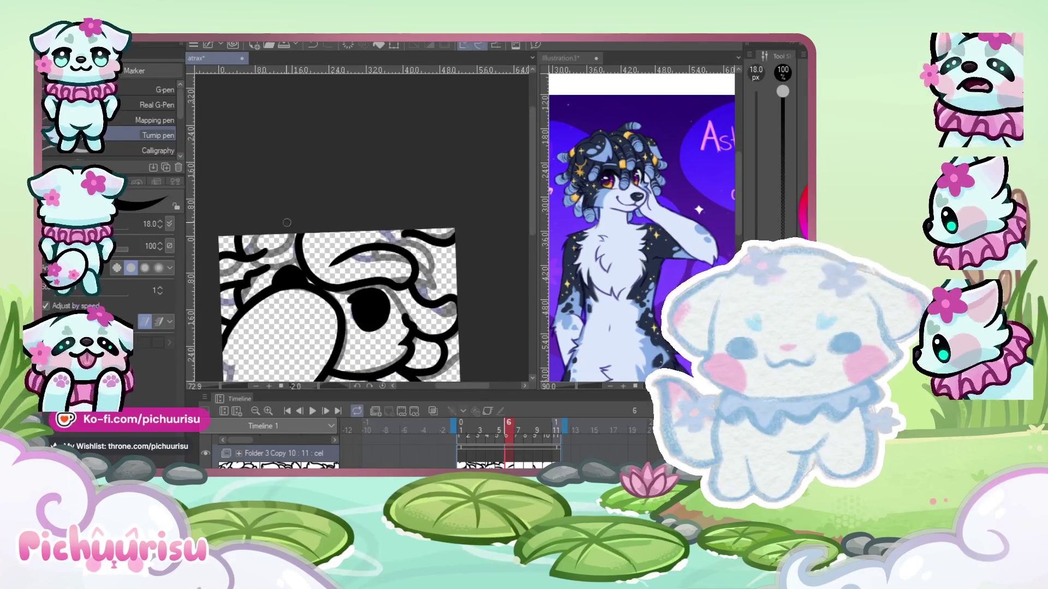
scroll(281, 221, "up", 1)
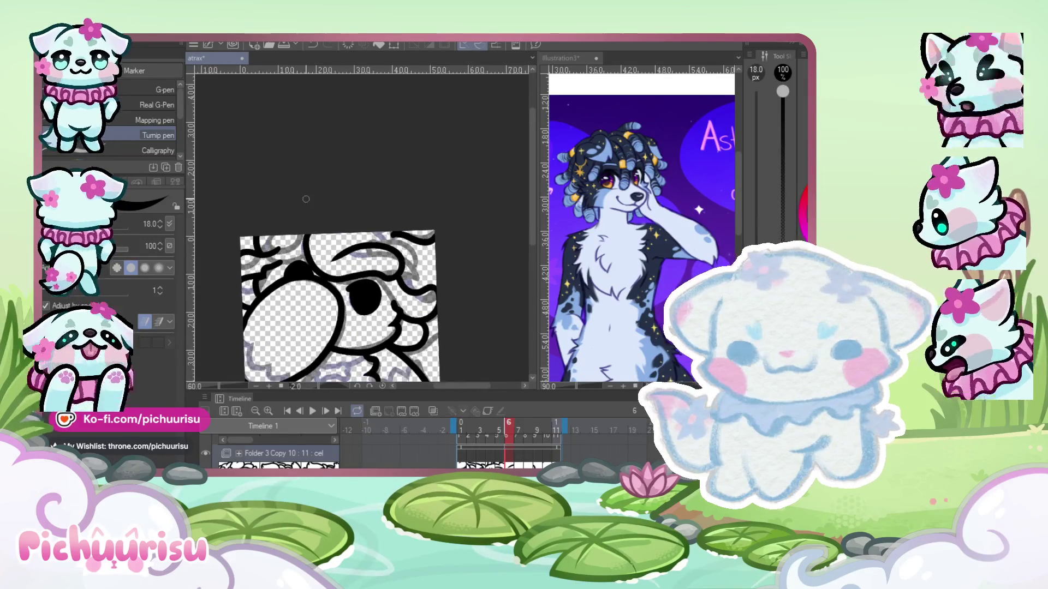
scroll(289, 239, "up", 1)
scroll(288, 243, "up", 3)
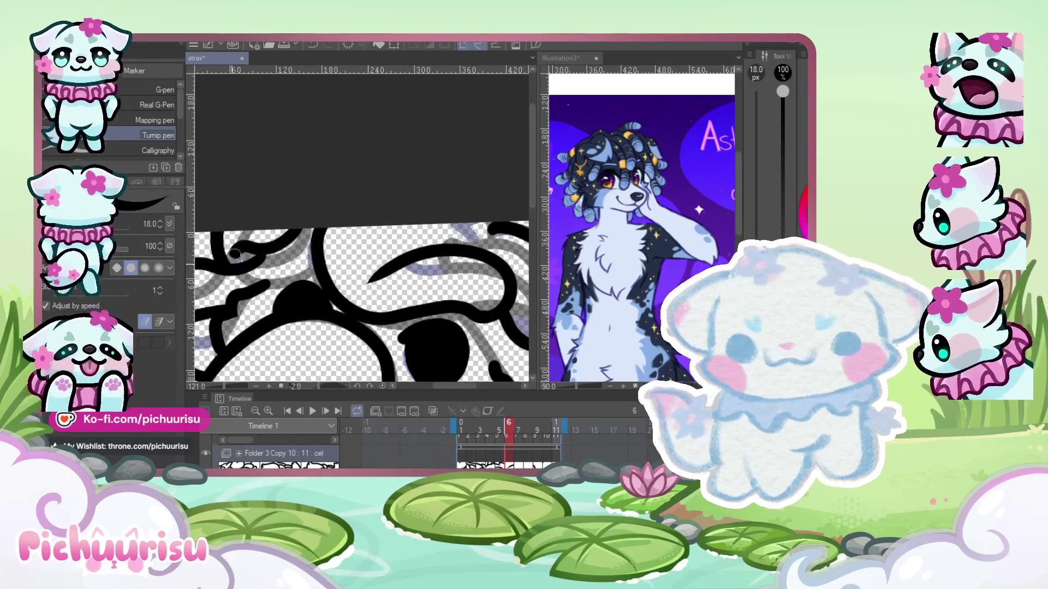
scroll(306, 238, "up", 1)
scroll(294, 247, "up", 2)
scroll(283, 256, "up", 2)
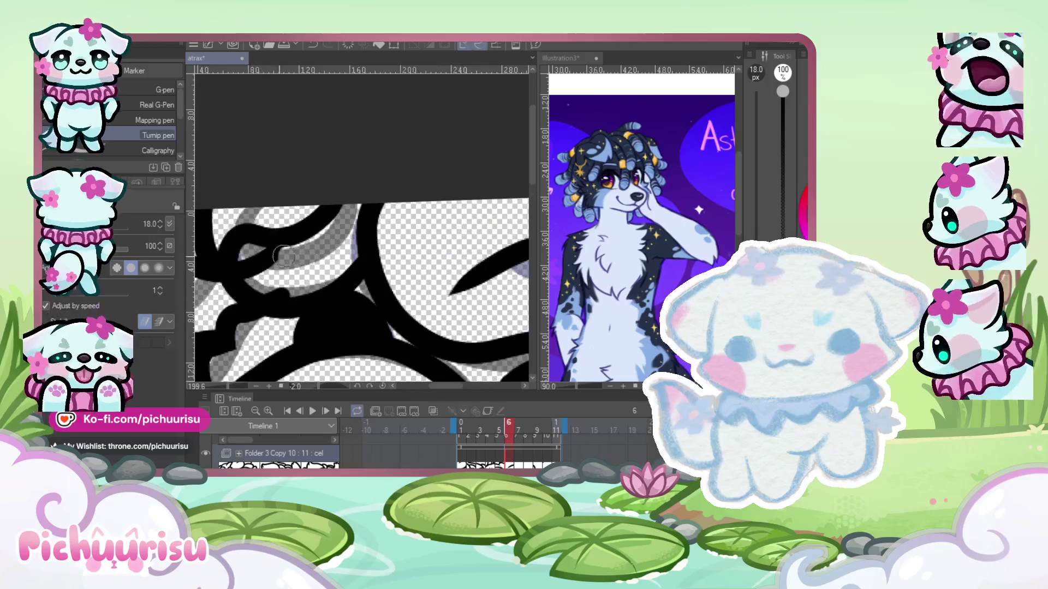
scroll(253, 267, "up", 2)
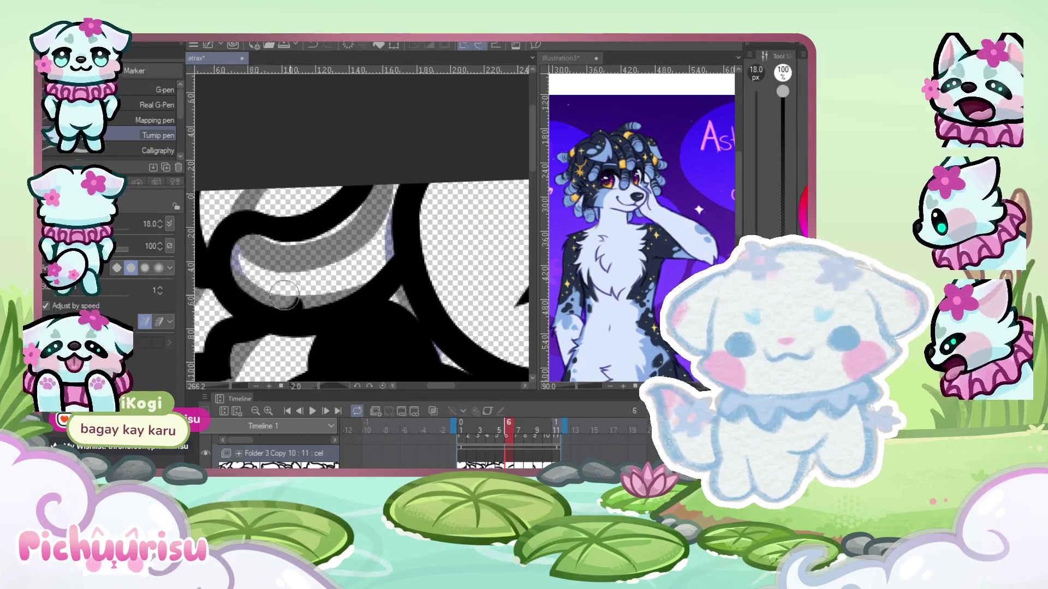
scroll(282, 262, "down", 3)
scroll(264, 214, "down", 2)
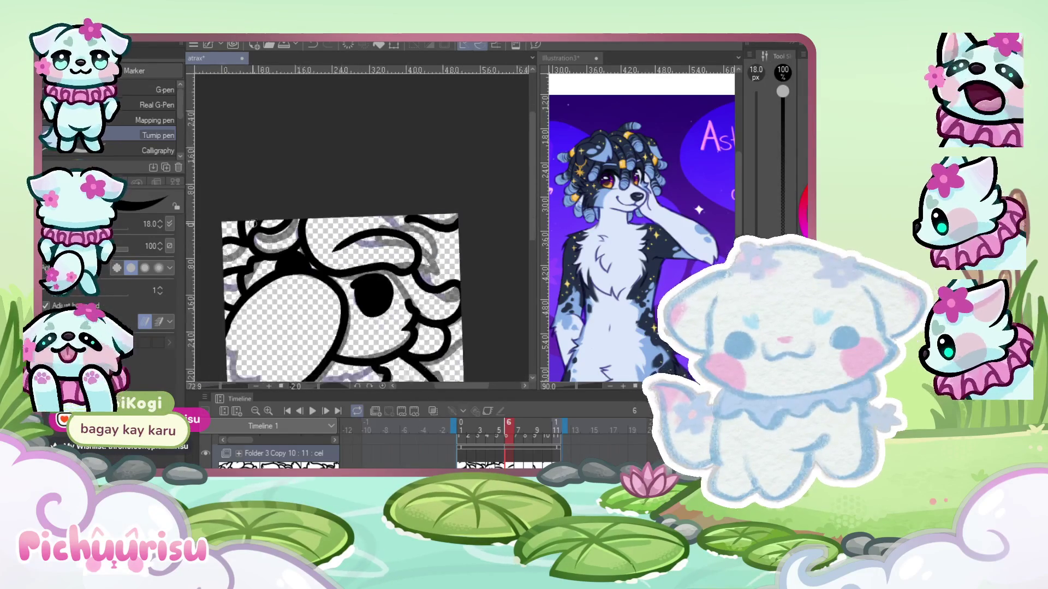
scroll(348, 210, "up", 1)
scroll(347, 210, "up", 2)
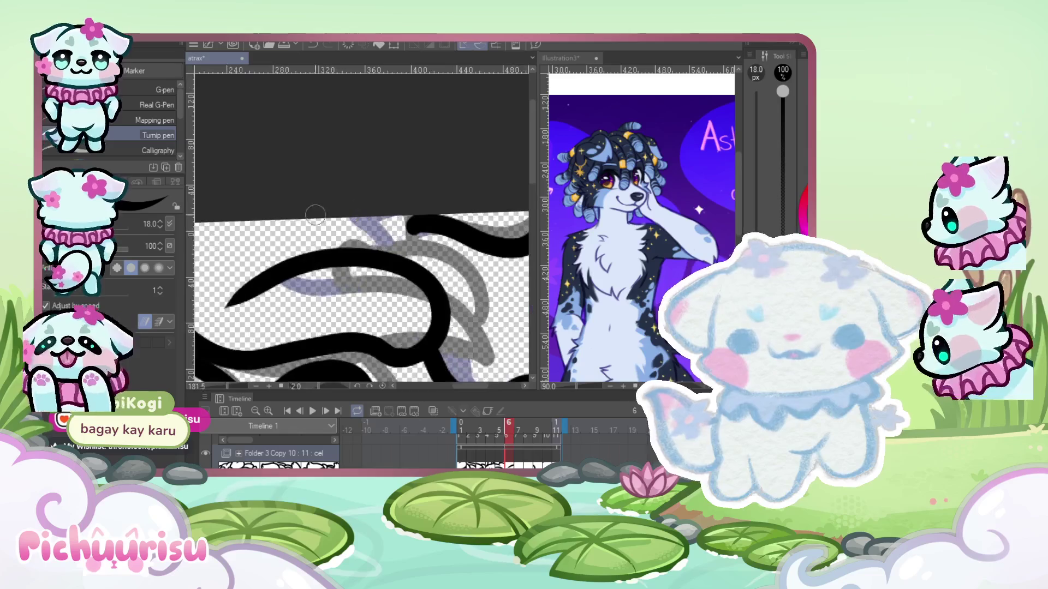
scroll(348, 245, "up", 2)
scroll(247, 259, "down", 3)
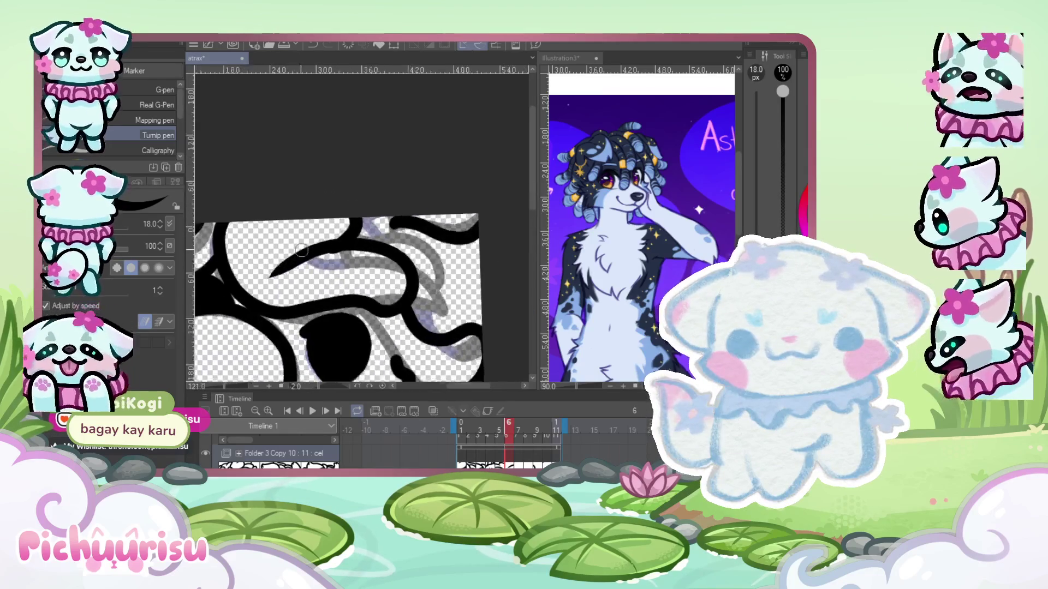
scroll(248, 260, "down", 3)
scroll(295, 196, "up", 2)
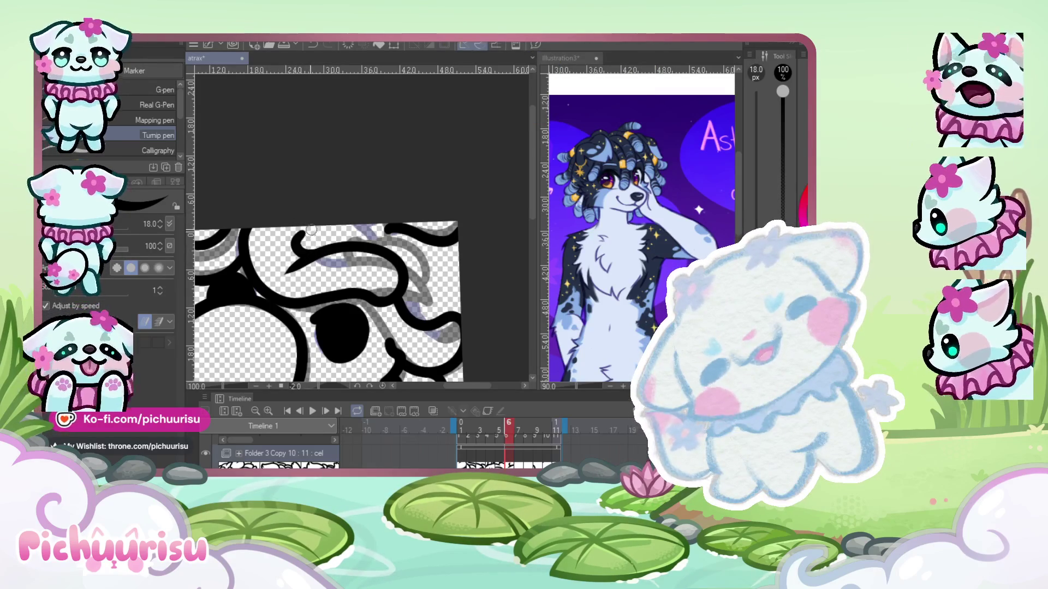
scroll(280, 248, "up", 4)
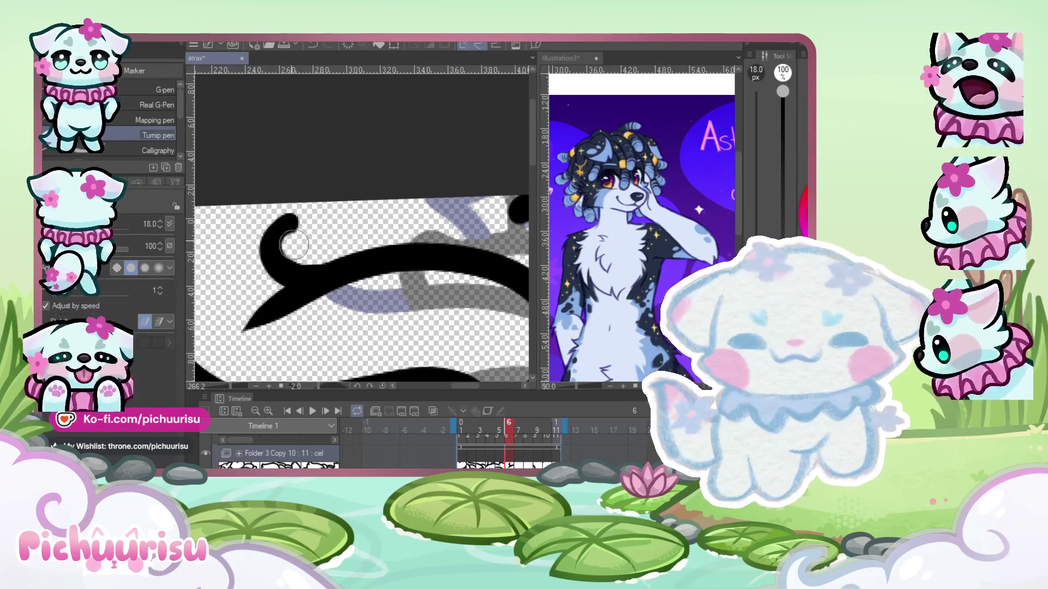
scroll(280, 267, "down", 3)
scroll(290, 219, "down", 3)
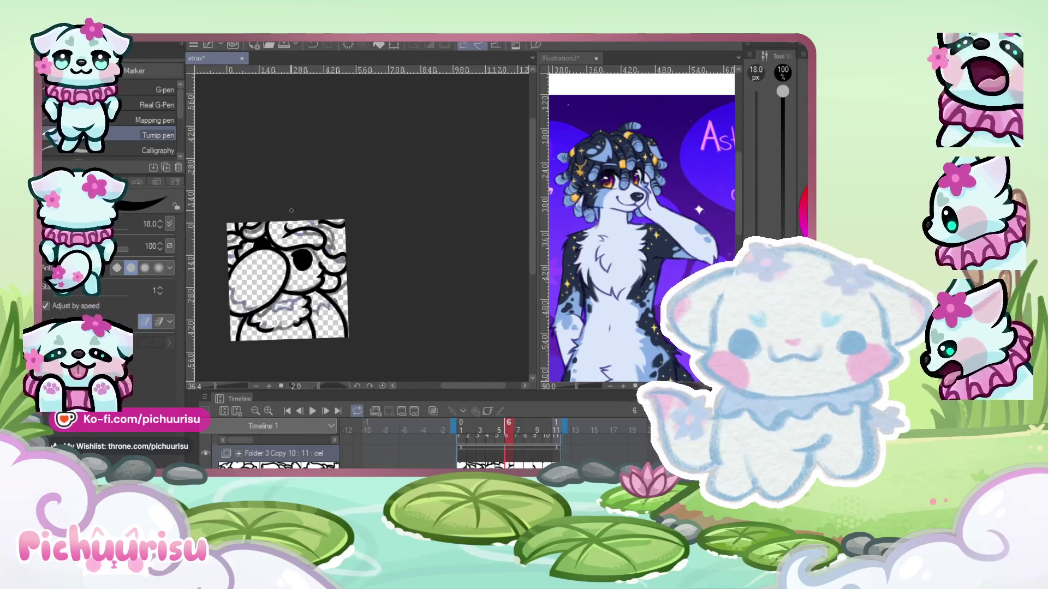
scroll(324, 197, "up", 3)
scroll(316, 225, "up", 3)
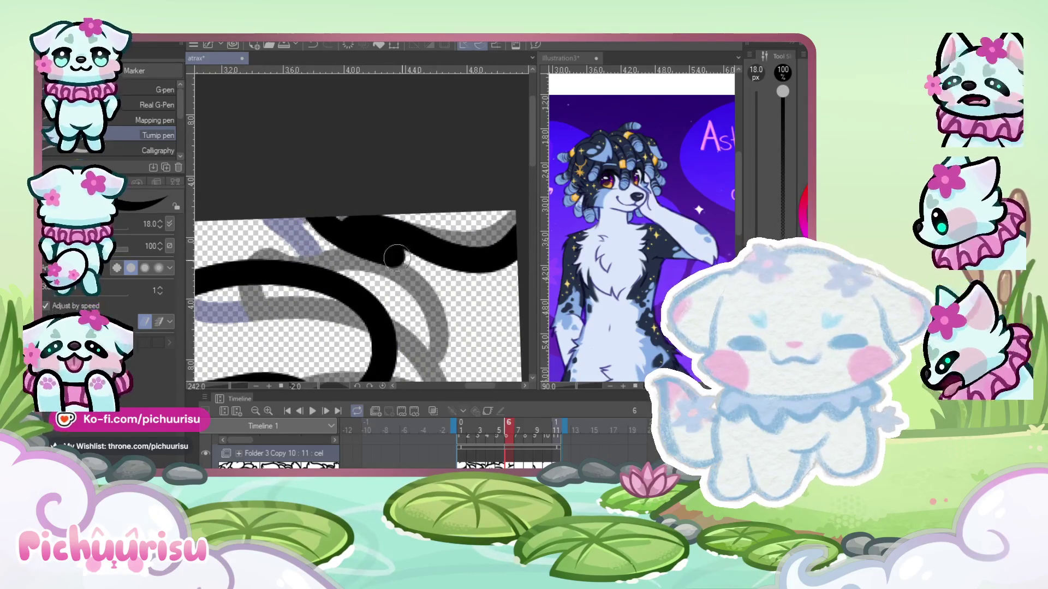
scroll(397, 256, "down", 2)
scroll(344, 235, "down", 2)
scroll(293, 210, "down", 2)
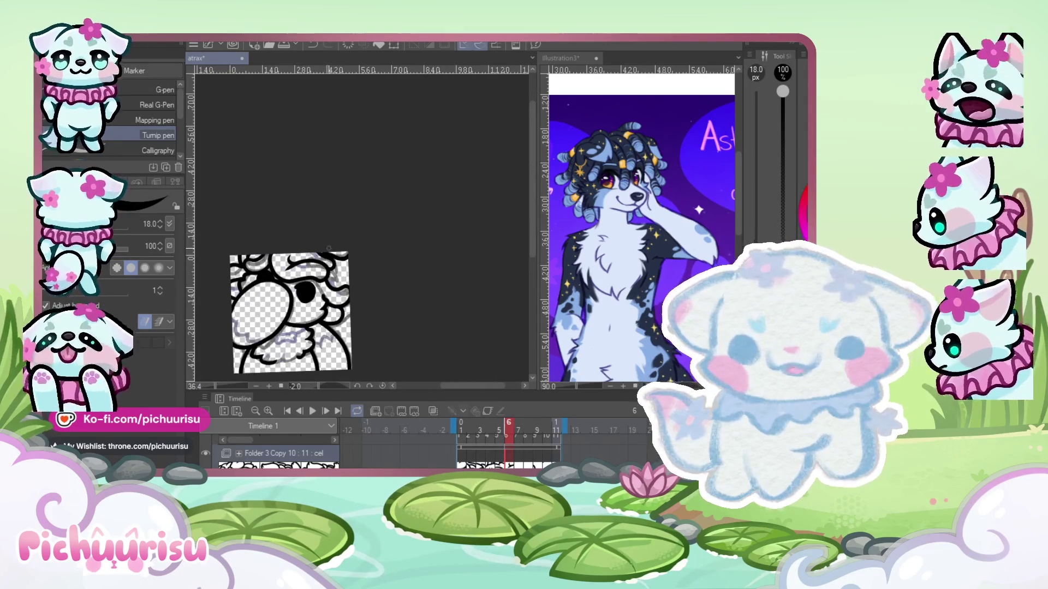
scroll(330, 253, "up", 1)
scroll(334, 265, "up", 1)
scroll(339, 278, "up", 1)
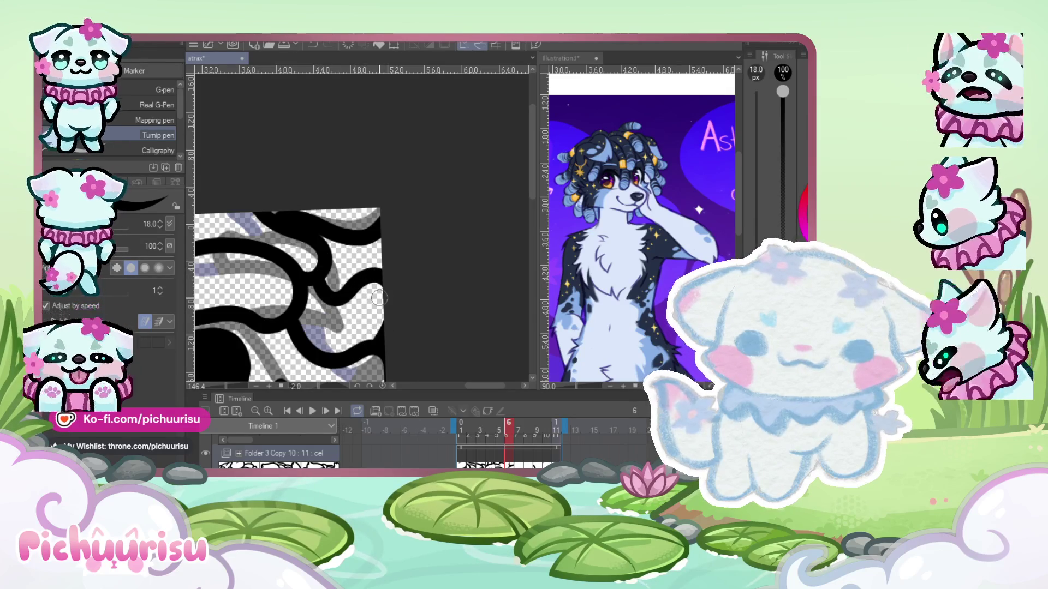
scroll(366, 249, "up", 2)
scroll(349, 245, "down", 3)
scroll(341, 246, "up", 2)
scroll(338, 245, "up", 1)
scroll(337, 246, "down", 1)
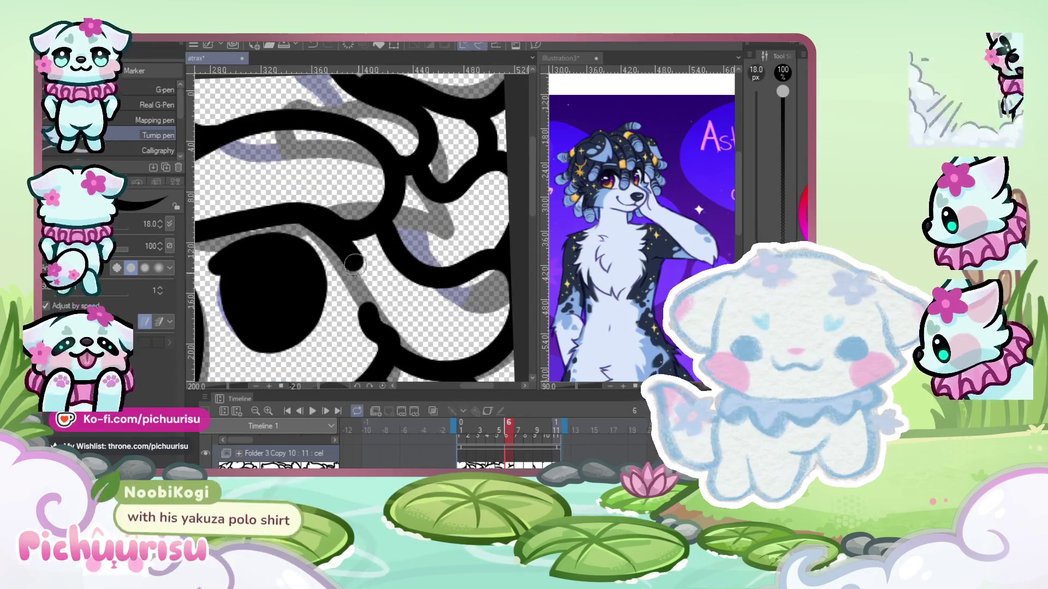
scroll(370, 261, "down", 1)
scroll(427, 225, "down", 2)
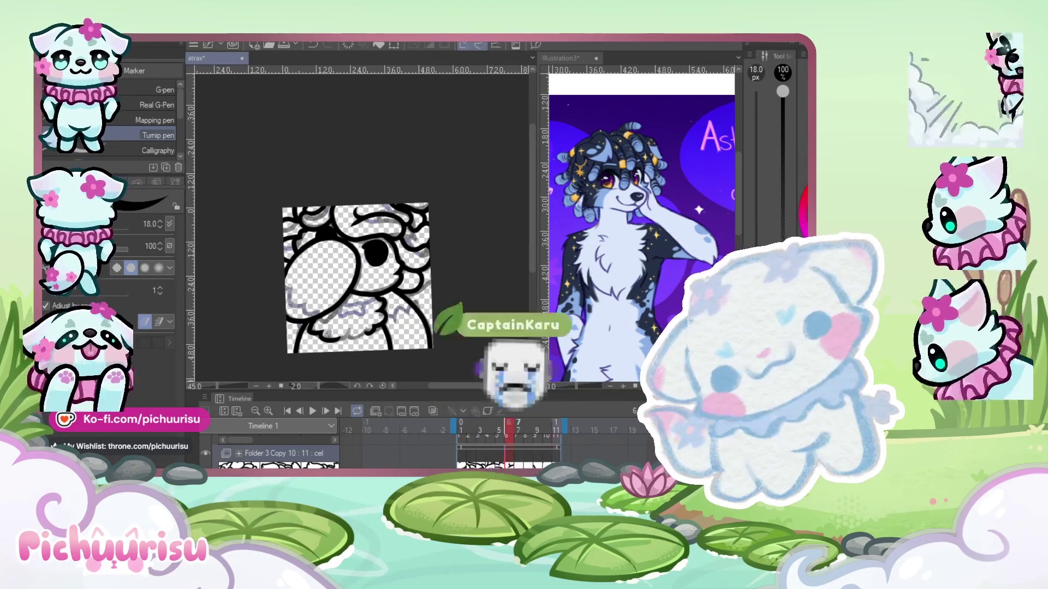
- On frame 7, ink a curved outline stroke and curves along the dog's left side
left_click(518, 431)
scroll(319, 233, "up", 5)
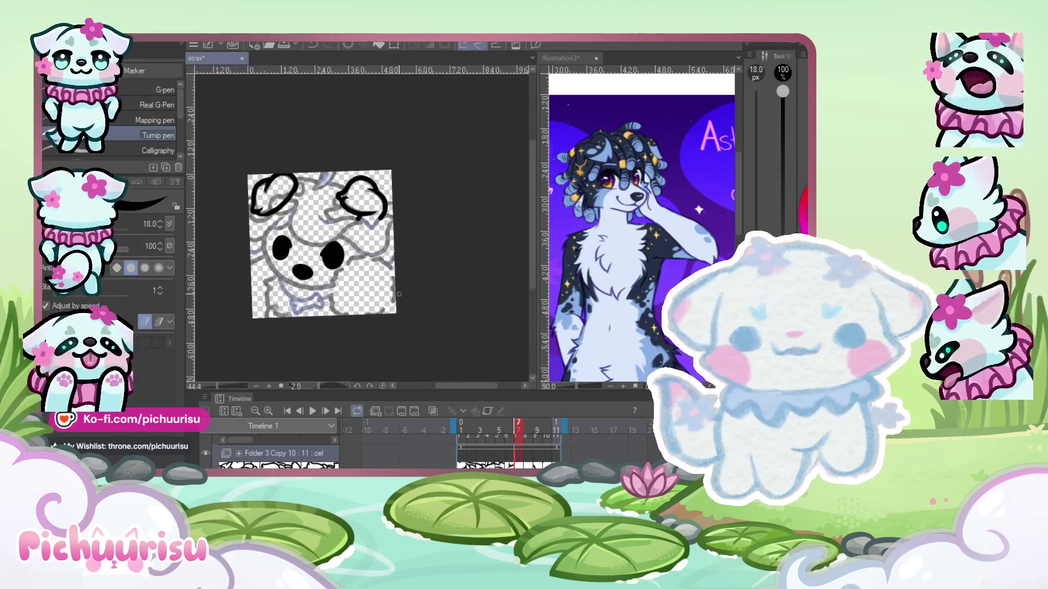
mouse_move(300, 236)
left_mouse_down()
mouse_move(271, 323)
mouse_move(376, 343)
mouse_move(403, 270)
mouse_move(369, 220)
left_mouse_up()
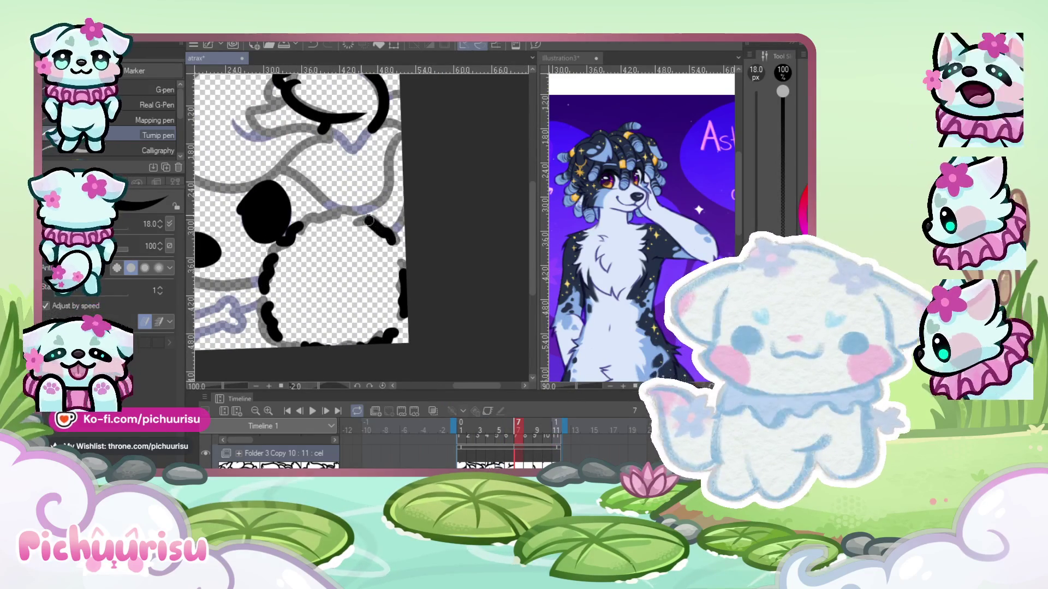
scroll(233, 185, "down", 2)
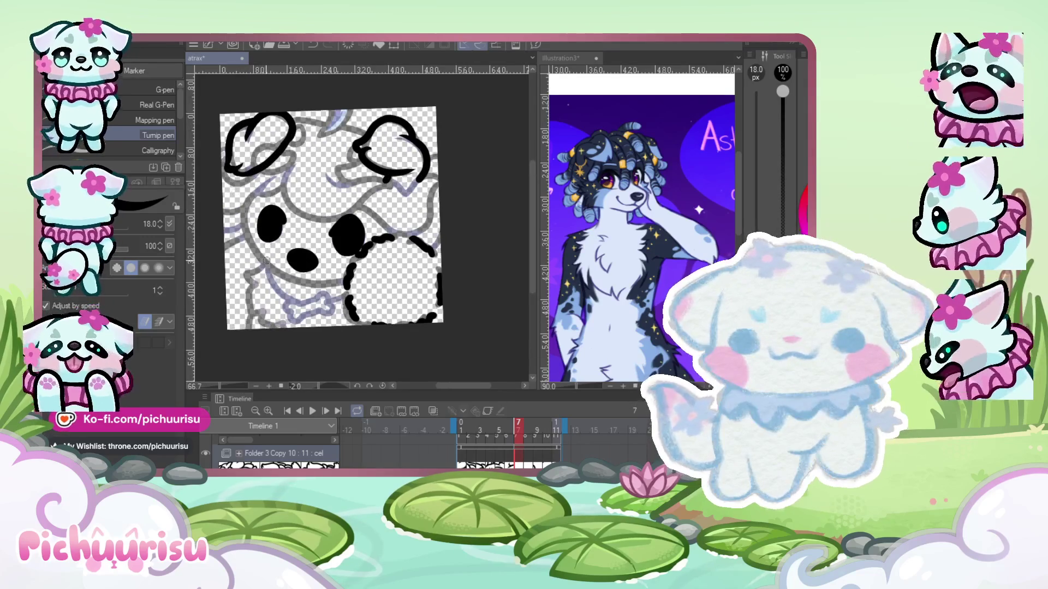
scroll(267, 260, "up", 2)
mouse_move(271, 250)
left_mouse_down()
mouse_move(271, 345)
mouse_move(319, 361)
left_mouse_up()
- Add a short ink stroke near the dog's face
scroll(270, 315, "up", 2)
scroll(264, 346, "down", 2)
scroll(265, 346, "up", 2)
scroll(265, 346, "down", 2)
scroll(250, 251, "up", 1)
scroll(272, 178, "up", 1)
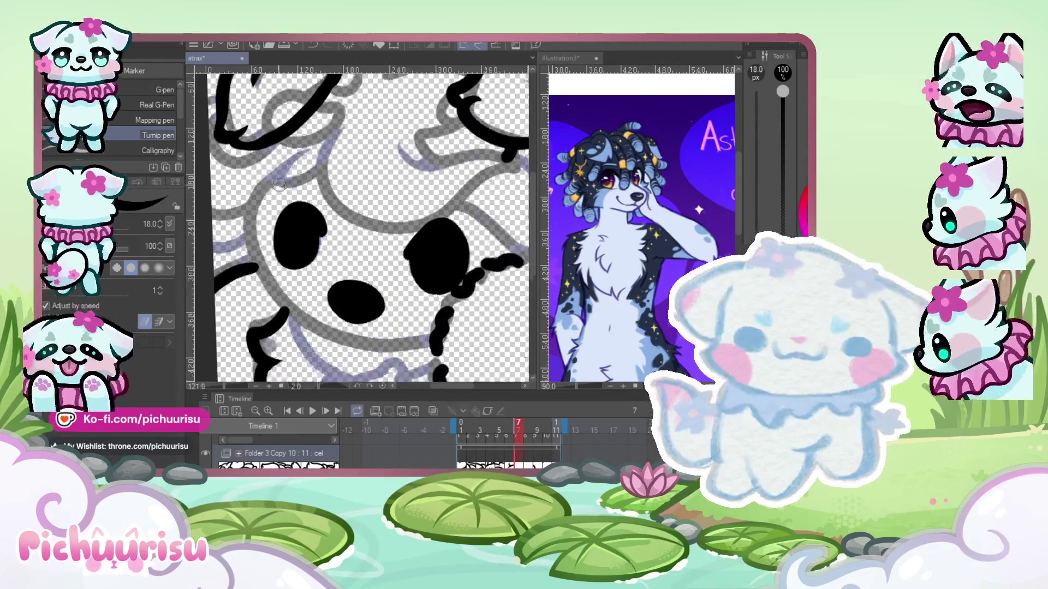
left_click_drag(277, 176, 256, 191)
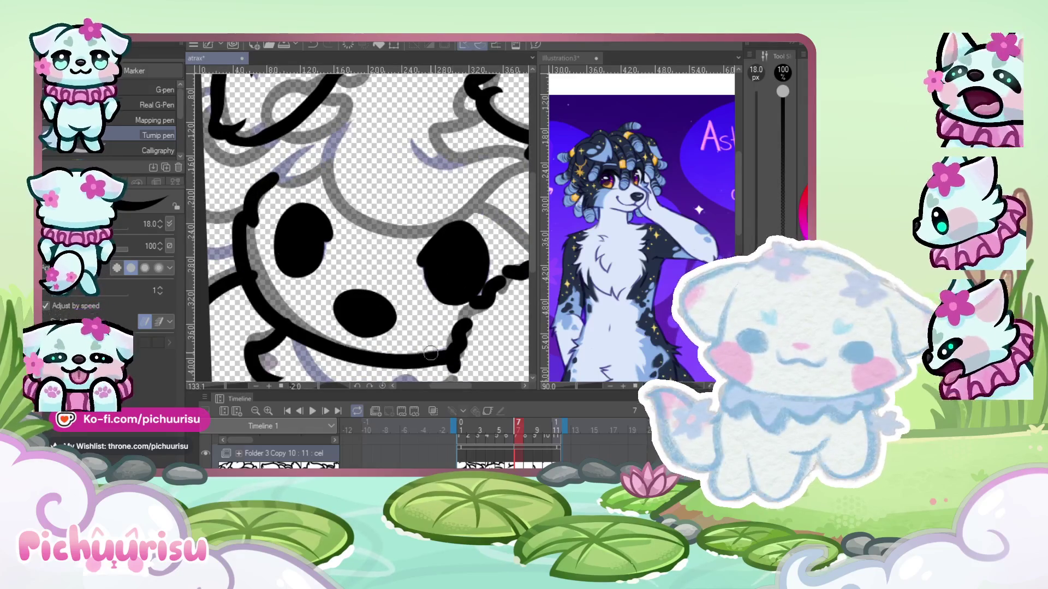
- Flip between frames 6 and 7 to compare the inking, ending on frame 7
scroll(265, 223, "up", 1)
scroll(268, 225, "up", 1)
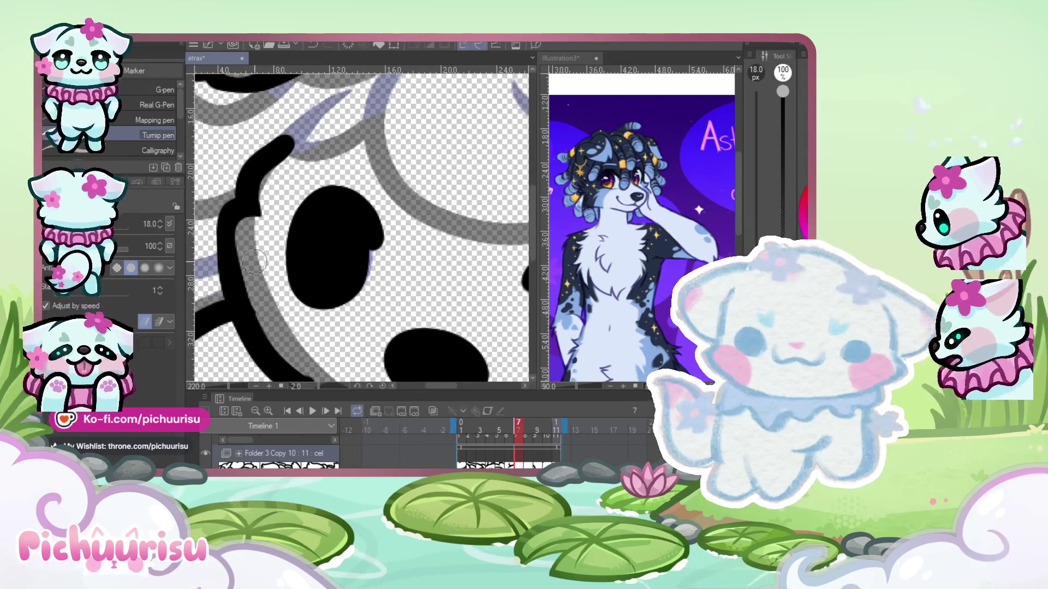
scroll(254, 264, "down", 3)
scroll(253, 252, "up", 2)
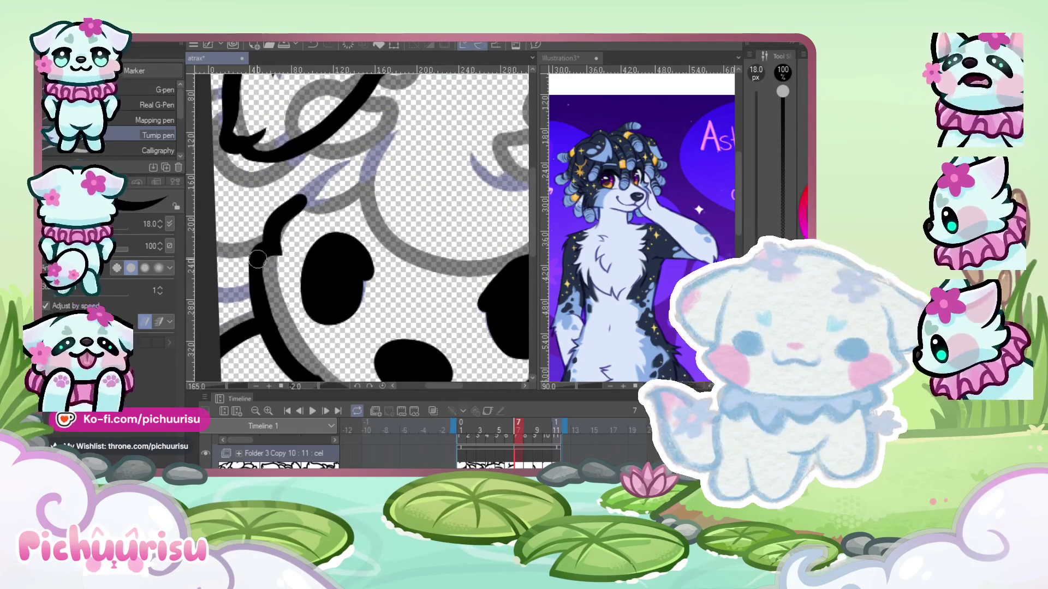
scroll(257, 258, "down", 3)
scroll(284, 251, "up", 1)
scroll(303, 245, "up", 1)
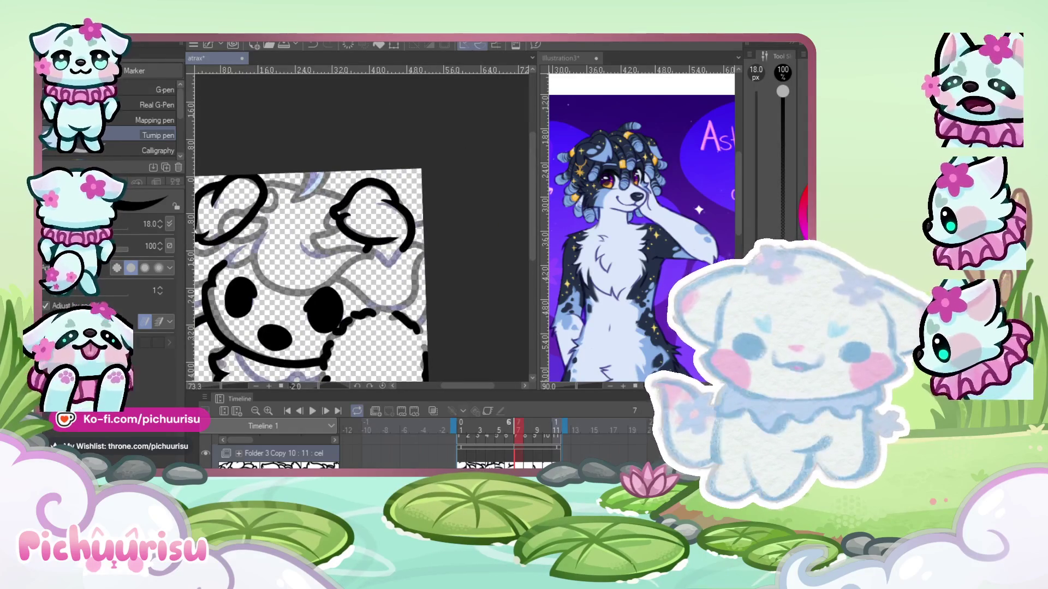
key("Left")
key("Right")
scroll(302, 247, "up", 2)
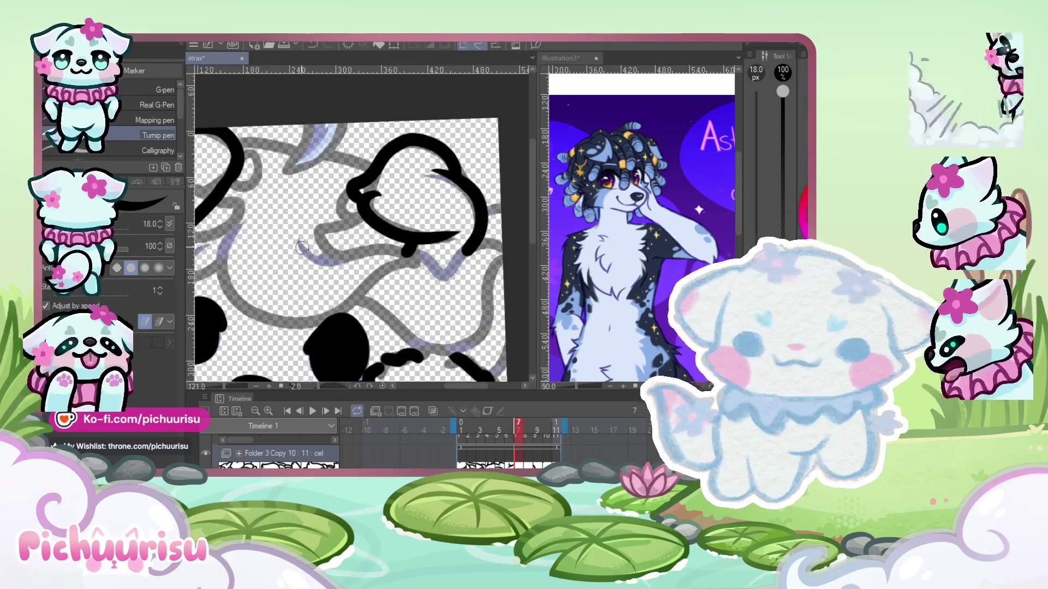
- Compare frame 7 with frame 6 and remove the three loop-and-hook hair strokes
key("Left")
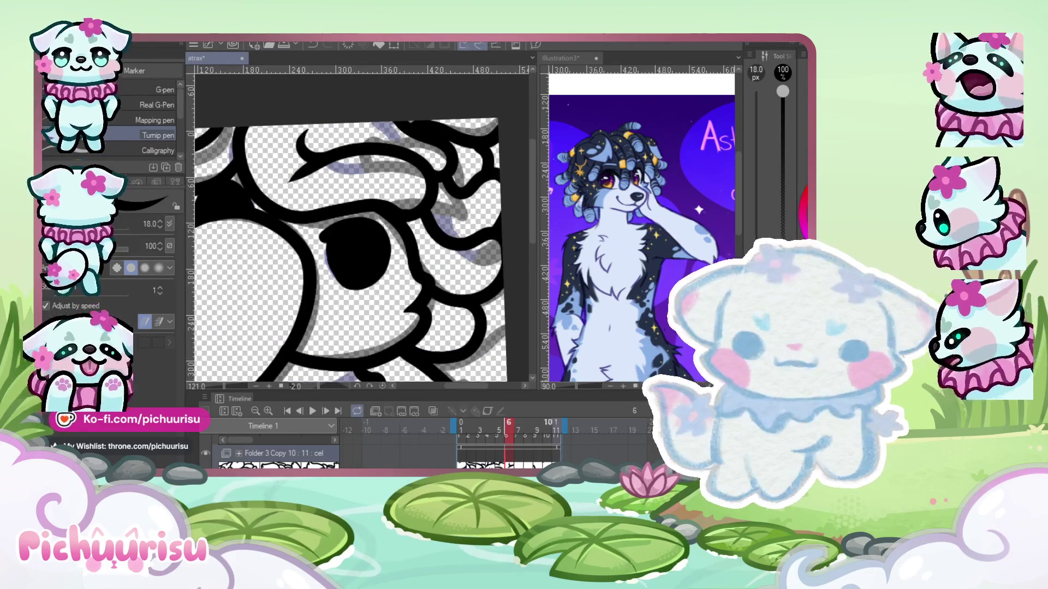
key("Right")
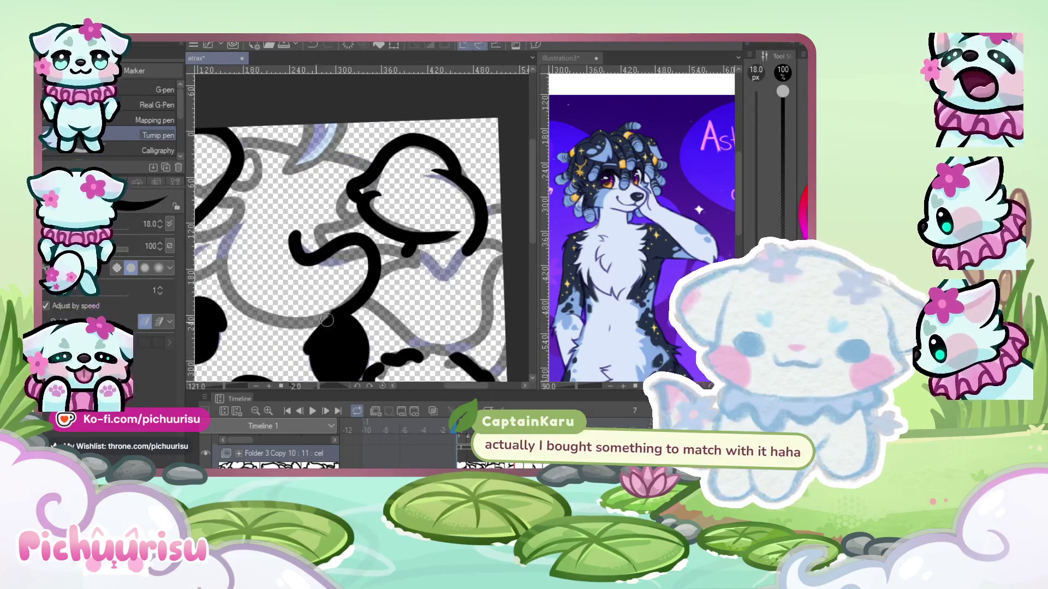
scroll(243, 236, "up", 2)
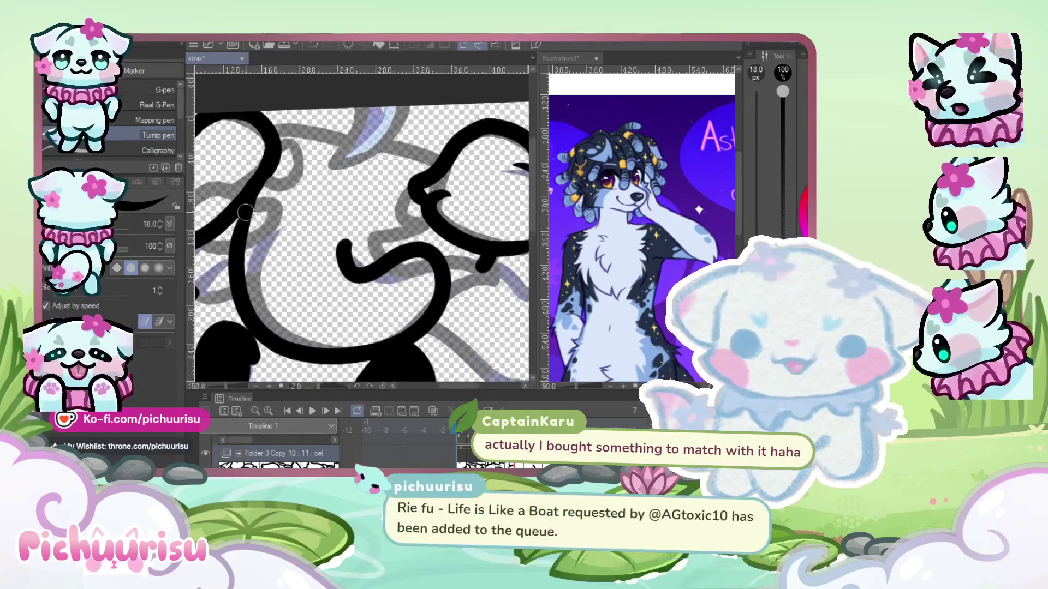
key("ctrl+z")
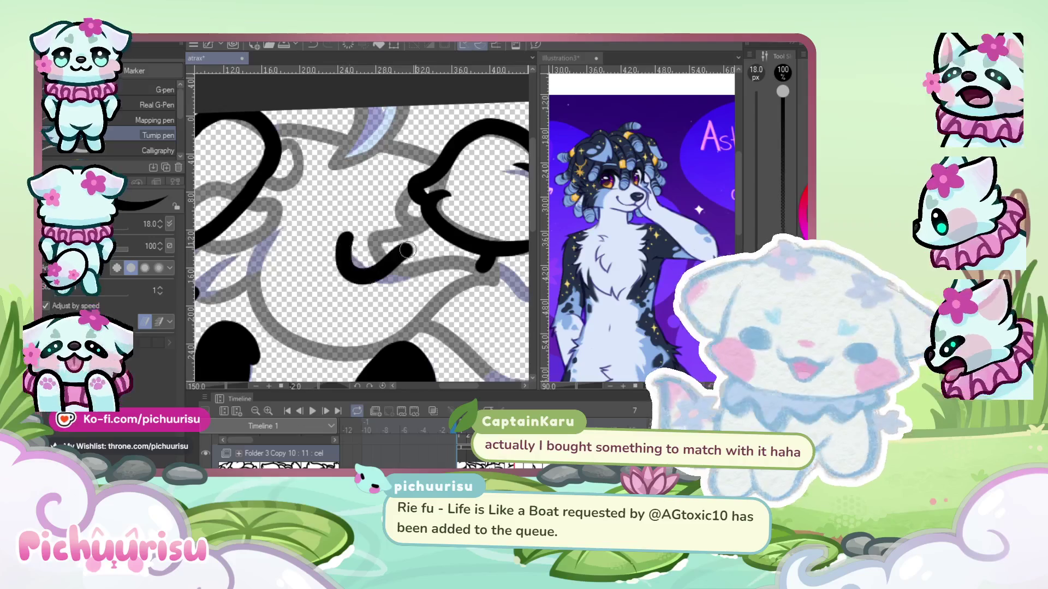
key("ctrl+z")
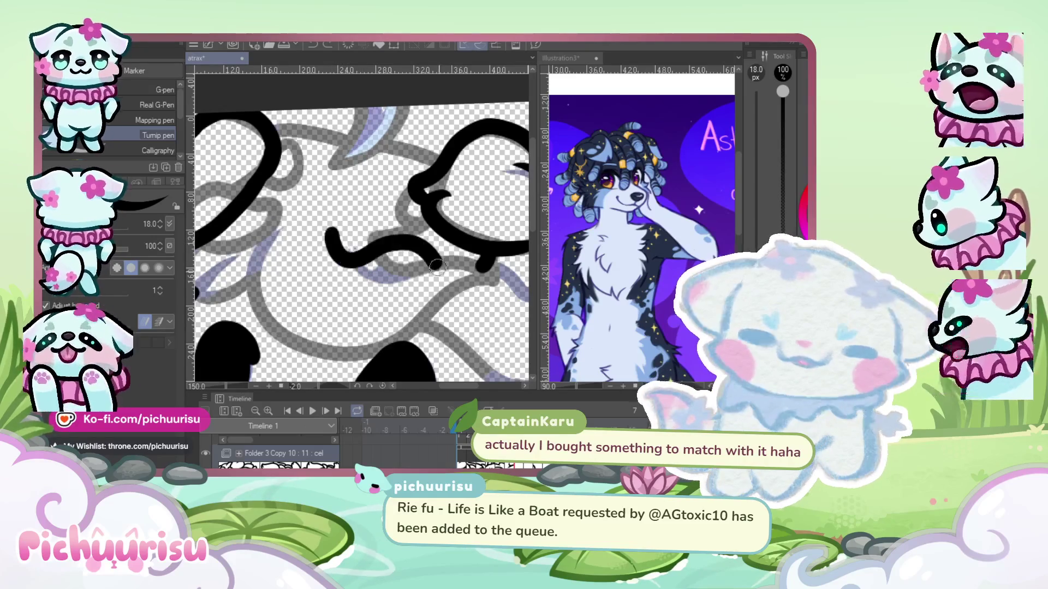
key("ctrl+z")
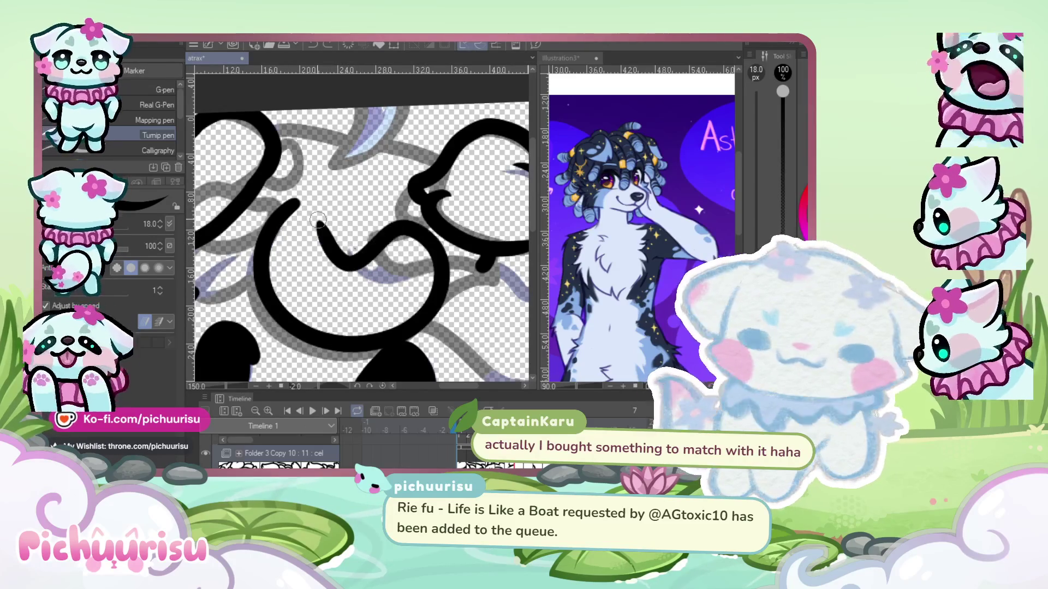
- Ink a long curved hair stroke across the dog's head on frame 7
scroll(343, 217, "up", 2)
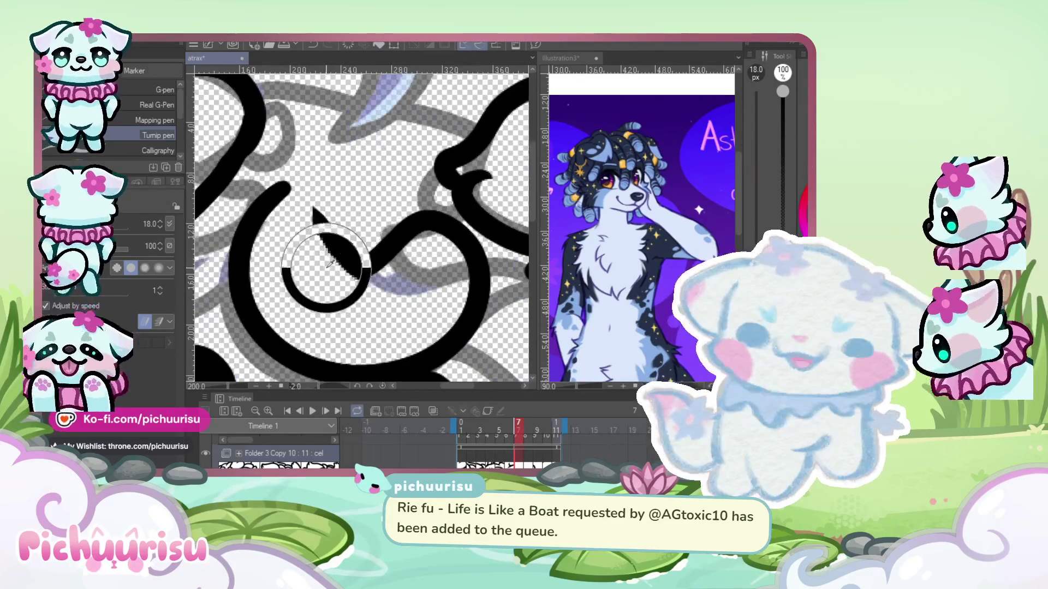
scroll(319, 290, "up", 3)
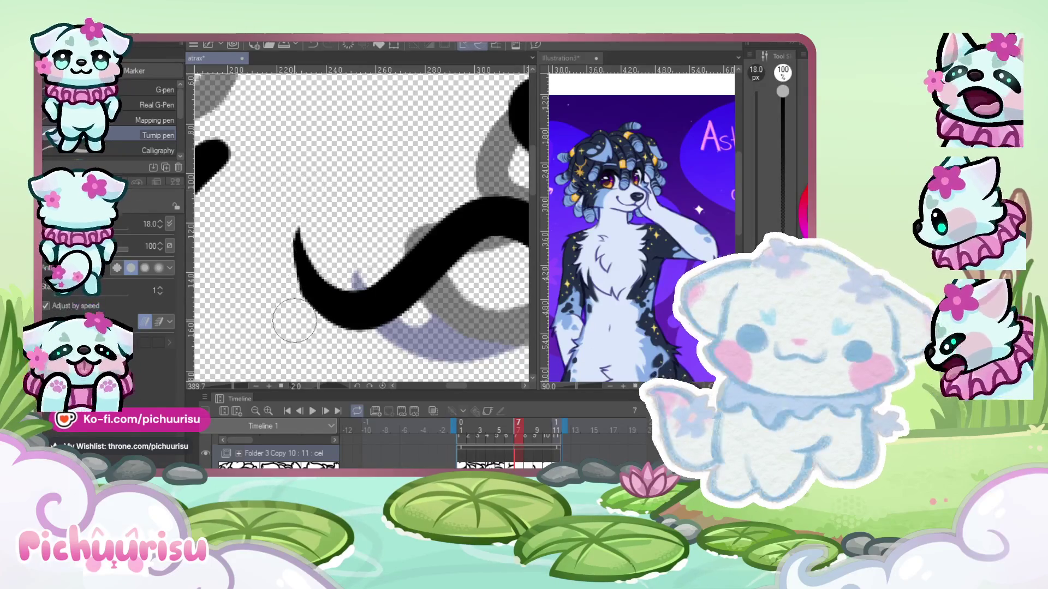
scroll(306, 207, "down", 2)
scroll(304, 185, "down", 2)
scroll(305, 186, "down", 2)
scroll(328, 218, "up", 2)
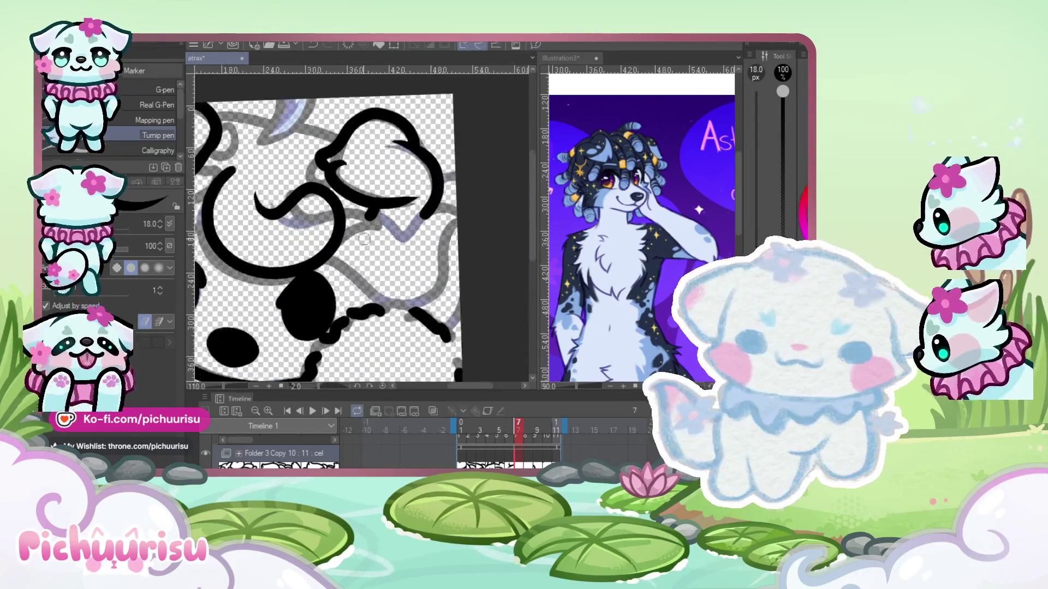
scroll(354, 235, "up", 1)
left_click_drag(335, 214, 483, 272)
- Fill a small black patch among frame 7's hair lines
scroll(265, 198, "down", 5)
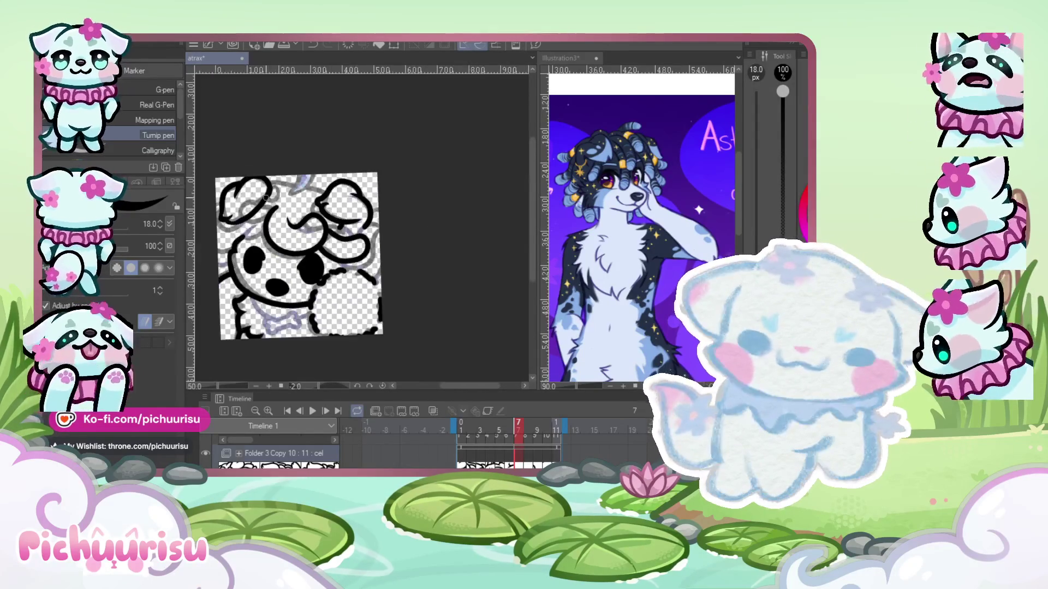
scroll(241, 216, "up", 4)
scroll(235, 218, "down", 2)
scroll(218, 229, "up", 3)
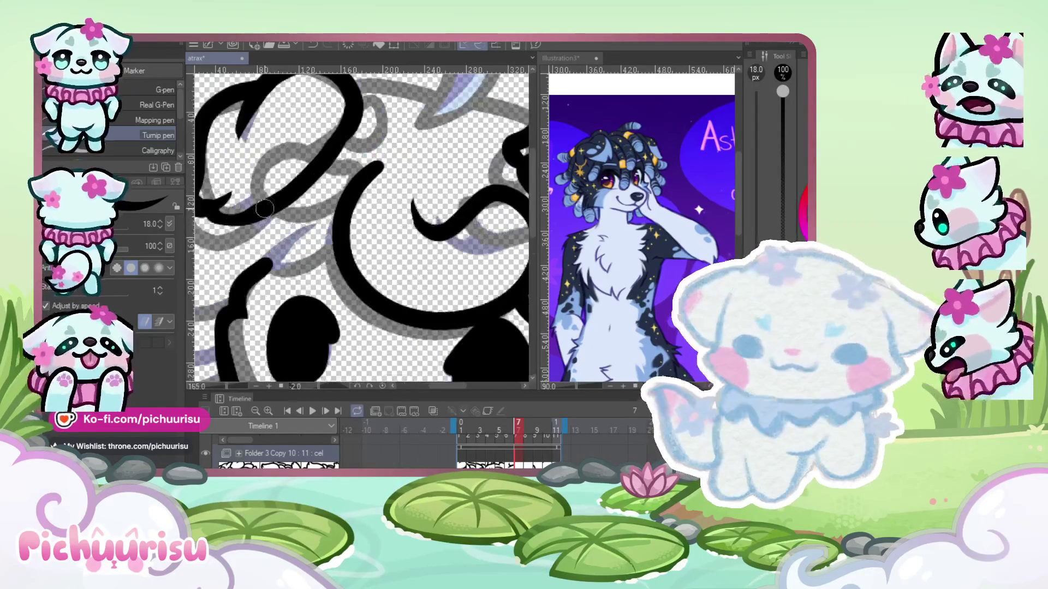
scroll(207, 268, "down", 3)
scroll(218, 300, "up", 3)
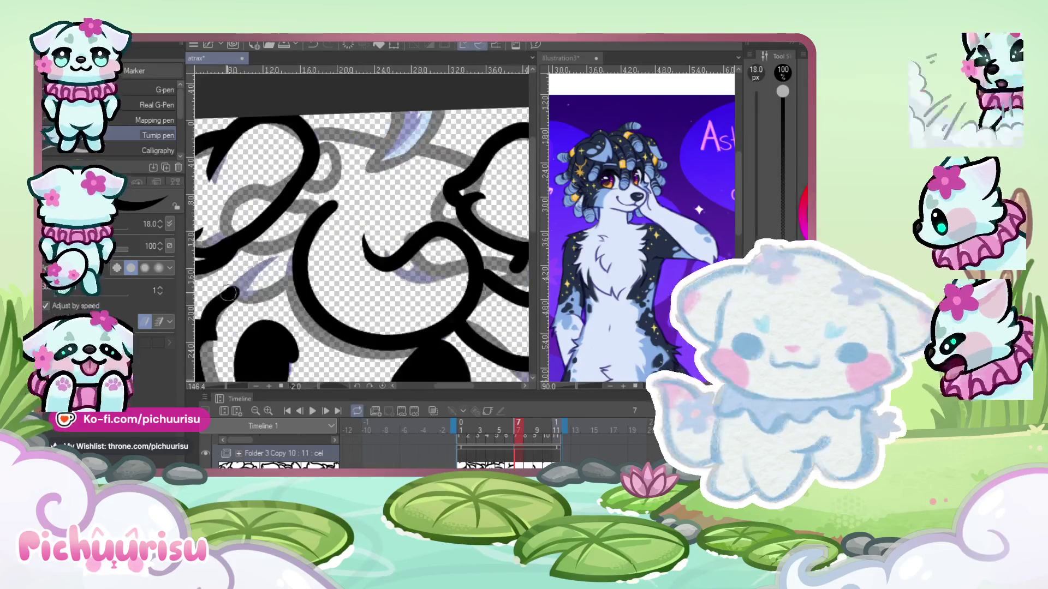
scroll(388, 240, "down", 4)
scroll(391, 232, "up", 1)
scroll(339, 206, "up", 4)
scroll(339, 206, "down", 2)
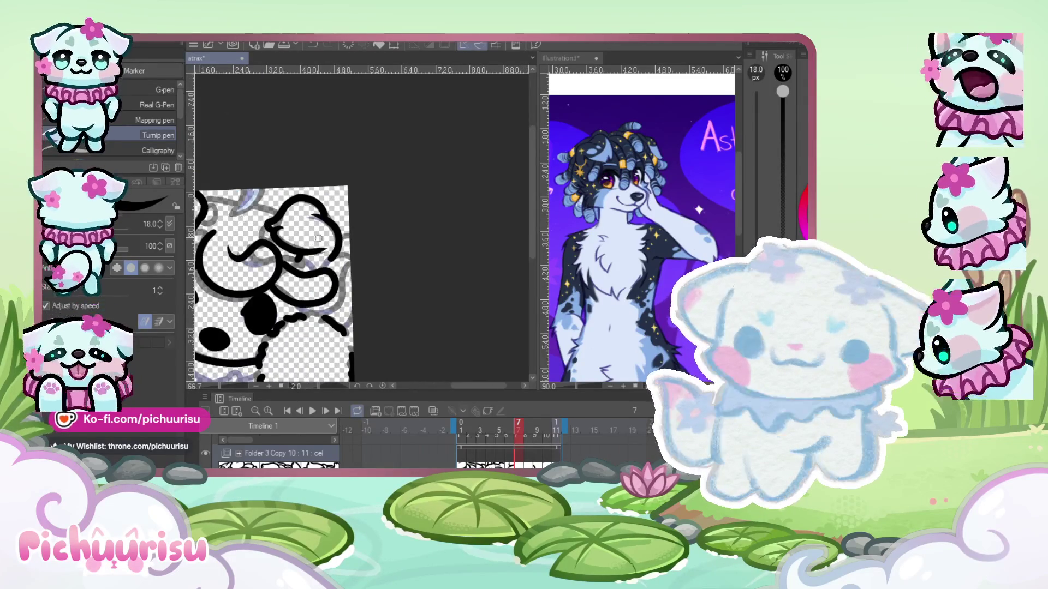
scroll(277, 248, "up", 2)
scroll(276, 249, "down", 3)
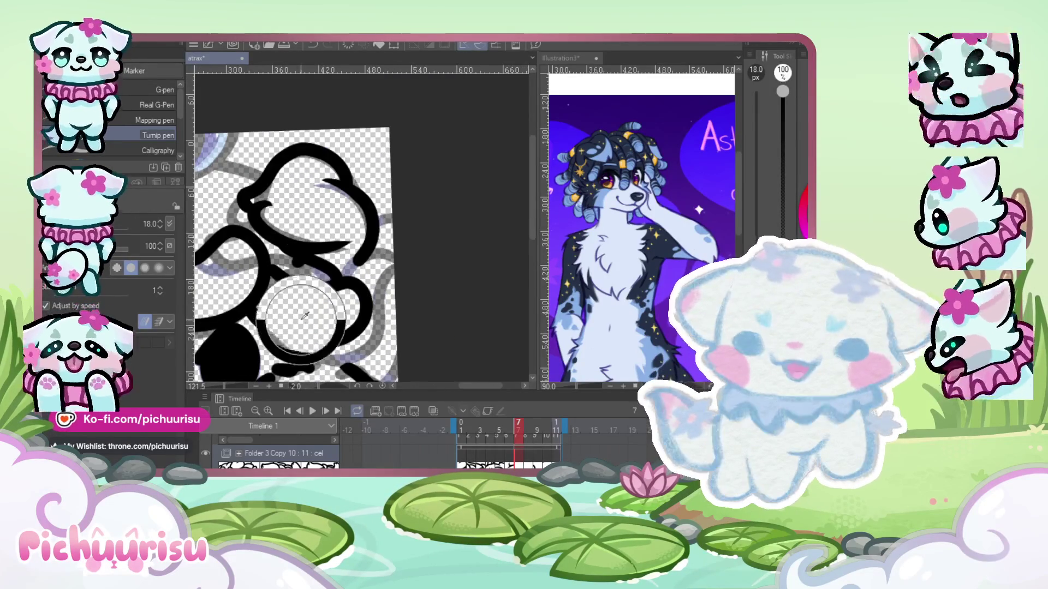
scroll(299, 251, "up", 3)
scroll(299, 251, "up", 3)
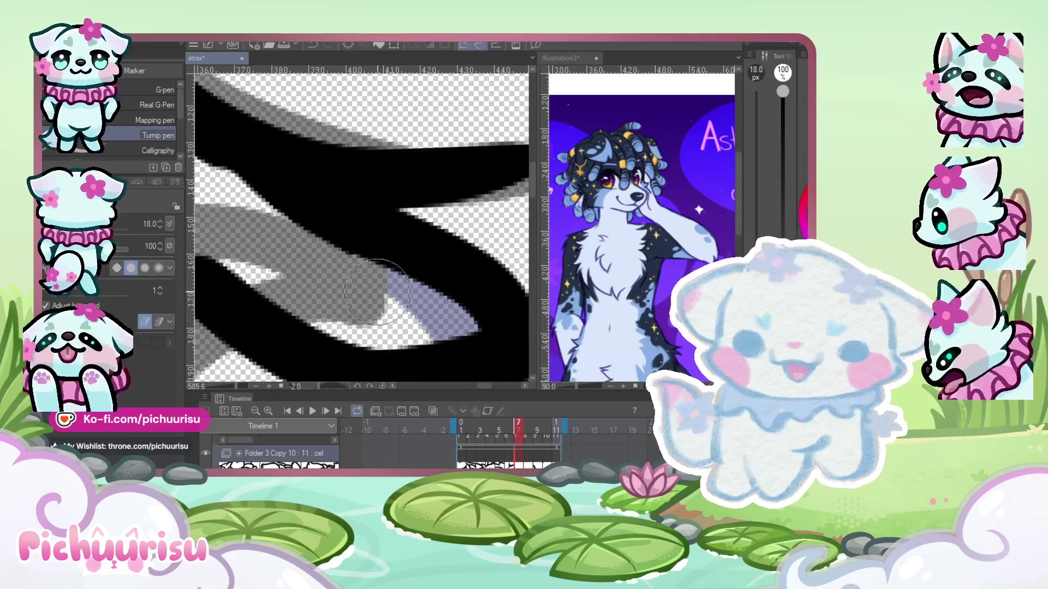
scroll(234, 203, "down", 3)
scroll(327, 224, "down", 1)
scroll(381, 234, "up", 1)
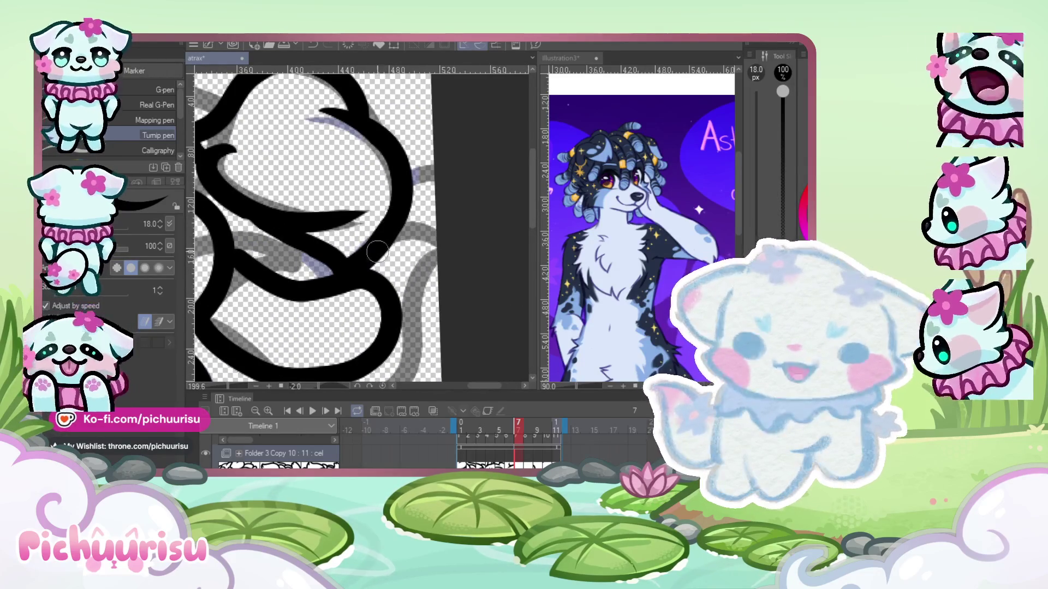
scroll(426, 284, "down", 1)
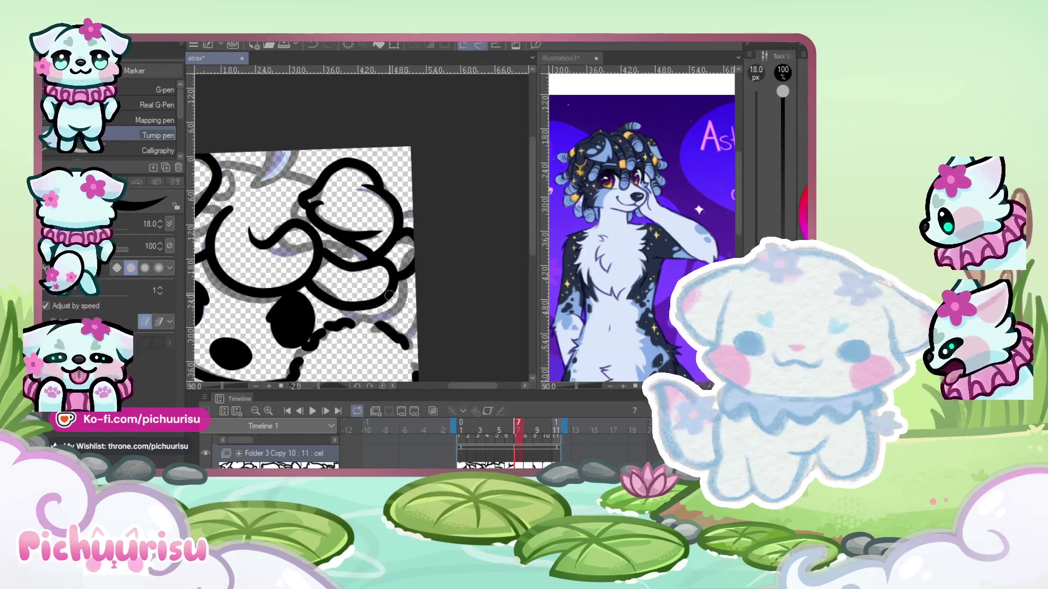
scroll(335, 319, "down", 4)
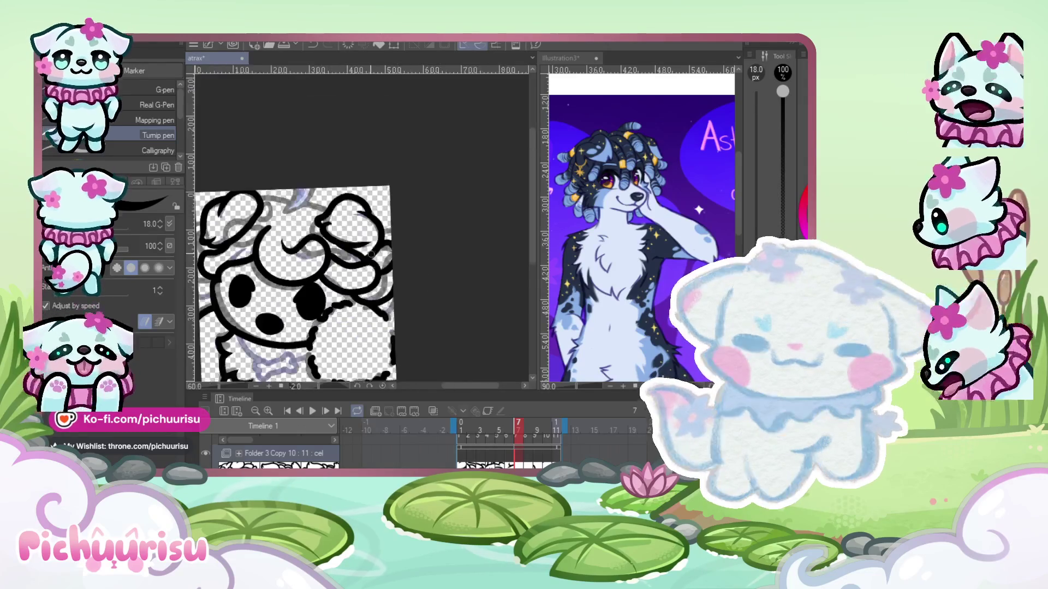
scroll(284, 216, "up", 1)
scroll(267, 235, "up", 1)
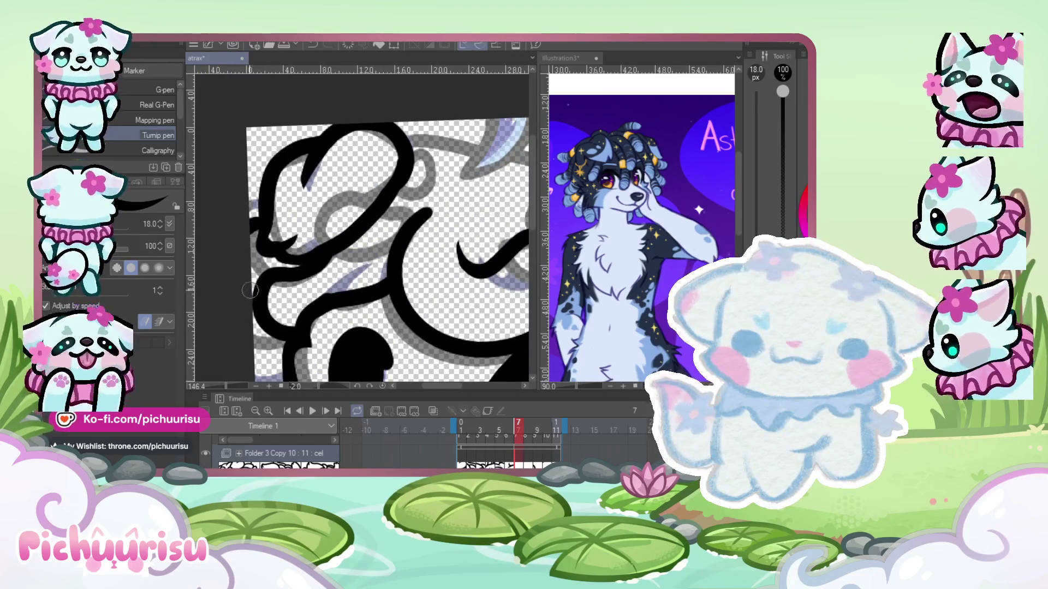
scroll(265, 242, "up", 2)
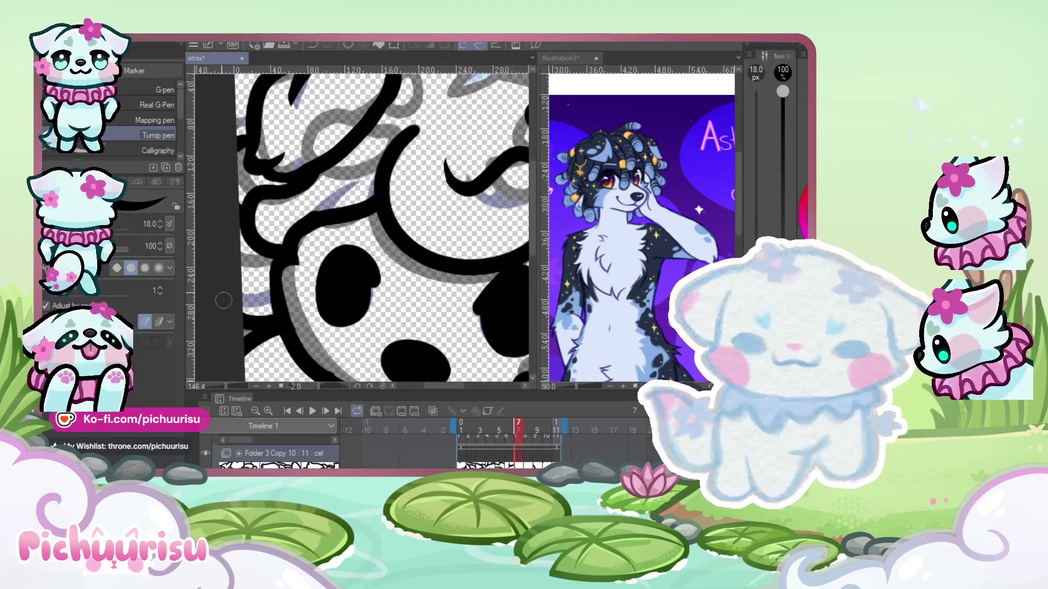
scroll(216, 251, "down", 4)
scroll(304, 203, "up", 2)
scroll(281, 210, "up", 3)
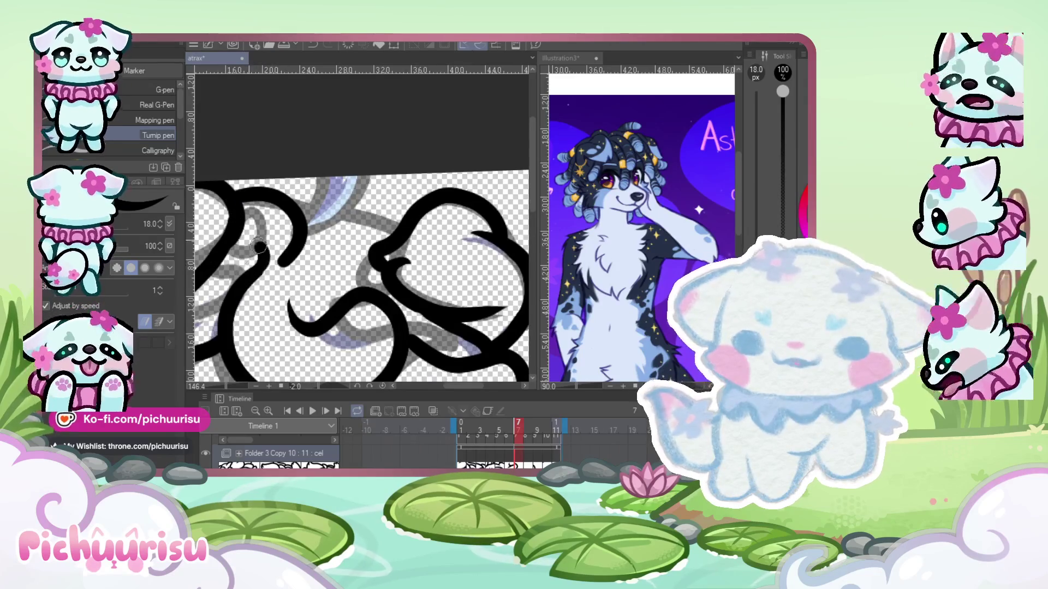
scroll(258, 251, "up", 2)
scroll(223, 247, "down", 3)
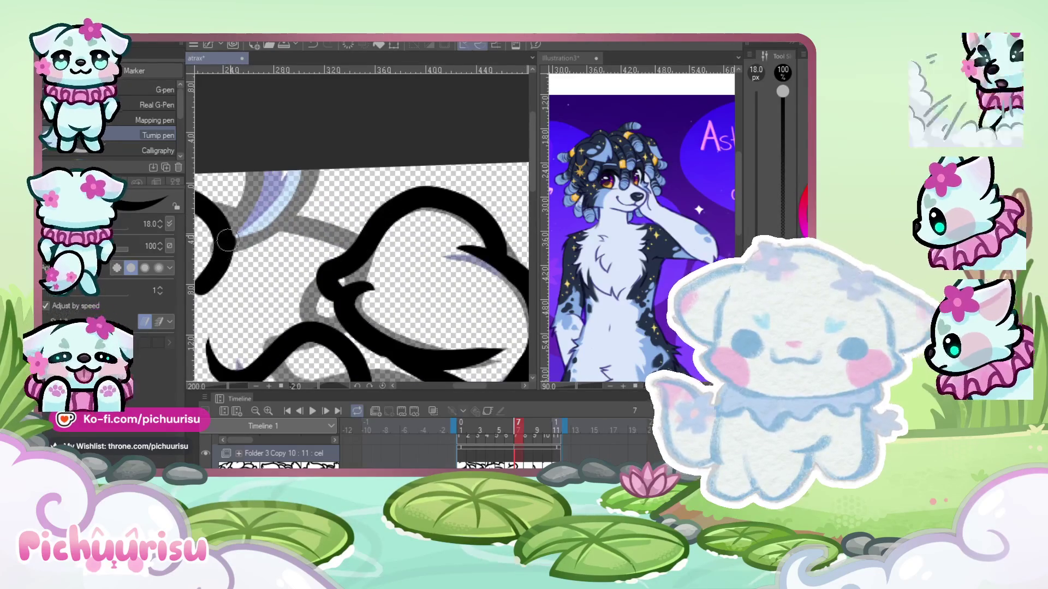
scroll(314, 248, "down", 1)
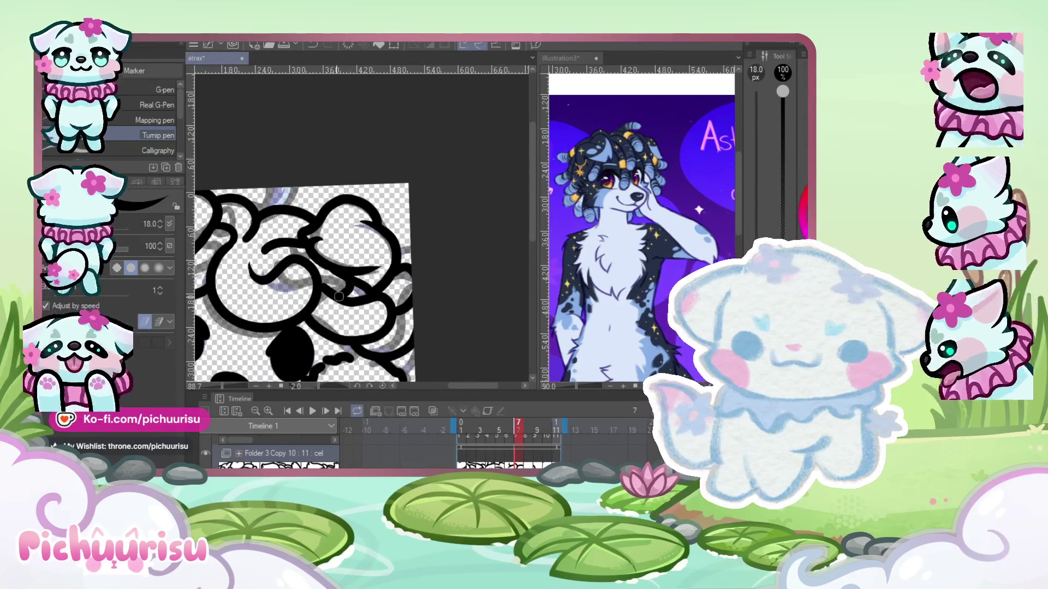
scroll(314, 257, "up", 2)
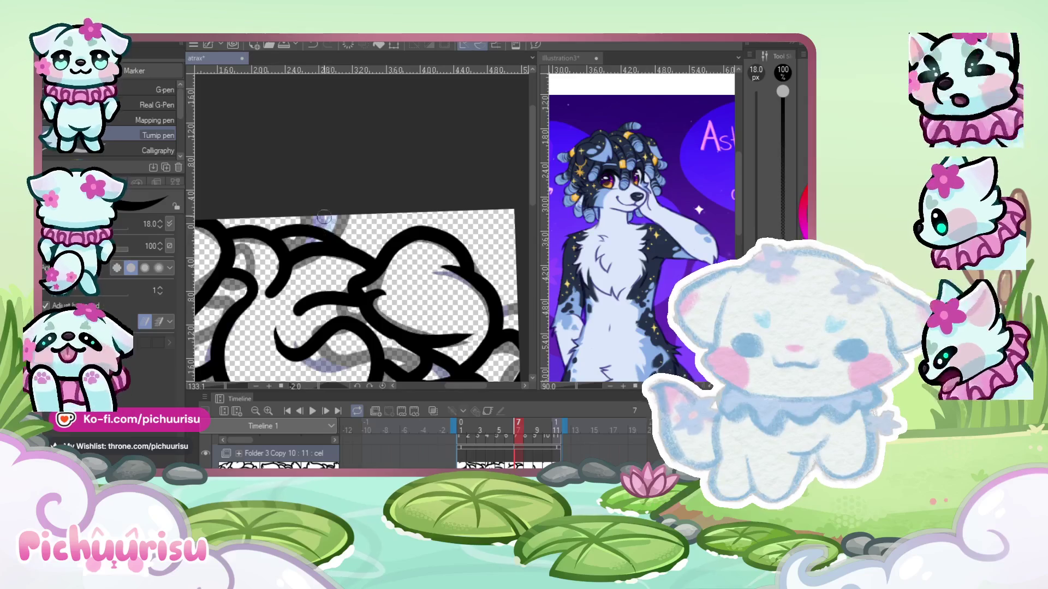
scroll(315, 202, "down", 5)
scroll(315, 202, "up", 5)
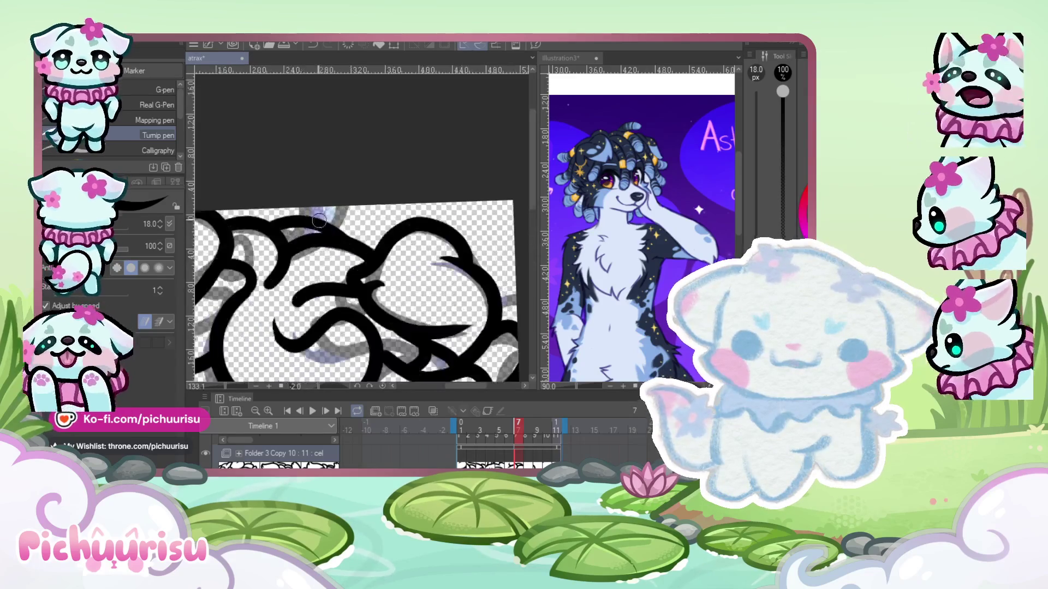
scroll(273, 229, "up", 2)
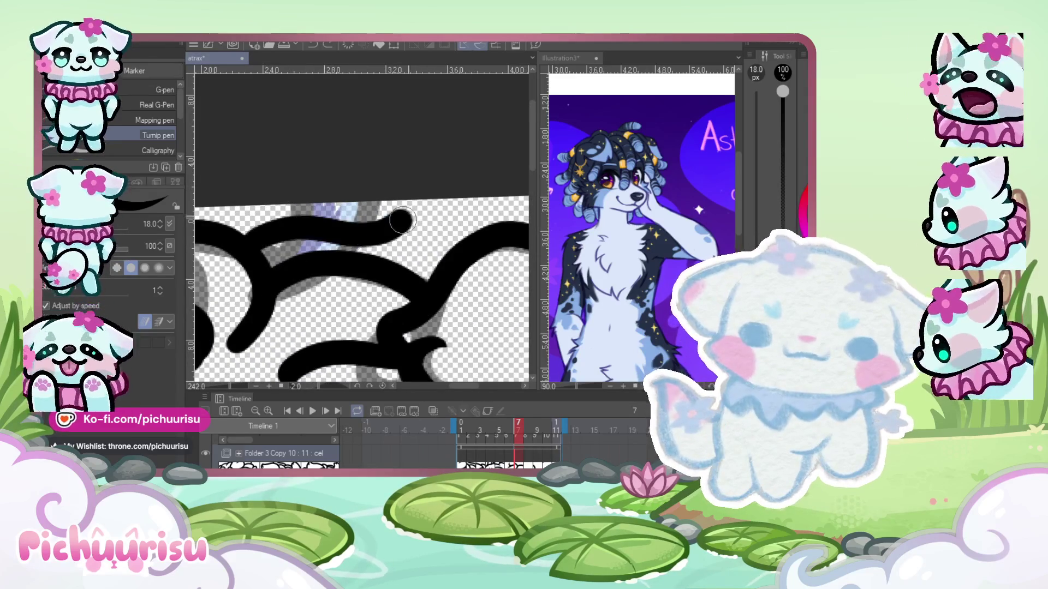
scroll(284, 254, "down", 1)
scroll(284, 254, "up", 1)
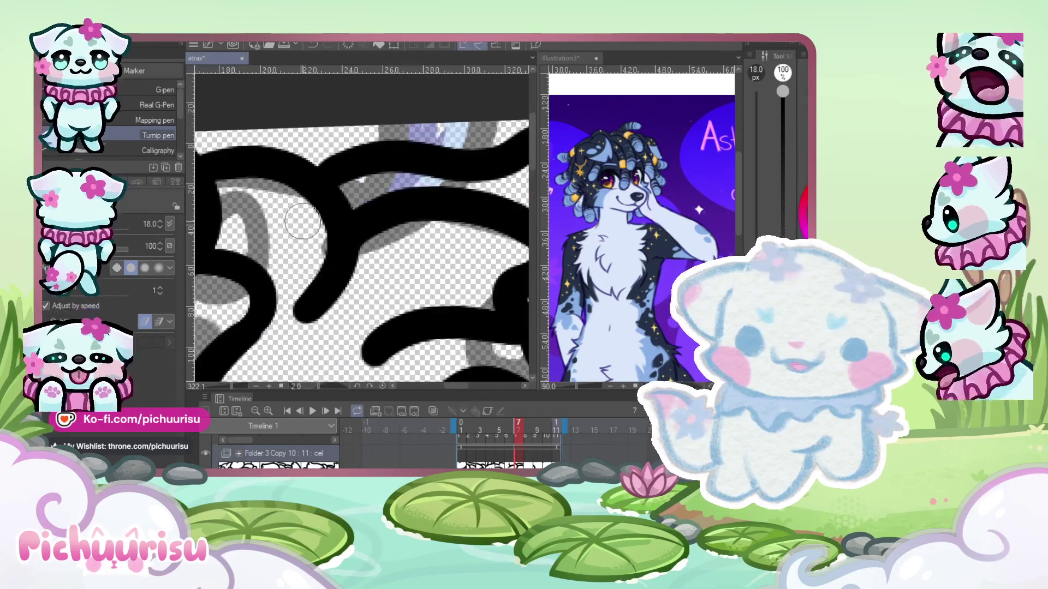
scroll(284, 241, "up", 1)
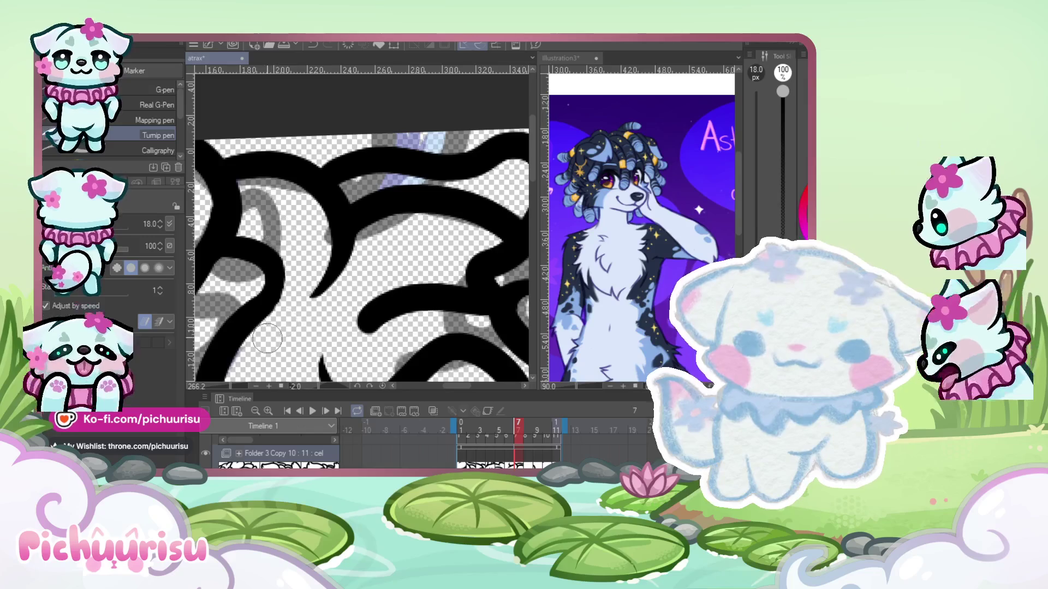
left_click_drag(377, 327, 389, 303)
scroll(390, 303, "down", 2)
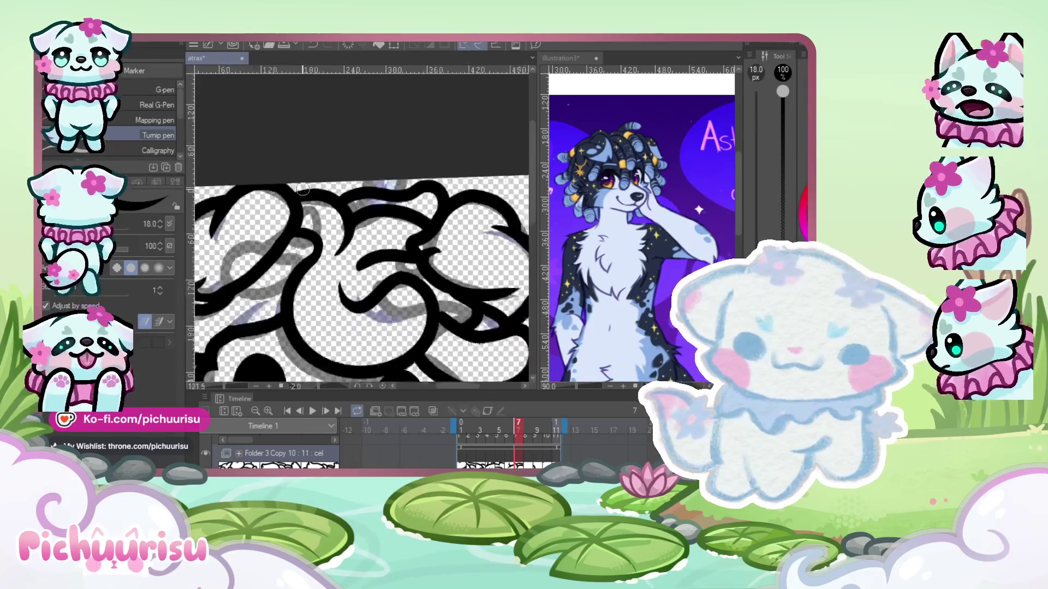
scroll(390, 303, "down", 3)
scroll(390, 303, "down", 1)
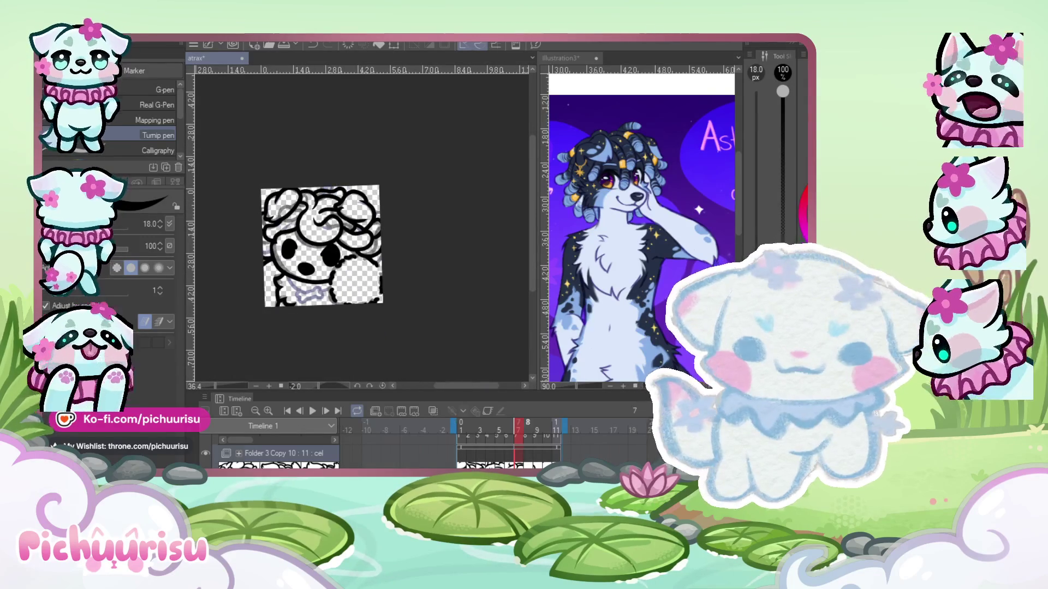
- Advance to frame 8 of the animation
key("ctrl+Right")
scroll(325, 156, "up", 1)
scroll(324, 157, "up", 1)
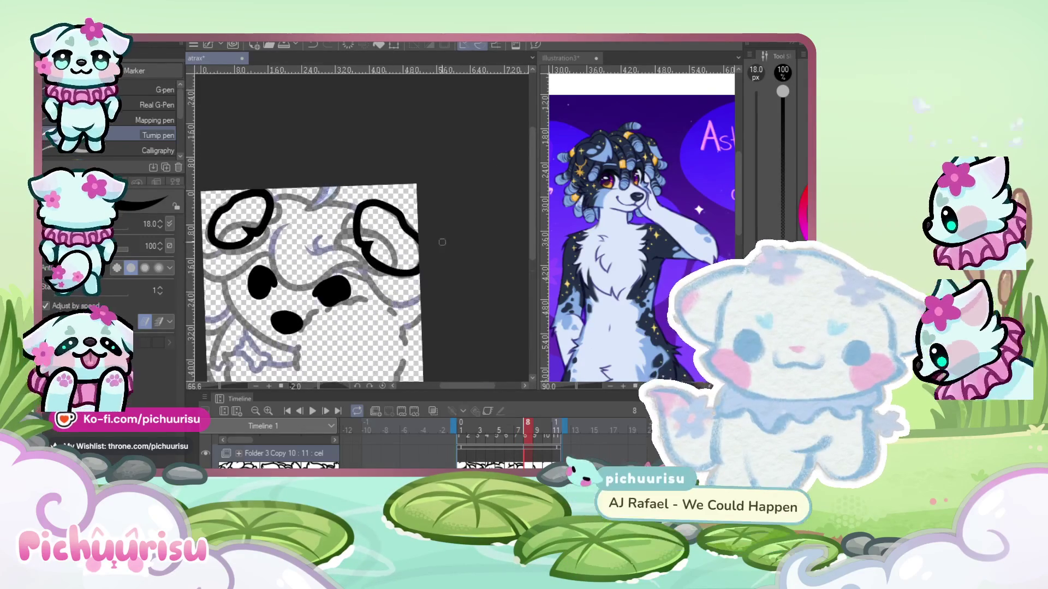
- On frame 8, ink a short line down from the dog's nose and trim its lower part, checking against frame 7
key("ctrl+Left")
key("ctrl+Right")
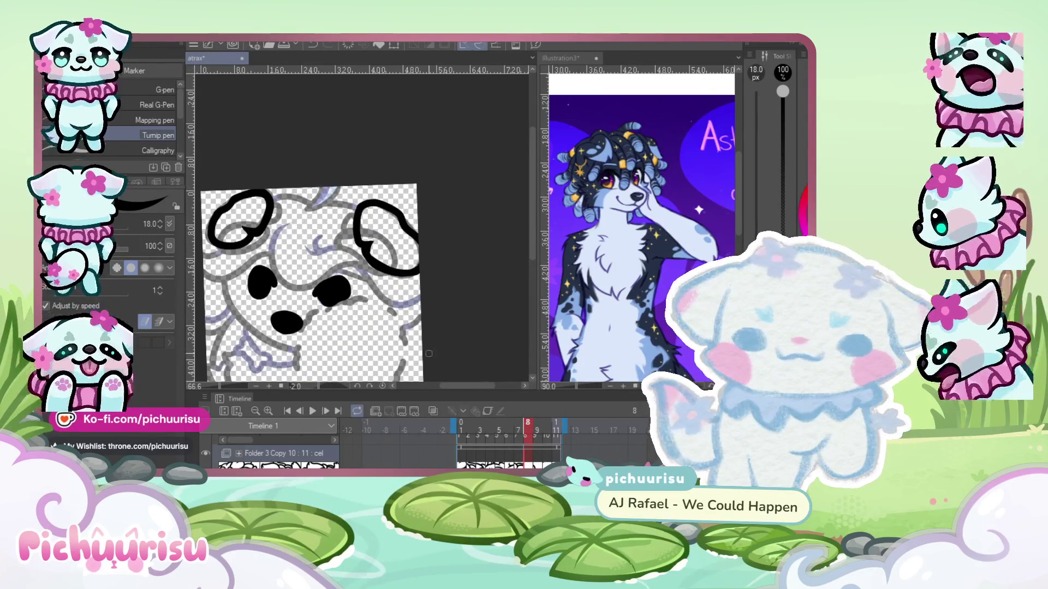
left_click_drag(301, 331, 295, 371)
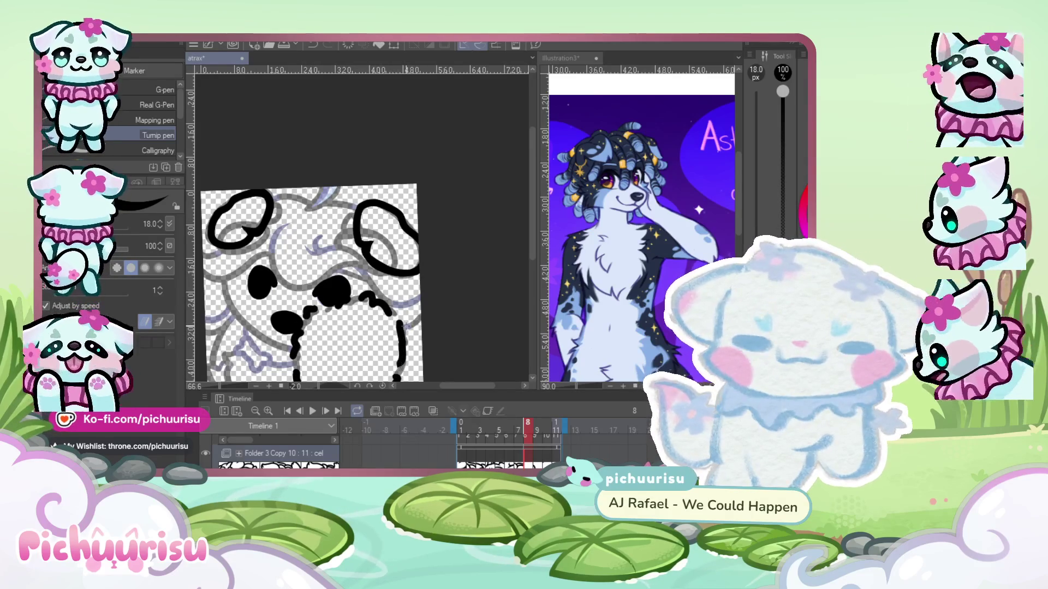
key("ctrl+z")
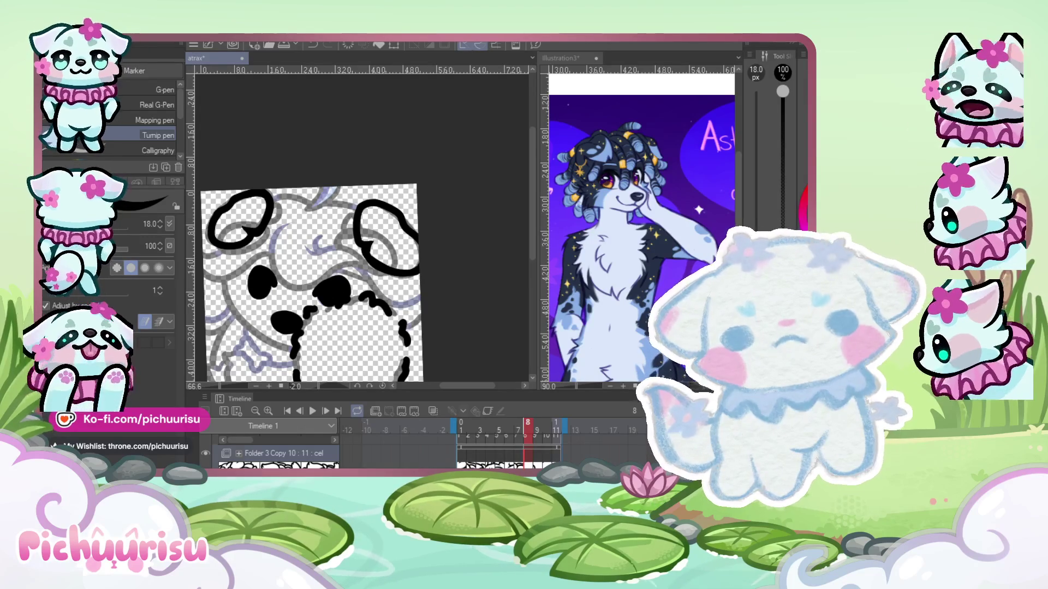
scroll(327, 284, "down", 2)
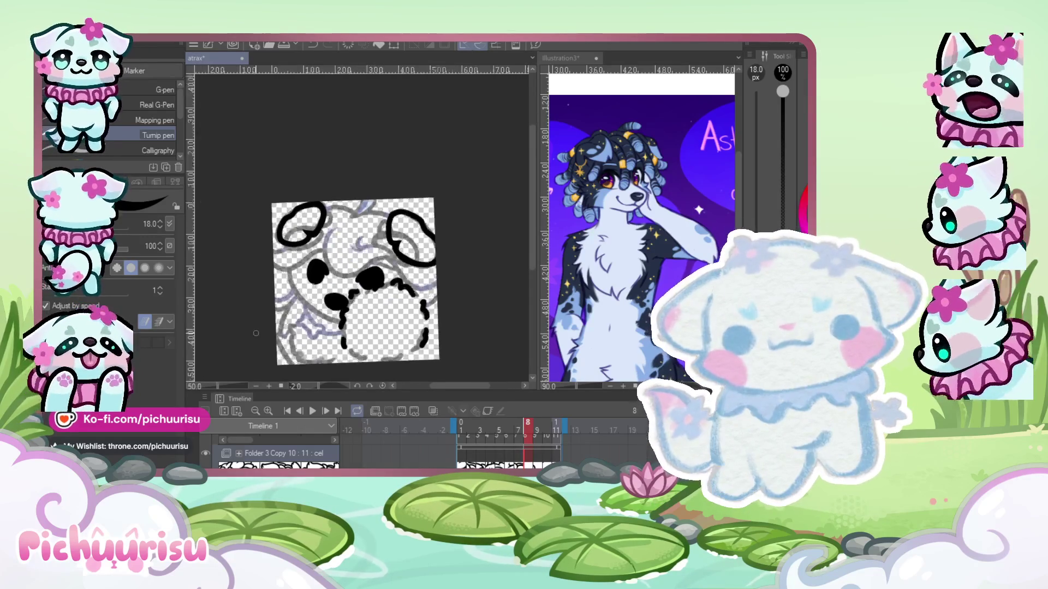
key("Left")
key("Right")
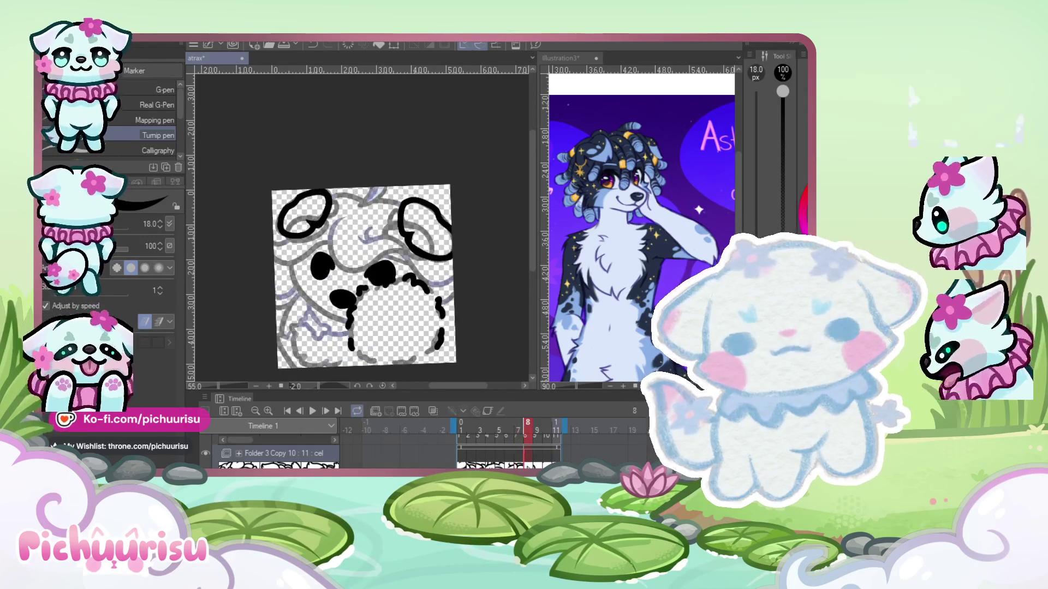
scroll(412, 230, "up", 3)
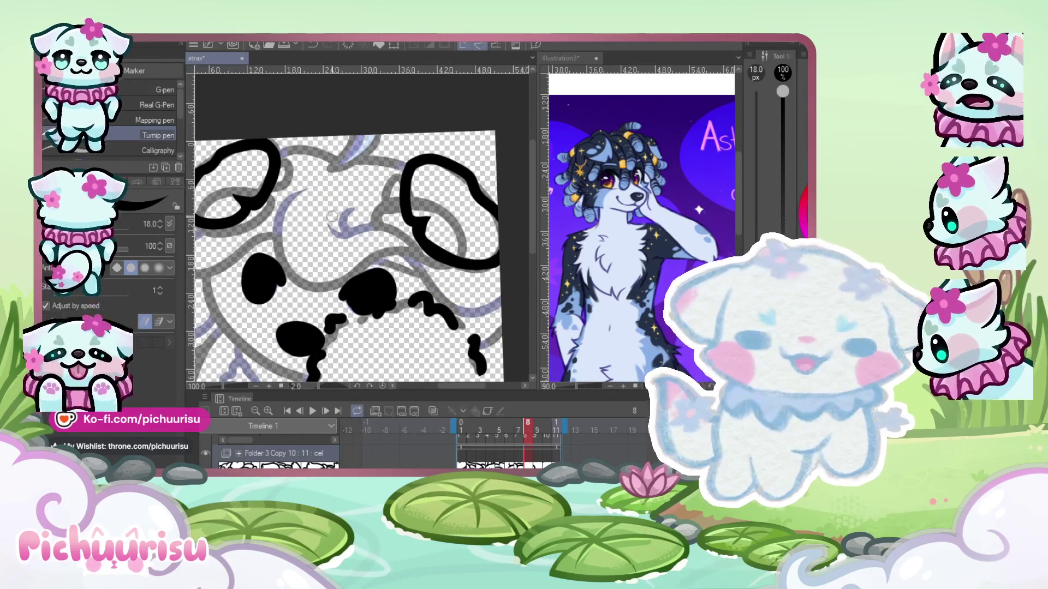
- Ink a small curl toward the ear and a large U-shaped curve on frame 8's head
left_click_drag(330, 221, 382, 180)
left_click_drag(404, 219, 294, 188)
key("ctrl+z")
key("ctrl+z")
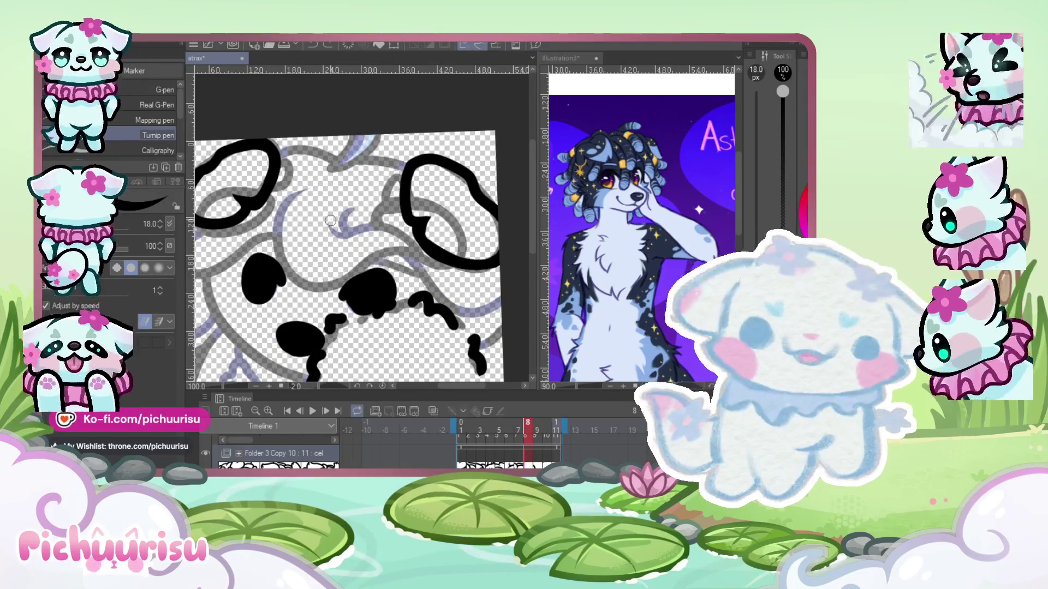
left_click_drag(331, 221, 382, 182)
left_click_drag(404, 218, 299, 198)
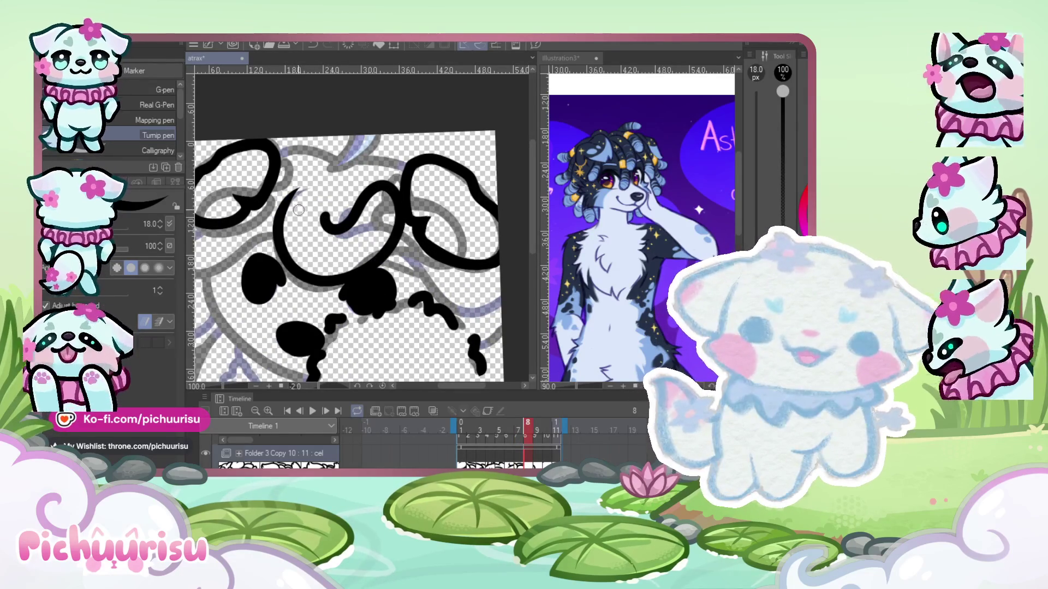
- Flip between frames 7 and 8 to compare the new head curls, zooming out slightly
key("Left")
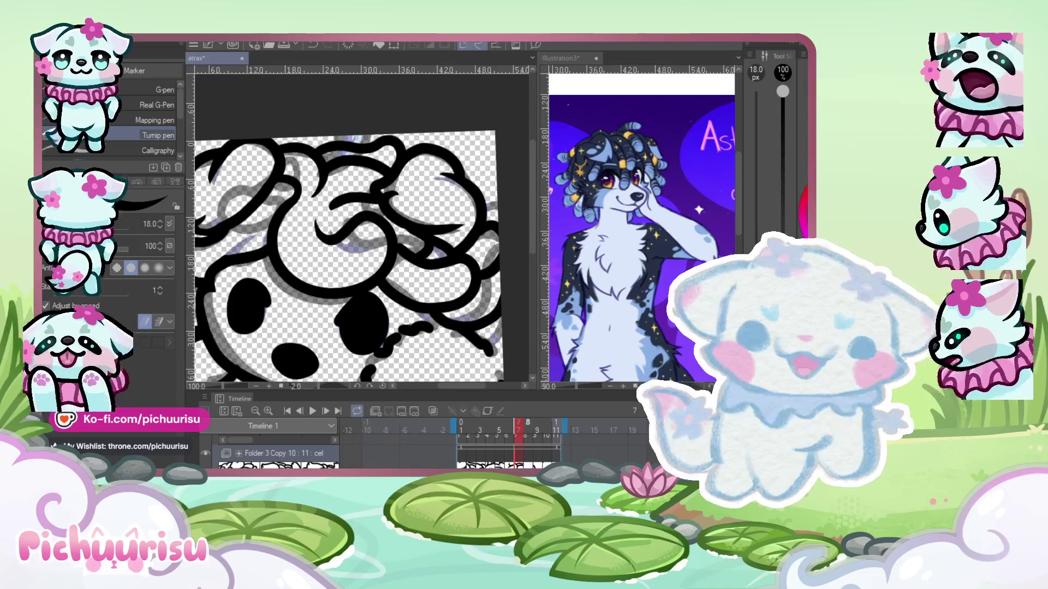
key("Right")
key("ctrl+minus")
key("Left")
key("Right")
scroll(298, 259, "up", 2)
scroll(297, 260, "up", 2)
- Ink a stroke looping along the bottom of the hair curl on frame 8
mouse_move(298, 260)
left_mouse_down()
mouse_move(218, 306)
mouse_move(369, 222)
left_mouse_up()
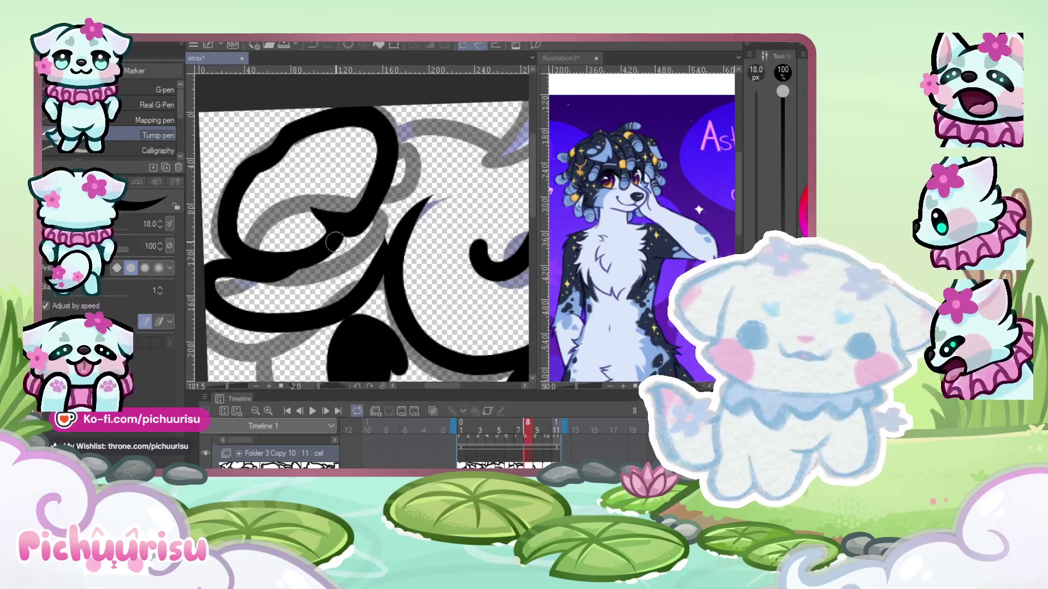
key("ctrl+z")
left_click_drag(336, 259, 398, 262)
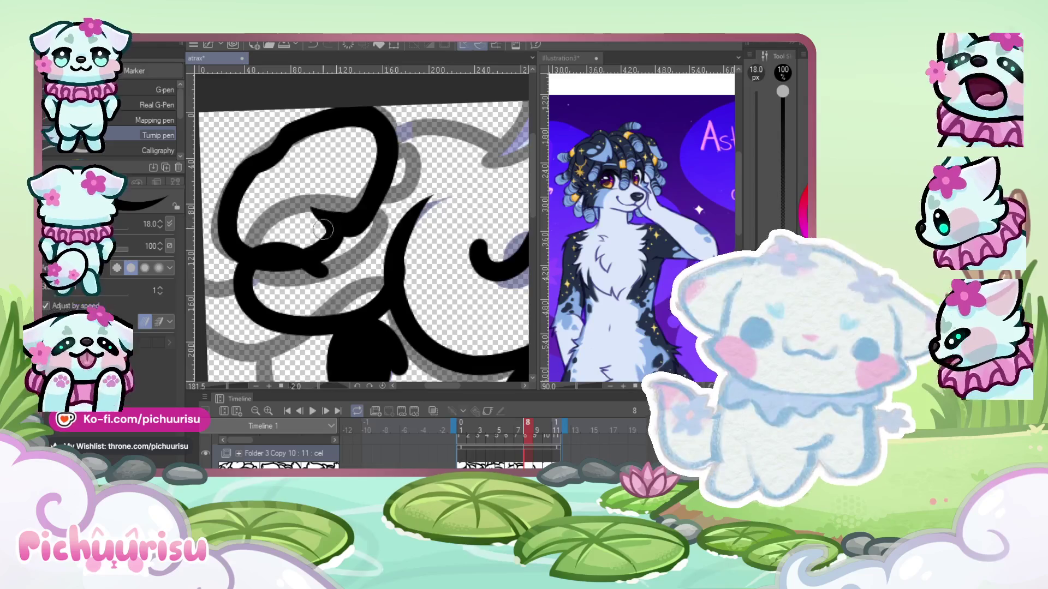
scroll(322, 229, "up", 2)
scroll(322, 229, "up", 2)
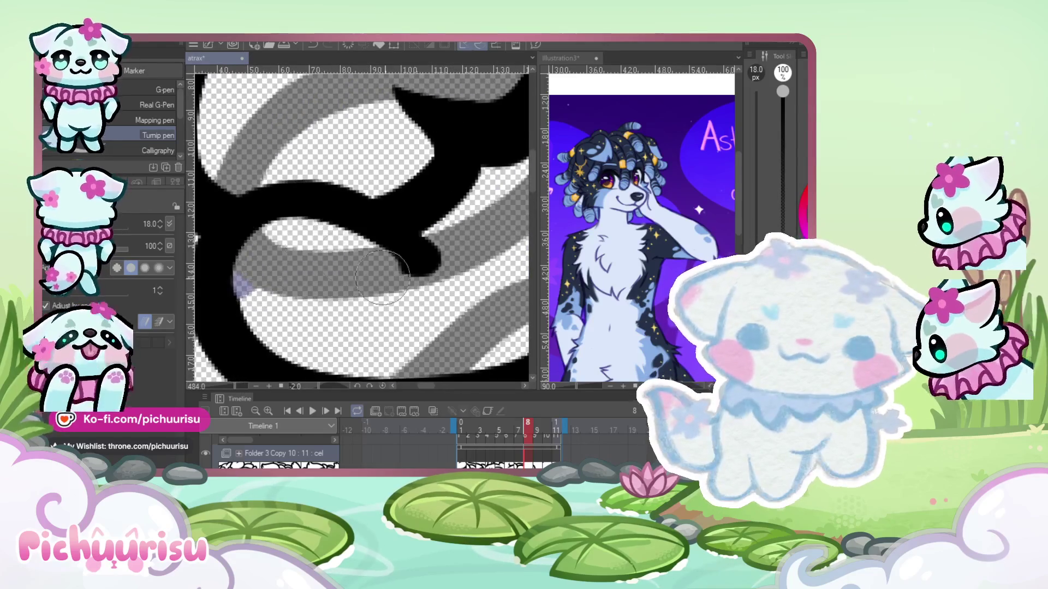
scroll(382, 278, "down", 1)
scroll(393, 261, "down", 1)
scroll(418, 251, "down", 1)
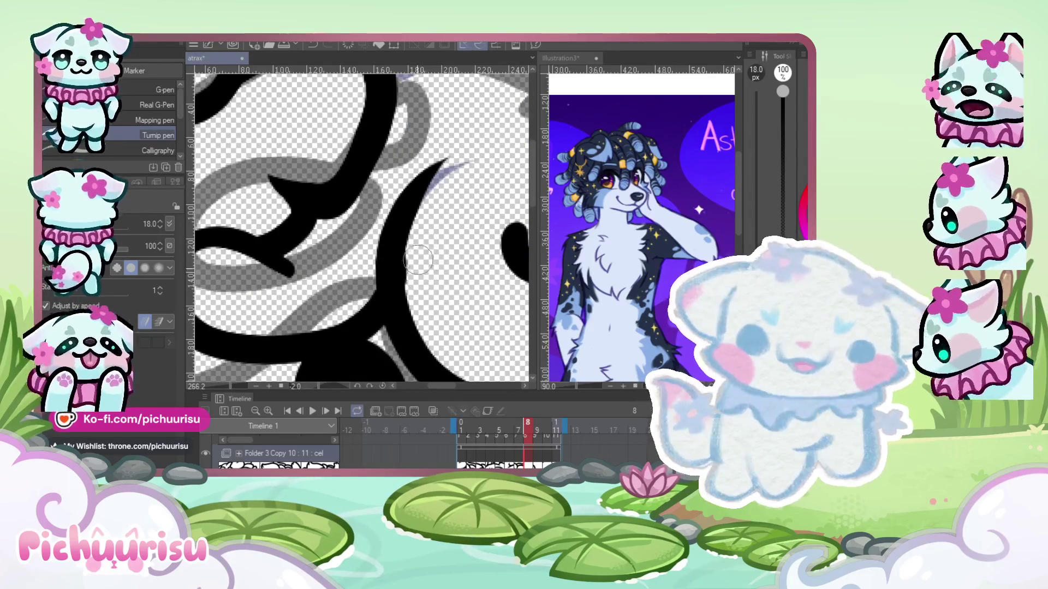
scroll(386, 234, "down", 3)
scroll(328, 262, "up", 2)
- Ink the outline down the left side of the dog's face on frame 8
mouse_move(331, 243)
left_mouse_down()
mouse_move(316, 270)
mouse_move(347, 352)
left_mouse_up()
scroll(315, 270, "down", 3)
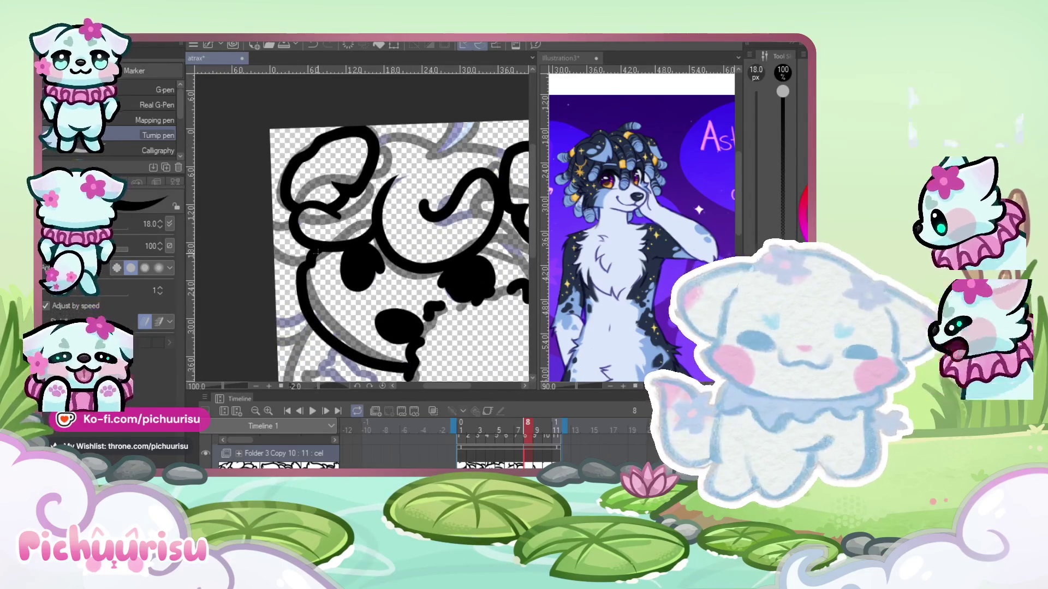
key("ctrl+z")
key("ctrl+z")
left_click_drag(312, 259, 408, 375)
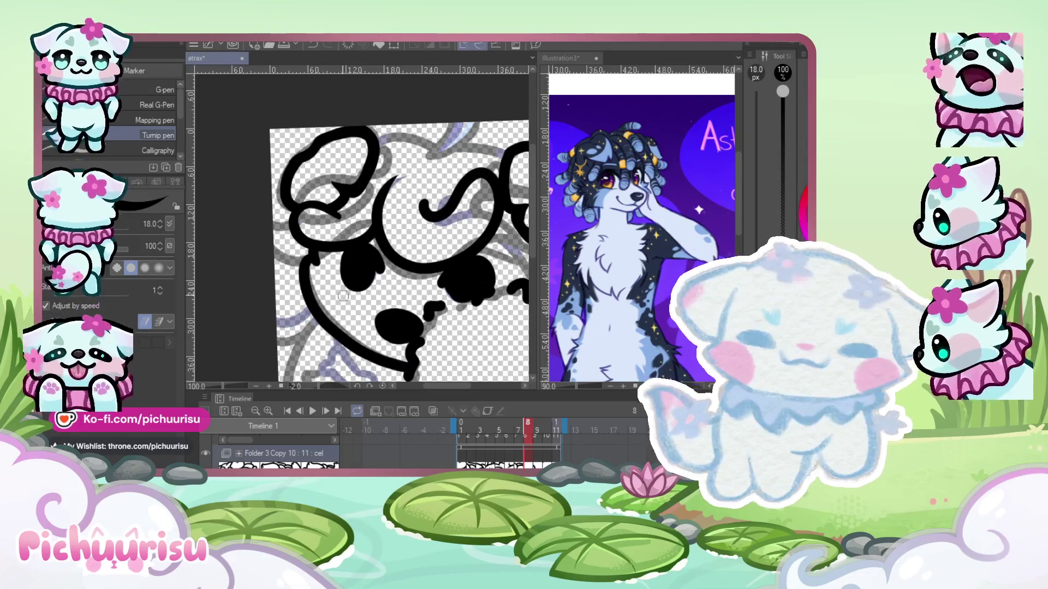
scroll(319, 269, "up", 2)
scroll(324, 274, "up", 2)
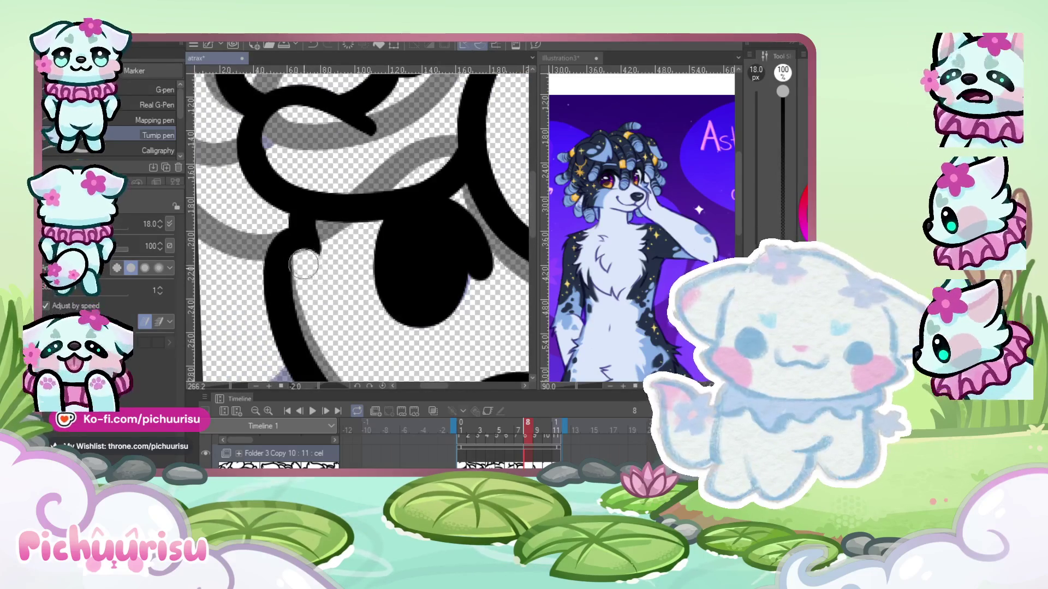
scroll(315, 282, "down", 1)
scroll(251, 240, "down", 1)
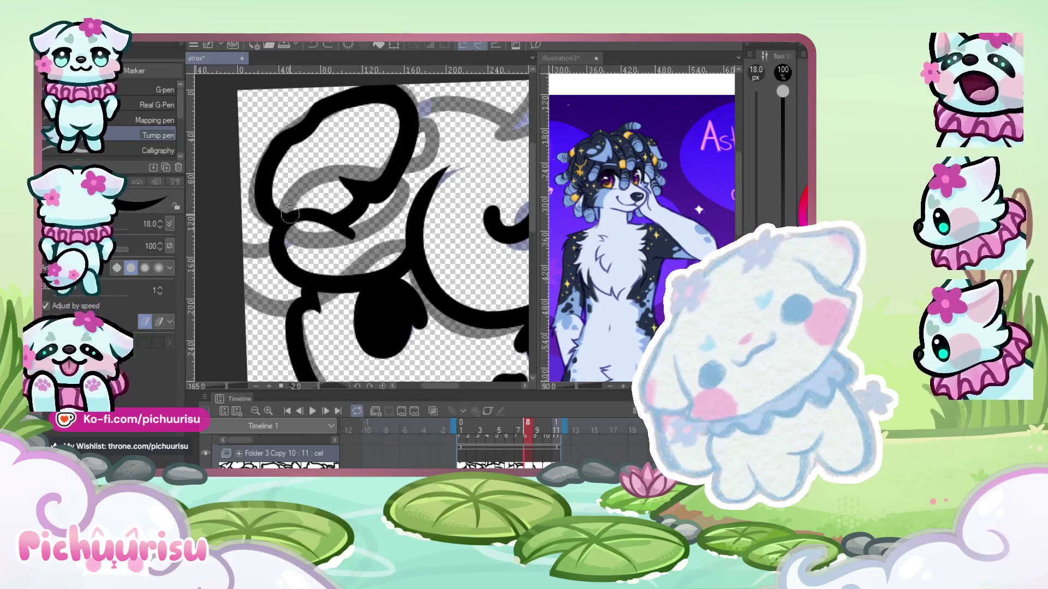
scroll(295, 306, "down", 1)
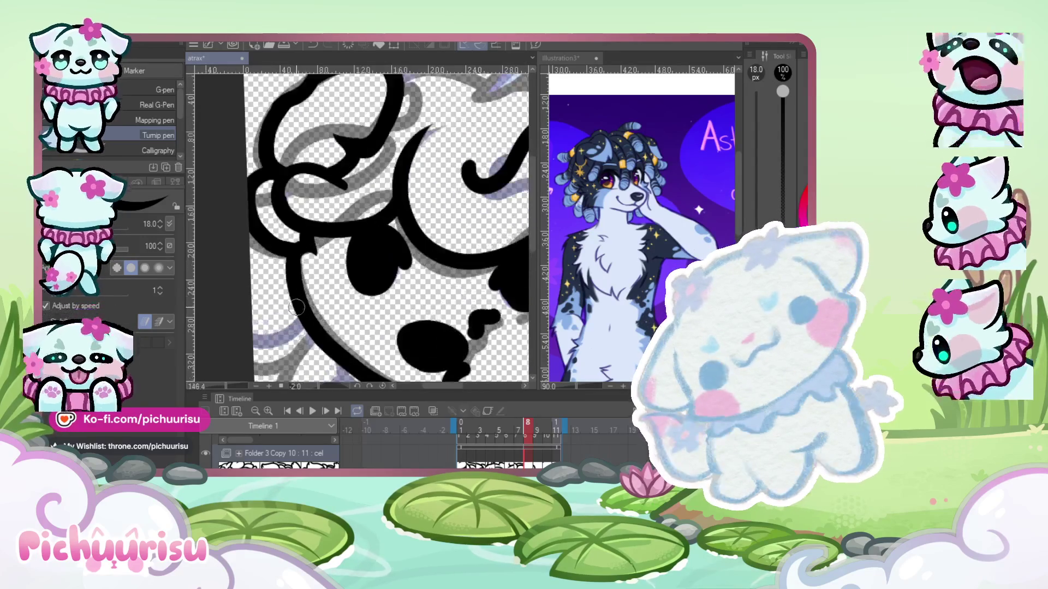
scroll(231, 267, "down", 3)
scroll(262, 267, "up", 2)
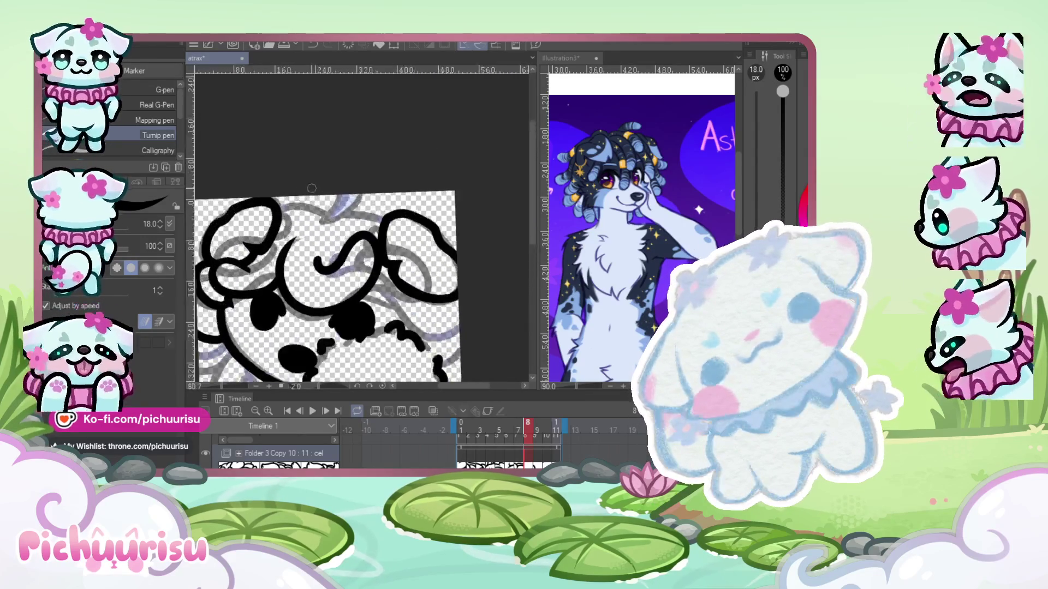
scroll(284, 268, "up", 2)
scroll(292, 269, "up", 2)
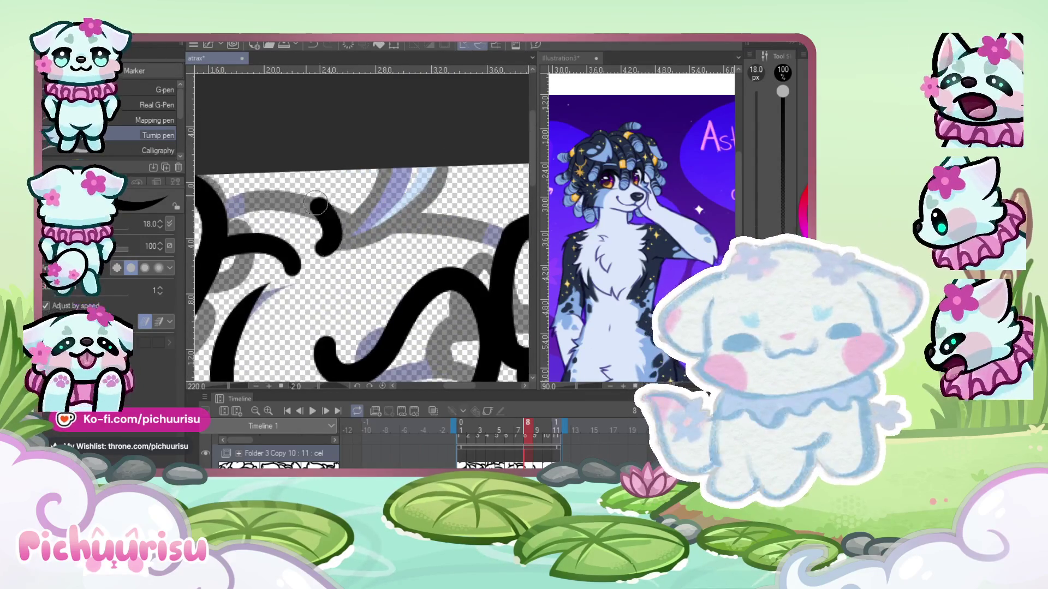
scroll(306, 259, "down", 3)
scroll(326, 248, "down", 2)
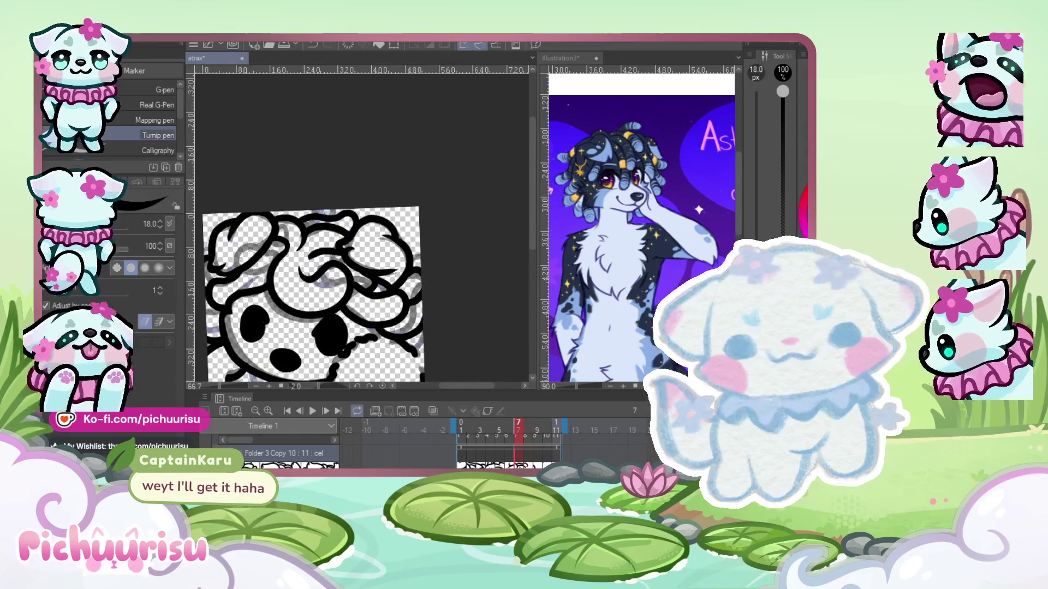
- Erase the overlapping, crossing ends of the two hair curves on frame 8
scroll(328, 248, "up", 2)
scroll(328, 249, "up", 2)
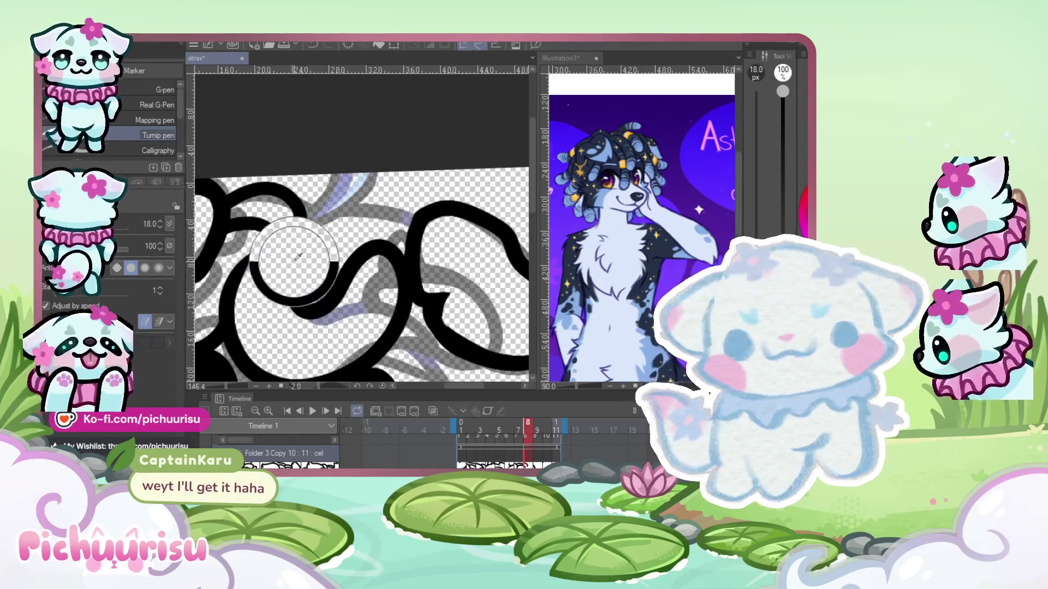
scroll(293, 250, "up", 2)
scroll(235, 247, "up", 2)
left_click_drag(284, 289, 344, 241)
left_click_drag(273, 164, 377, 229)
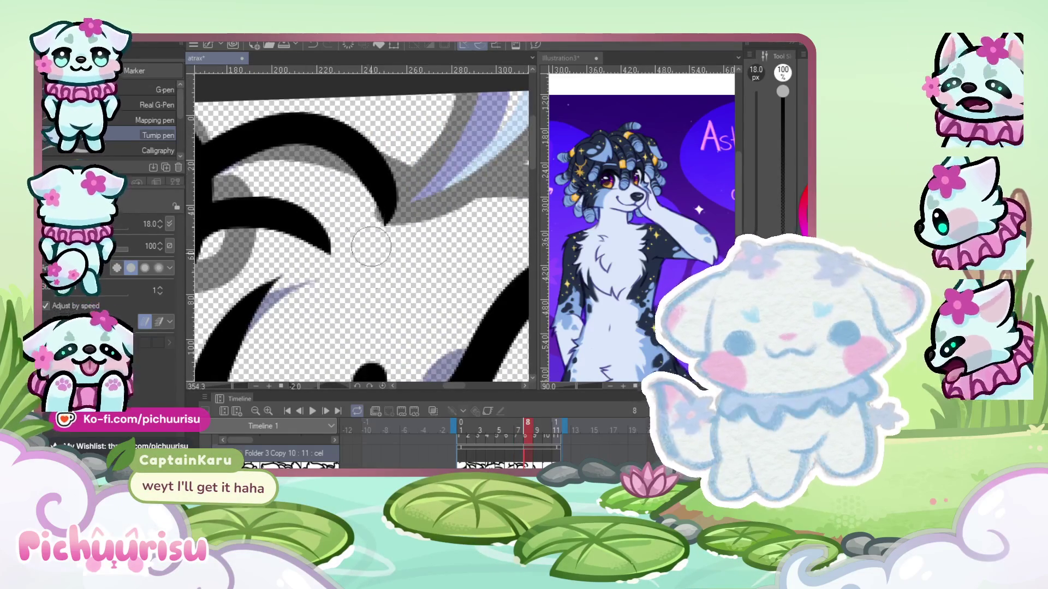
- Compare against frame 7, then ink a J-shaped curl inside the hair on frame 8
scroll(363, 159, "down", 3)
scroll(363, 160, "down", 3)
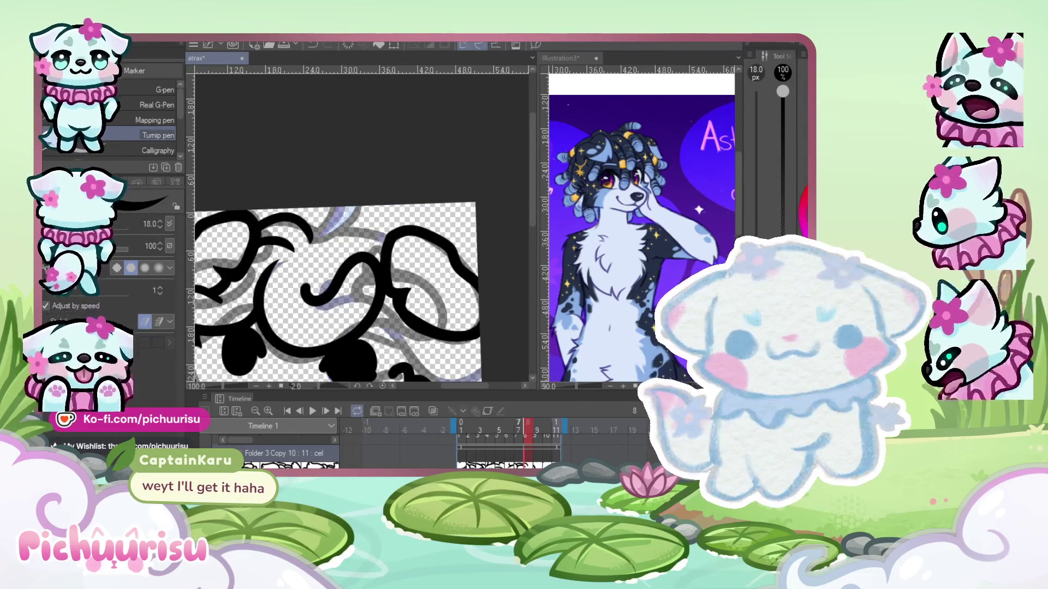
scroll(267, 247, "up", 3)
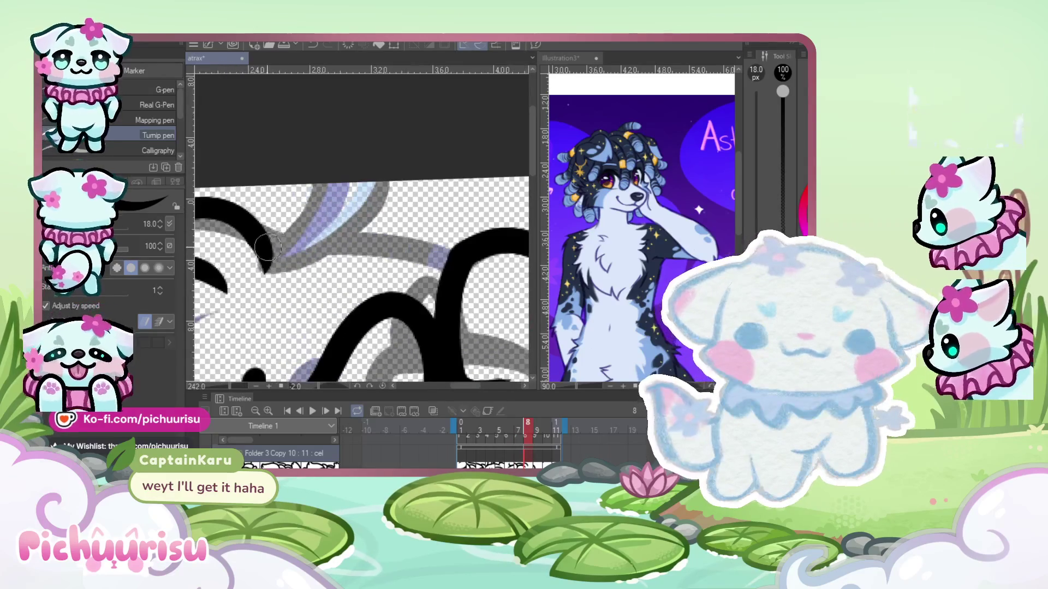
scroll(267, 246, "down", 2)
key("comma")
key("period")
left_click_drag(377, 284, 311, 311)
- Flip between frames 7 and 8 to check the new curl's motion
scroll(332, 237, "up", 2)
scroll(339, 262, "down", 2)
scroll(360, 300, "up", 2)
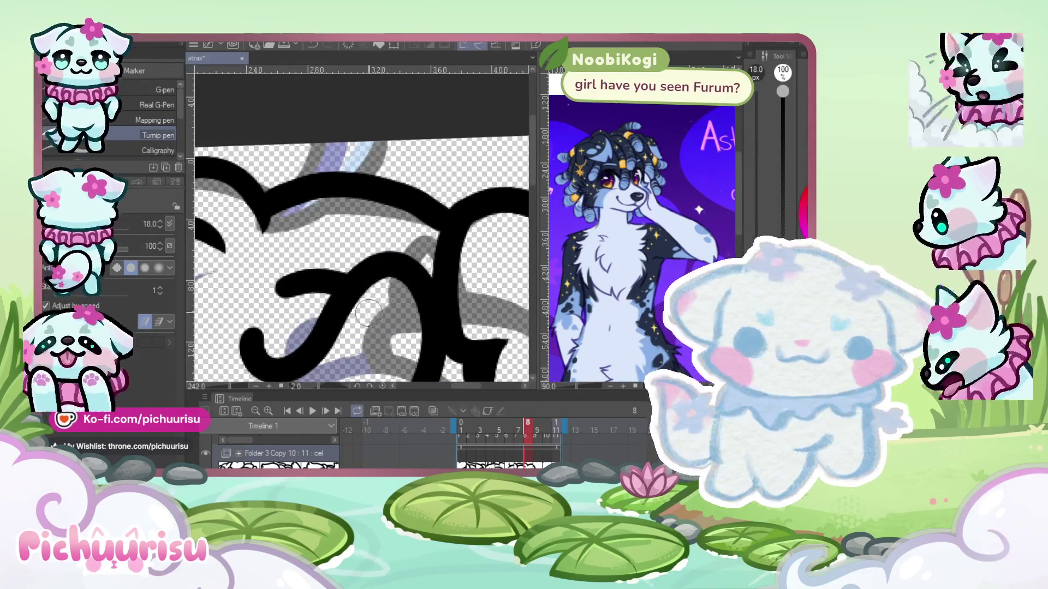
scroll(368, 313, "down", 1)
scroll(263, 193, "down", 1)
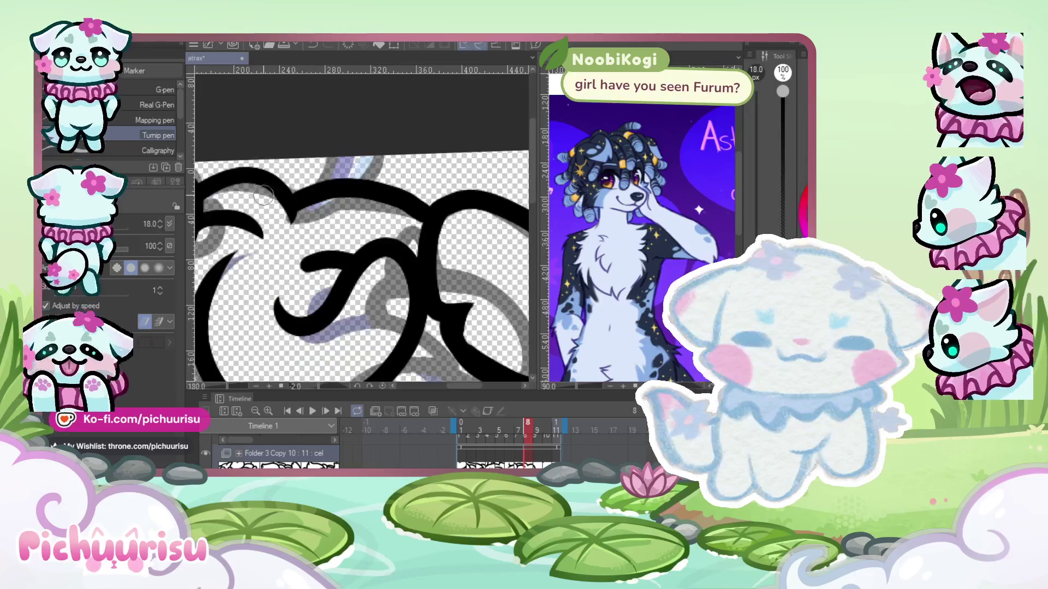
key("comma")
key("period")
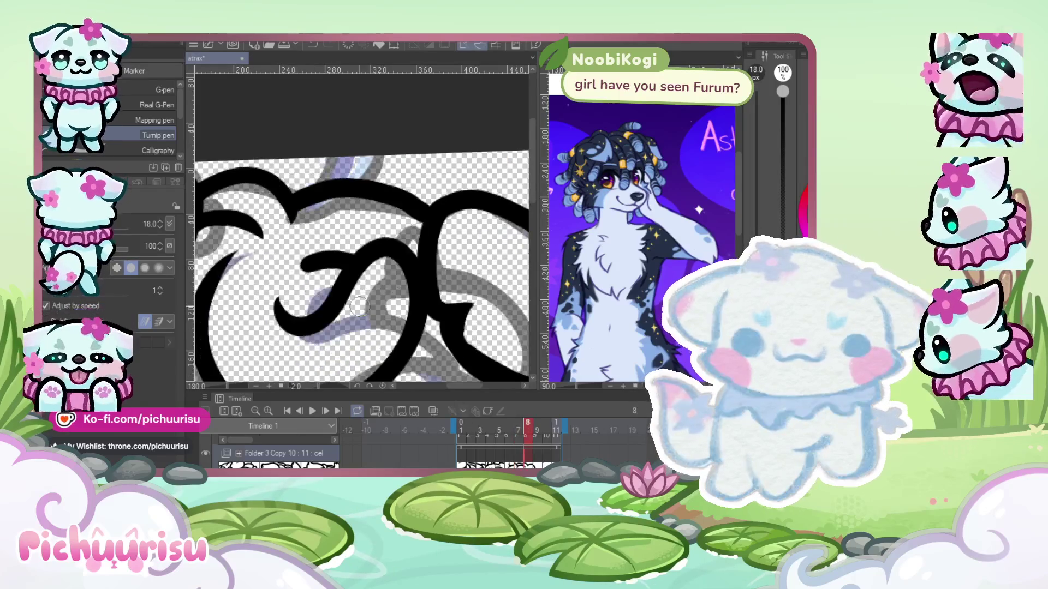
- Fill in the outline join with a short stroke, replacing an undone rough mark
scroll(268, 261, "up", 2)
mouse_move(290, 221)
left_mouse_down()
mouse_move(281, 194)
mouse_move(305, 188)
left_mouse_up()
key("ctrl+z")
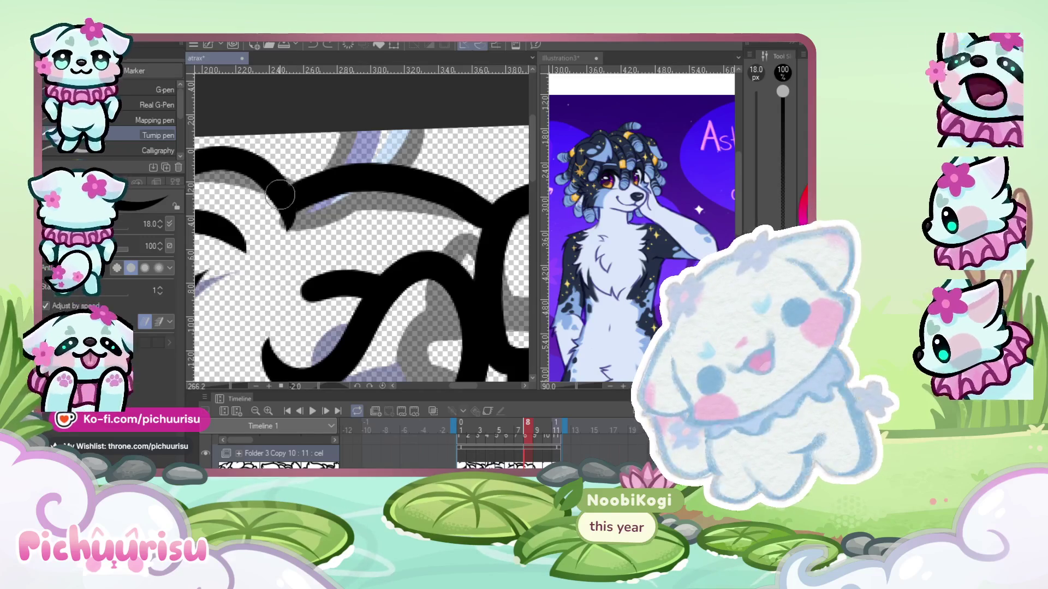
left_click_drag(326, 214, 309, 243)
- Compare frames 7 and 8 again, then ink a new curl line in the hair
scroll(325, 221, "up", 2)
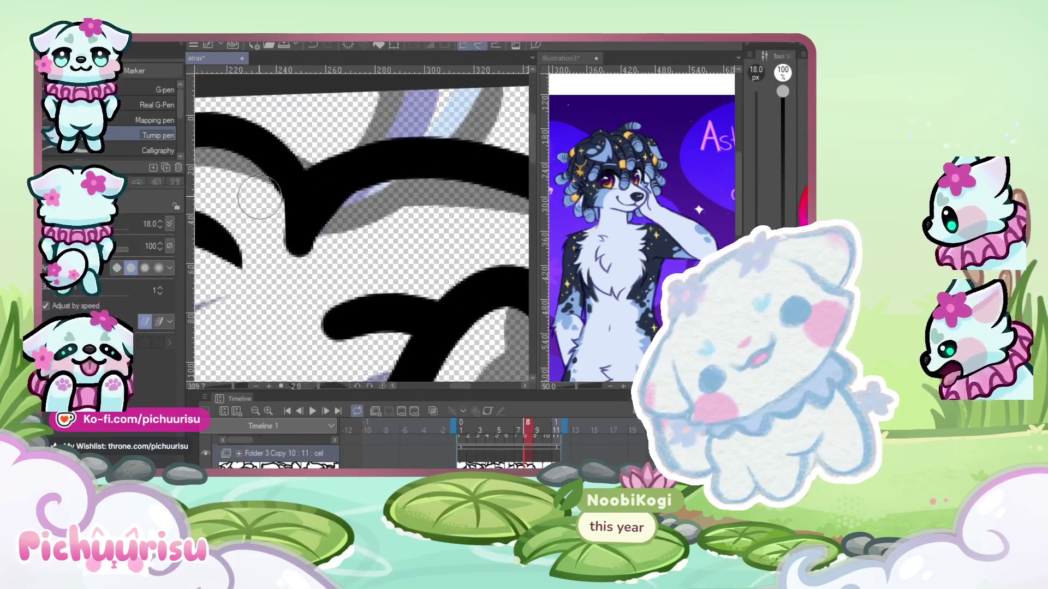
scroll(299, 288, "down", 2)
scroll(299, 287, "up", 2)
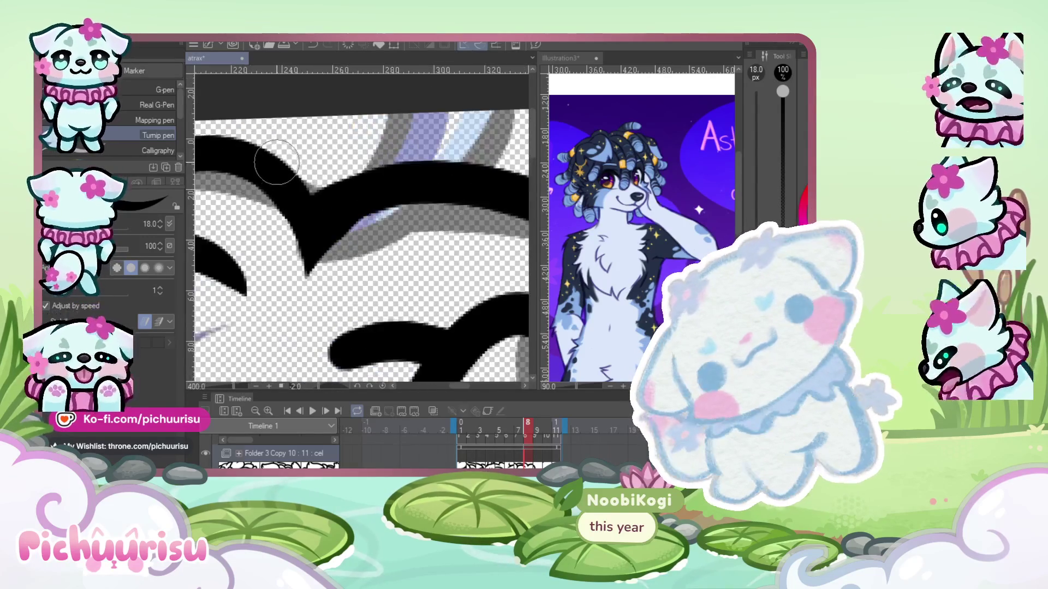
scroll(218, 198, "down", 3)
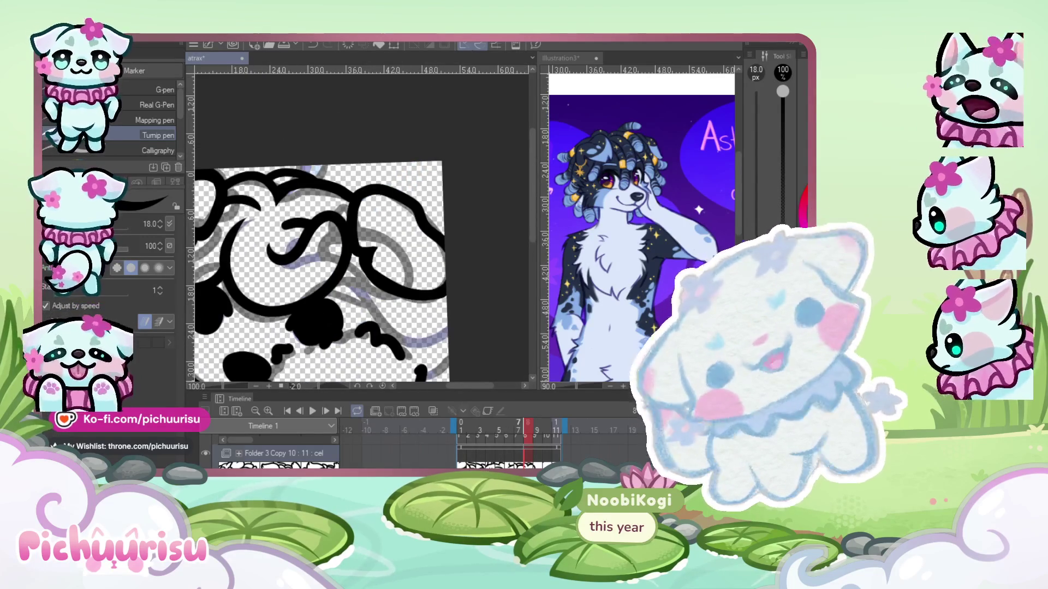
key("Right")
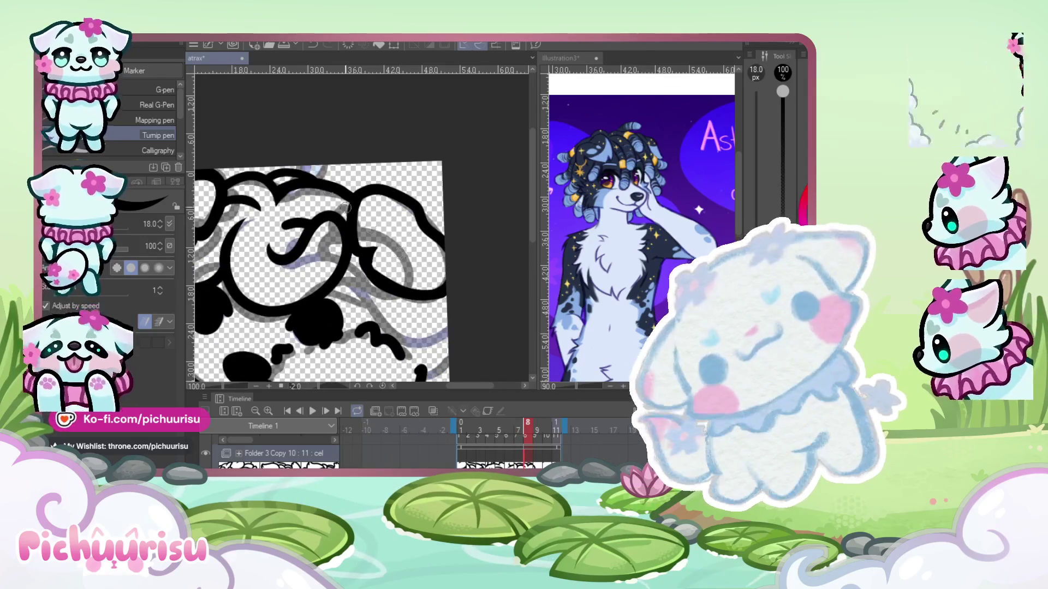
scroll(345, 208, "down", 1)
key("Left")
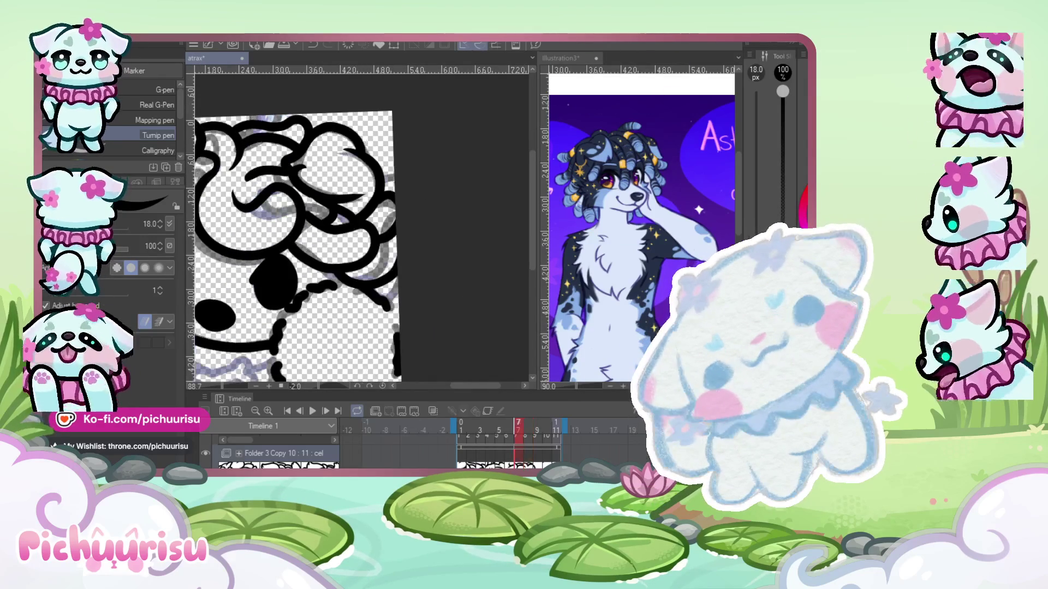
key("Right")
scroll(328, 229, "up", 3)
left_click_drag(377, 240, 235, 212)
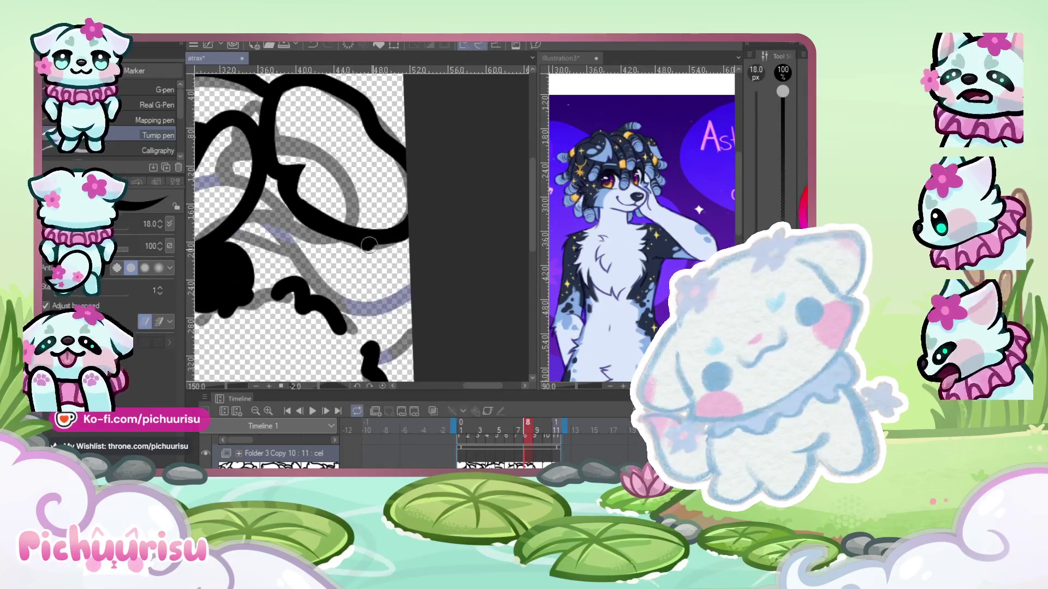
- Rework the hair loop: try and undo lower ring strokes, then erase part of the loop
scroll(235, 212, "down", 1)
scroll(242, 224, "up", 2)
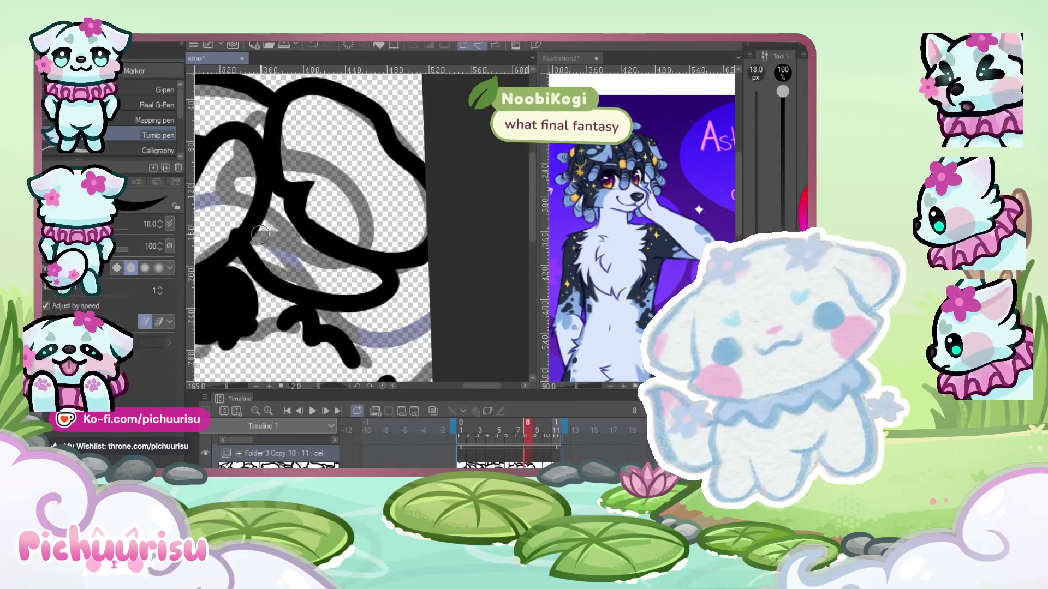
left_click_drag(250, 236, 363, 265)
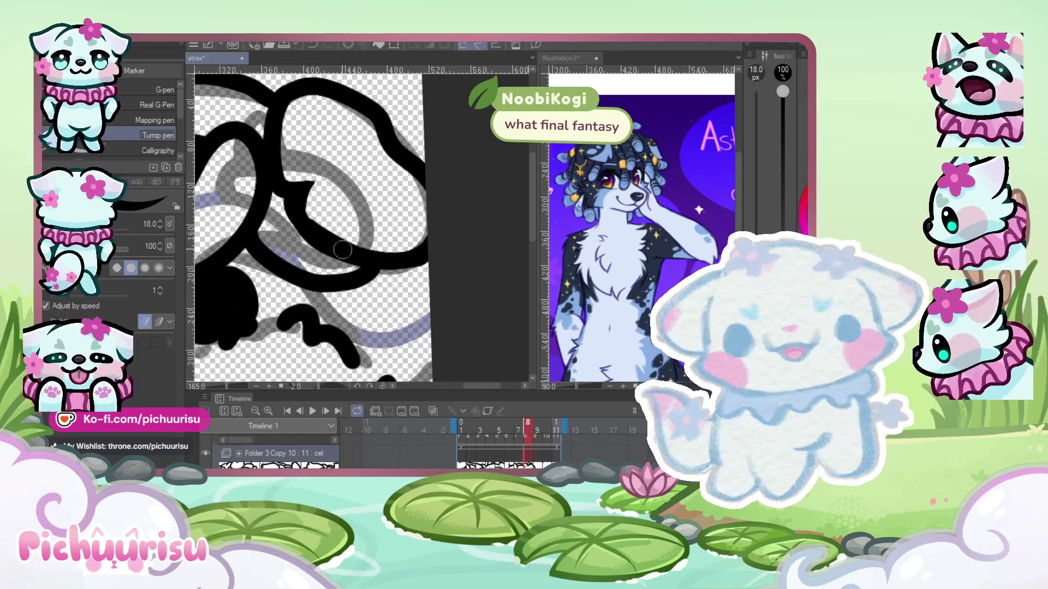
key("ctrl+z")
mouse_move(377, 267)
left_mouse_down()
mouse_move(243, 240)
mouse_move(301, 249)
left_mouse_up()
key("ctrl+z")
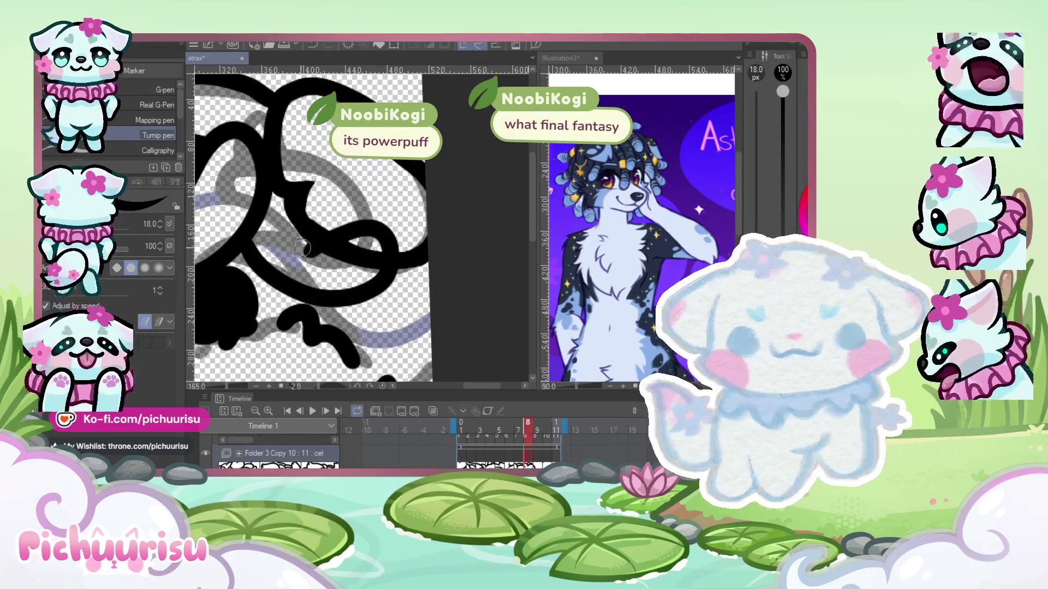
scroll(350, 273, "up", 2)
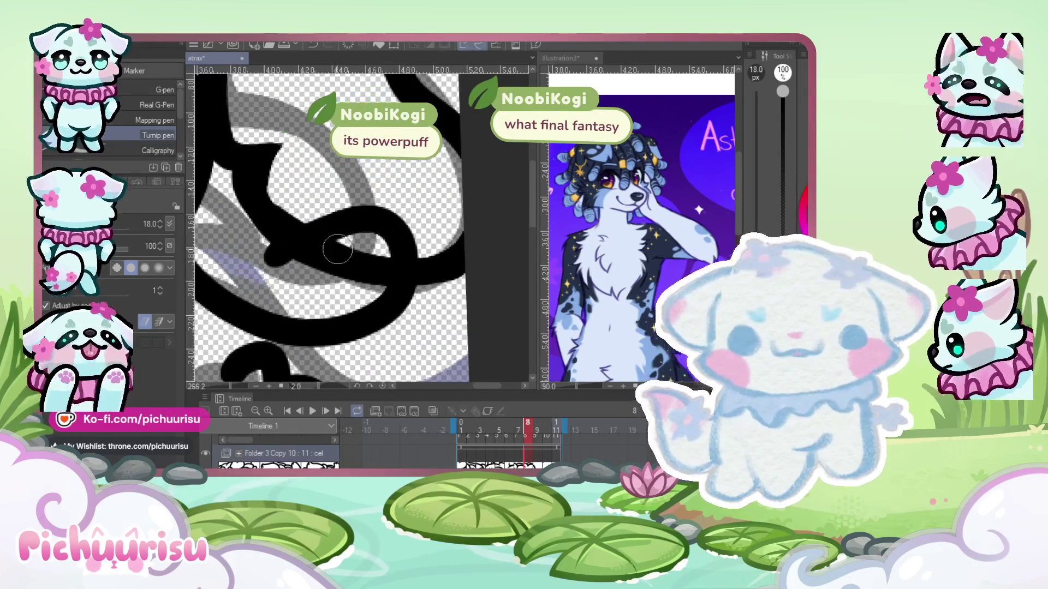
left_click_drag(299, 272, 351, 268)
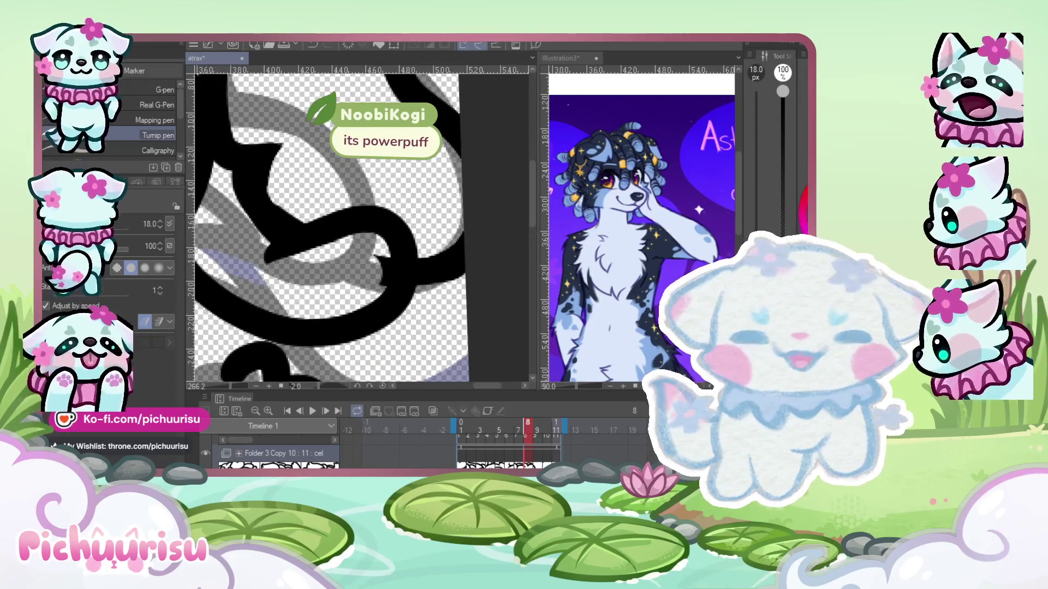
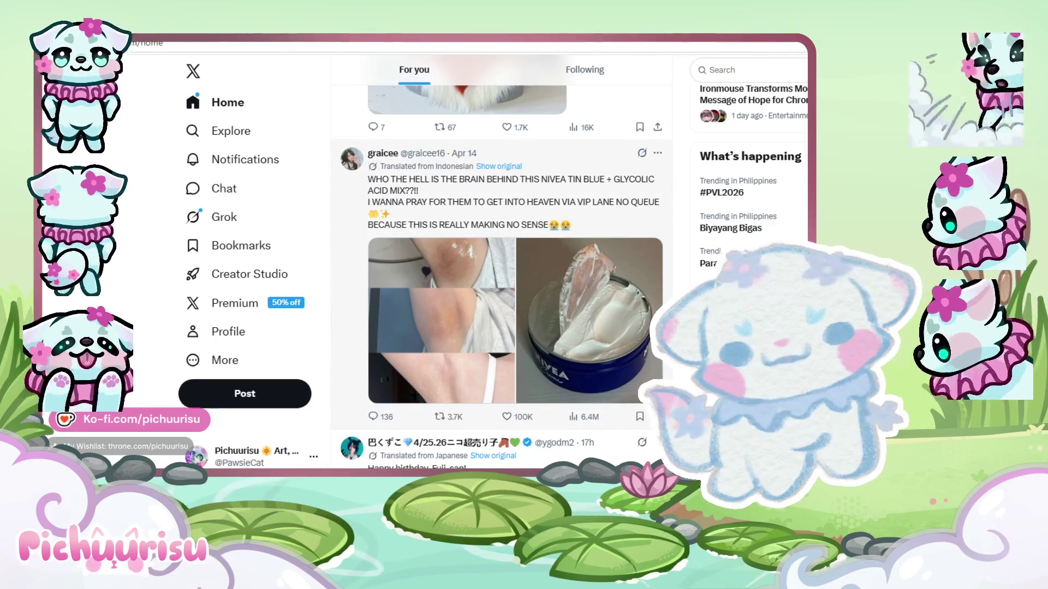
- Open the post about mixing Nivea with glycolic acid and scroll through its replies
left_click(667, 244)
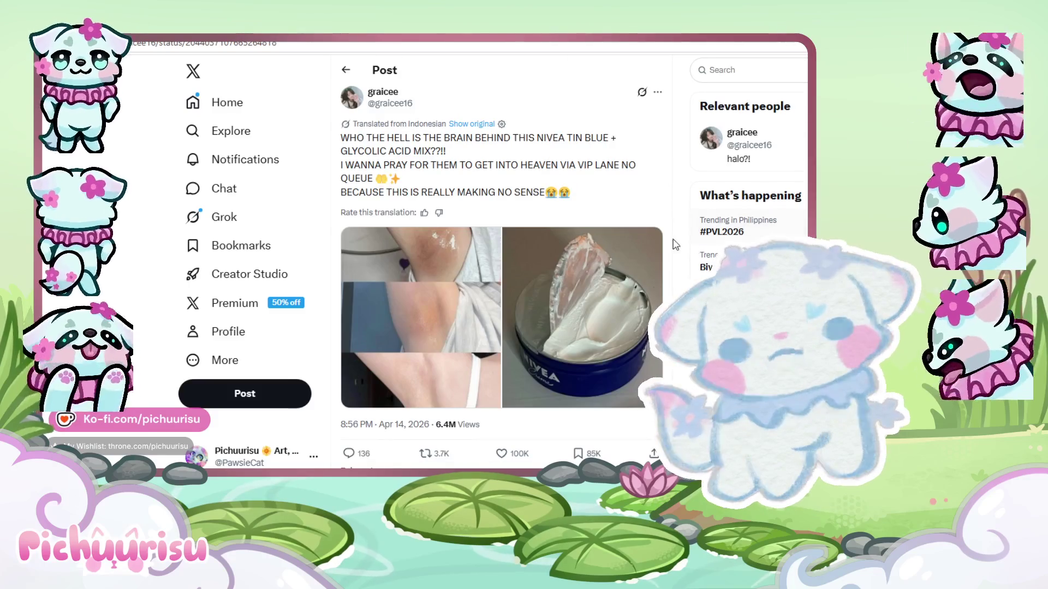
scroll(602, 270, "down", 5)
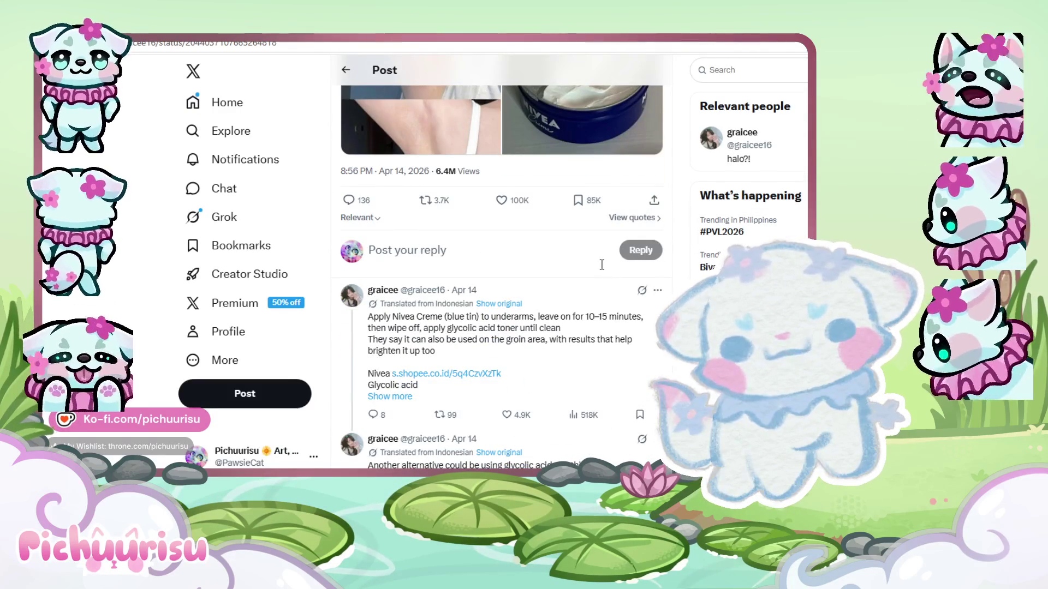
scroll(602, 265, "down", 1)
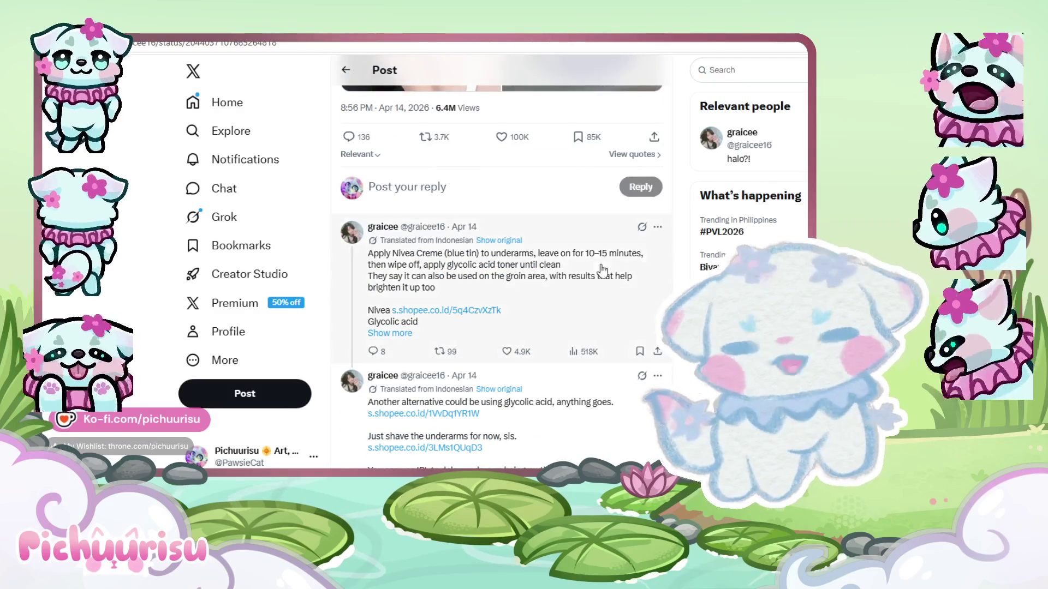
scroll(602, 270, "up", 2)
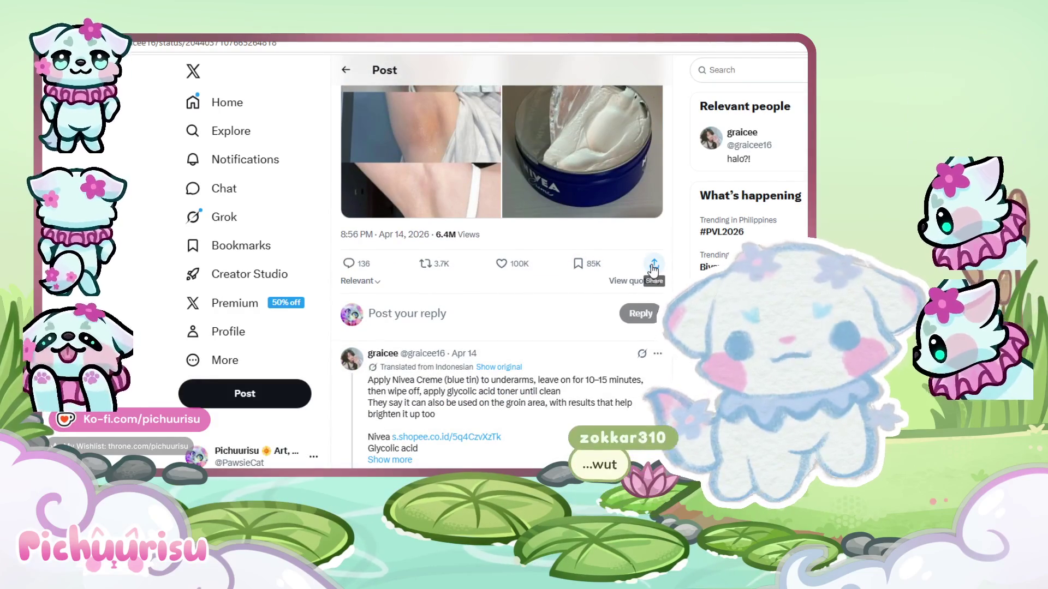
- Copy the post's link and switch over to Clip Studio Paint
left_click(653, 267)
left_click(635, 267)
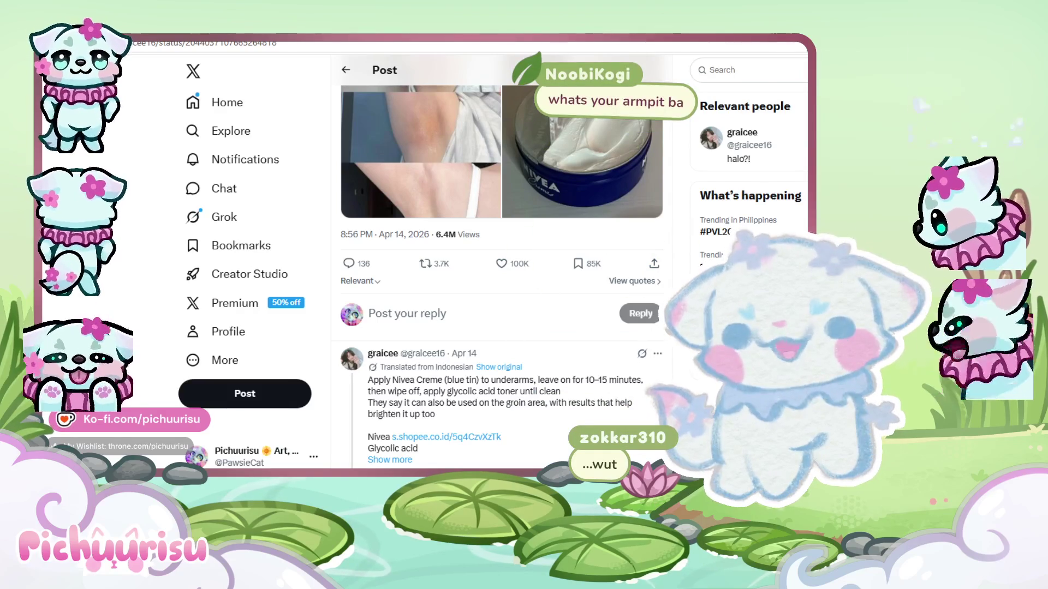
key("alt+Tab")
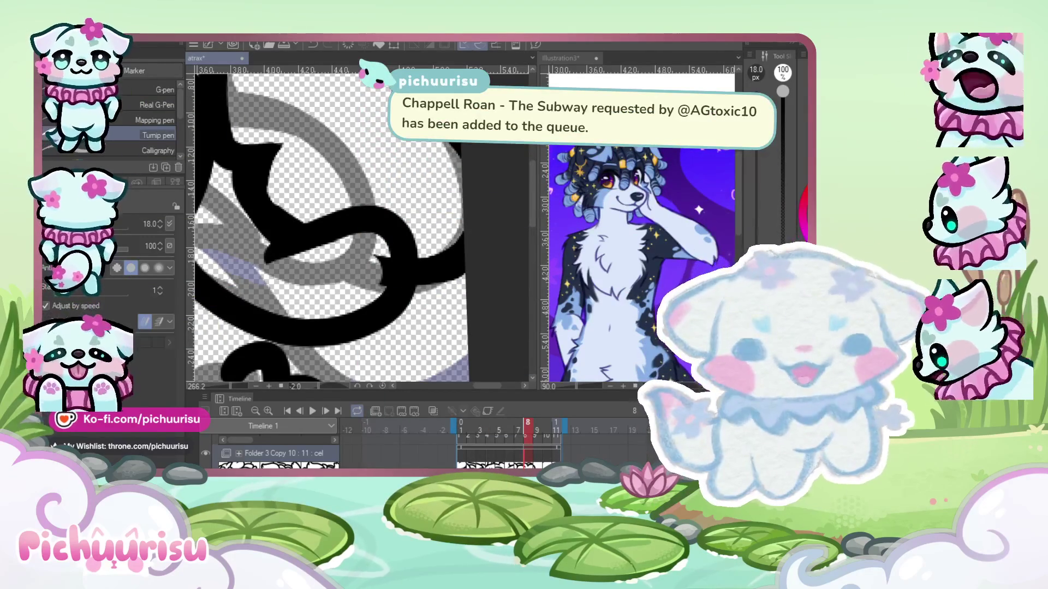
- Make Illustration3 the active canvas and widen its pane
left_click(554, 212)
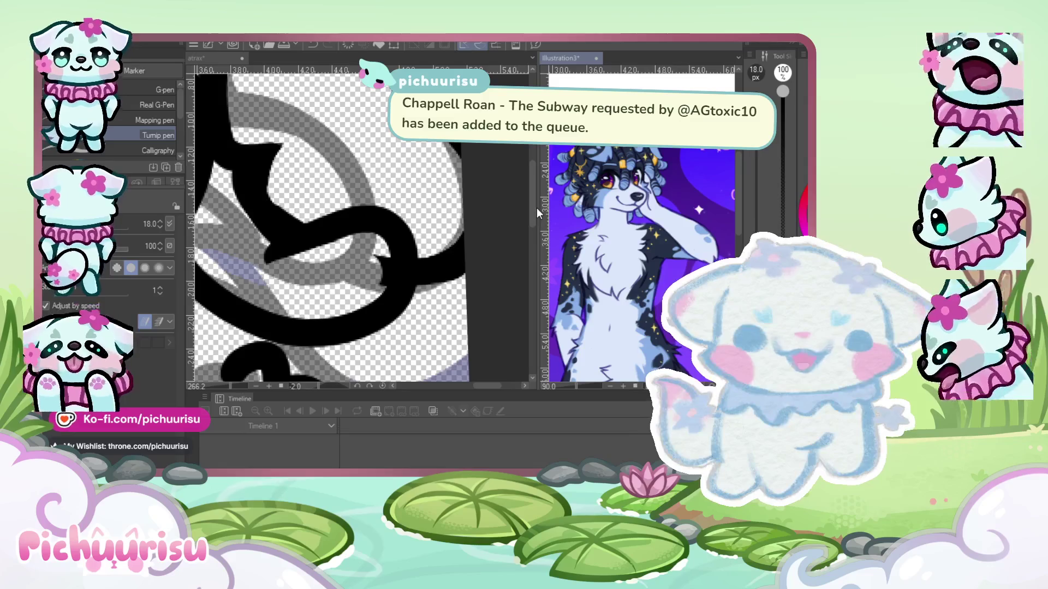
left_click_drag(536, 208, 282, 208)
scroll(491, 251, "down", 3)
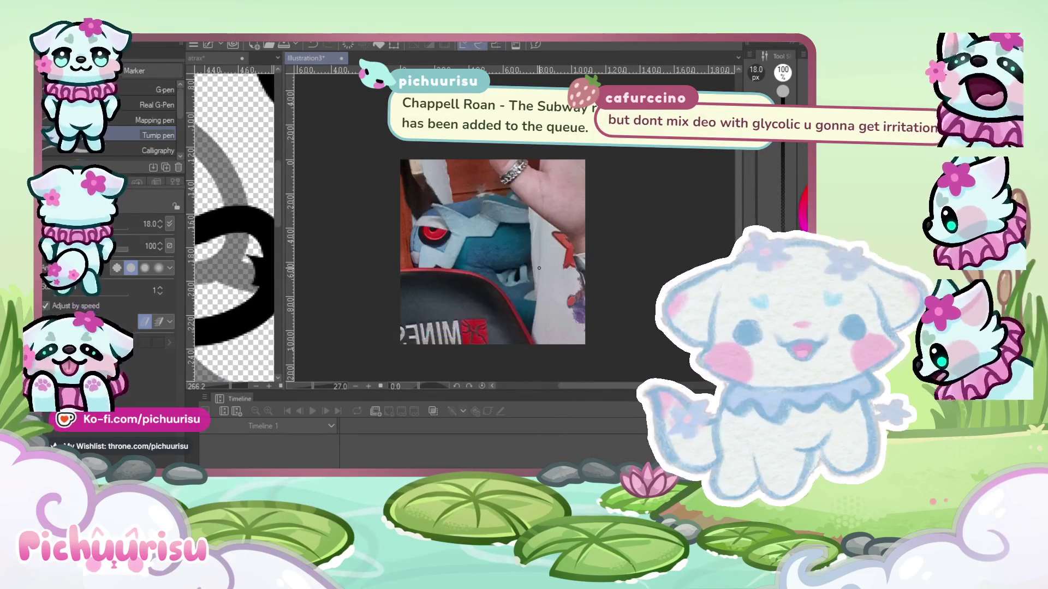
- Scale the photo down to 44% with Ctrl+T and shift it up and right
key("ctrl+t")
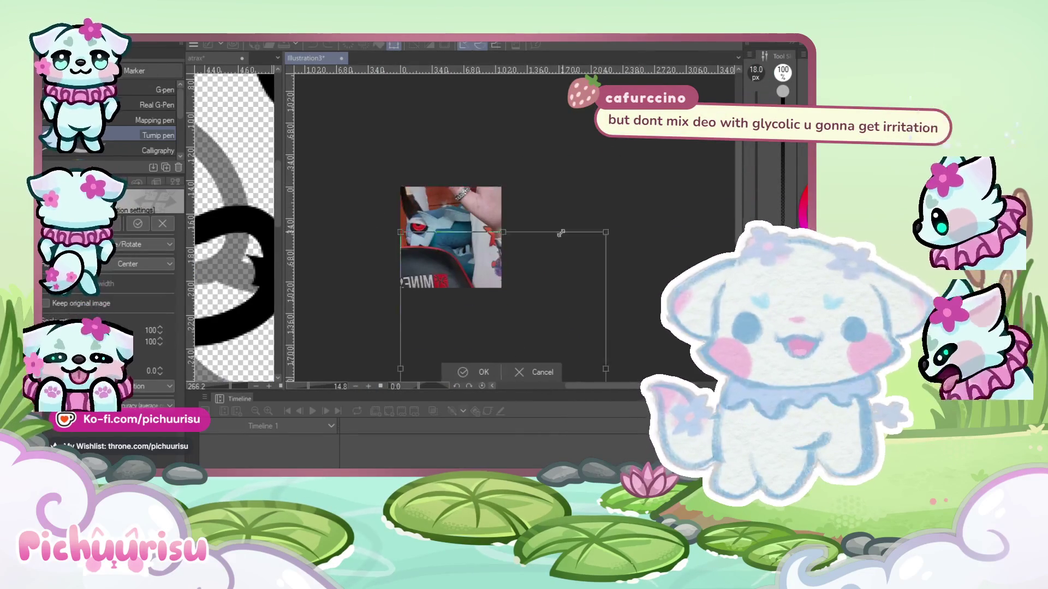
left_click_drag(639, 183, 602, 236)
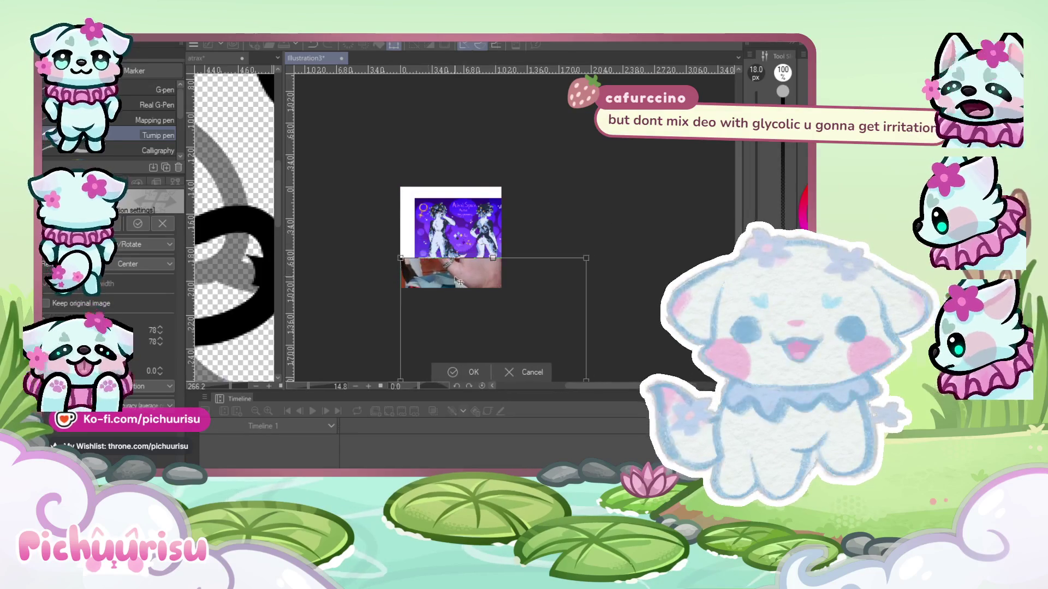
left_click_drag(434, 237, 339, 188)
scroll(347, 155, "up", 2)
mouse_move(316, 142)
left_mouse_down()
mouse_move(439, 192)
mouse_move(431, 223)
left_mouse_up()
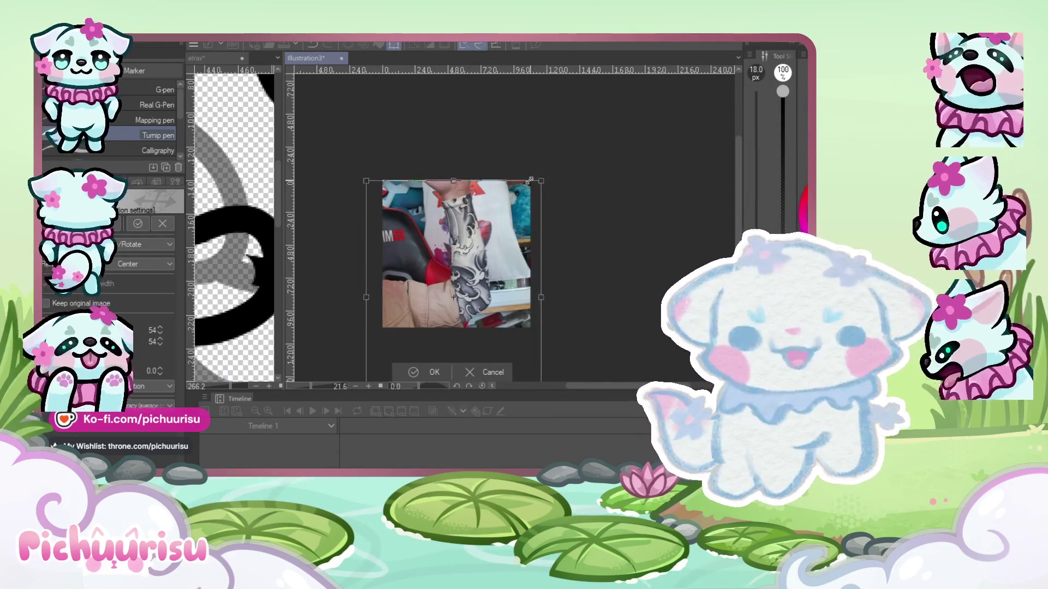
left_click_drag(554, 159, 521, 207)
left_click_drag(431, 290, 469, 238)
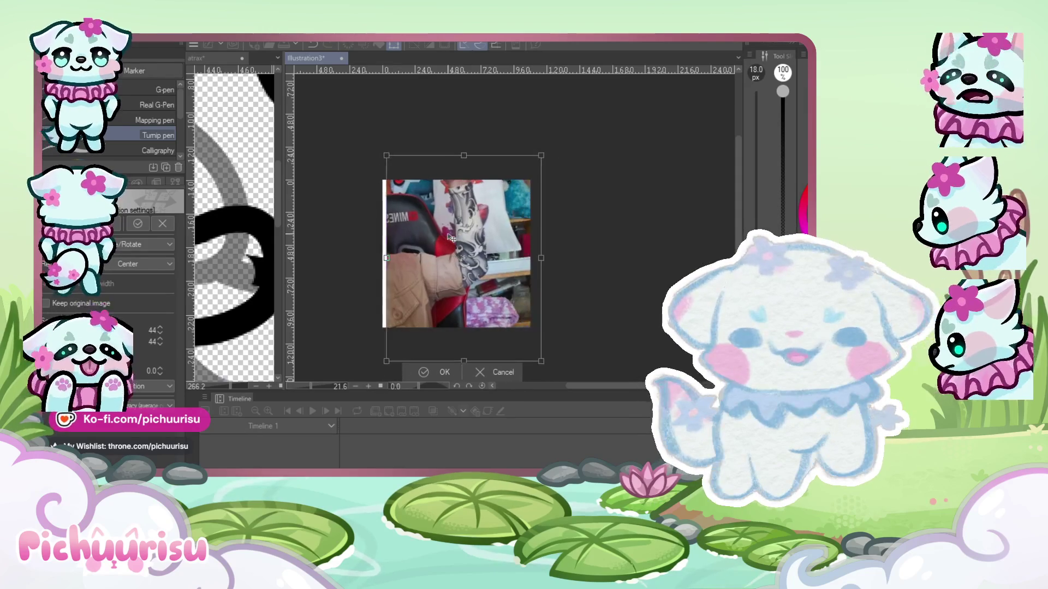
key("Return")
- Widen the atrax canvas pane across the window
scroll(453, 224, "up", 3)
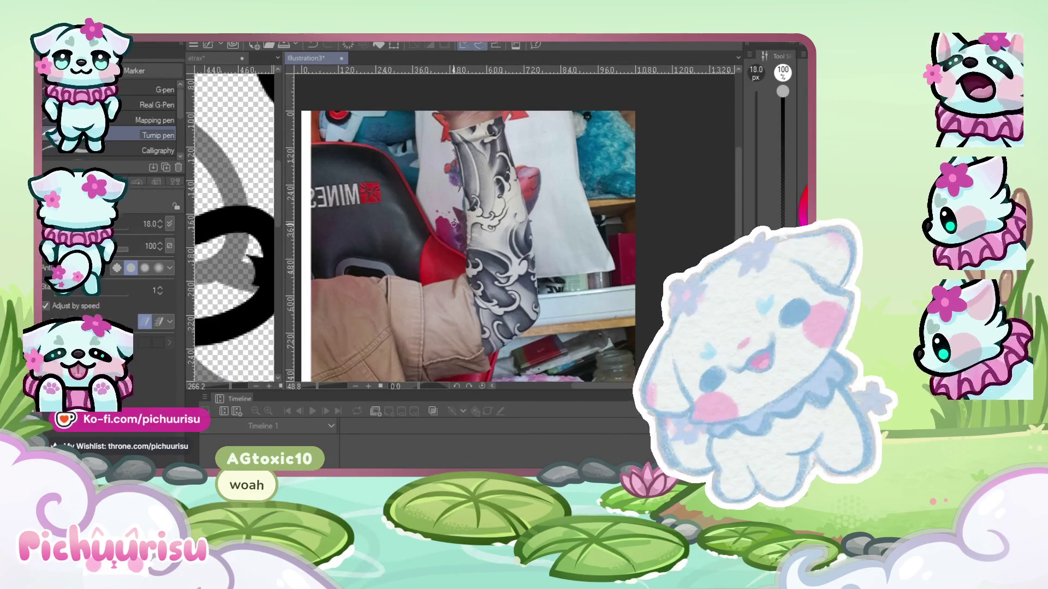
scroll(472, 212, "down", 1)
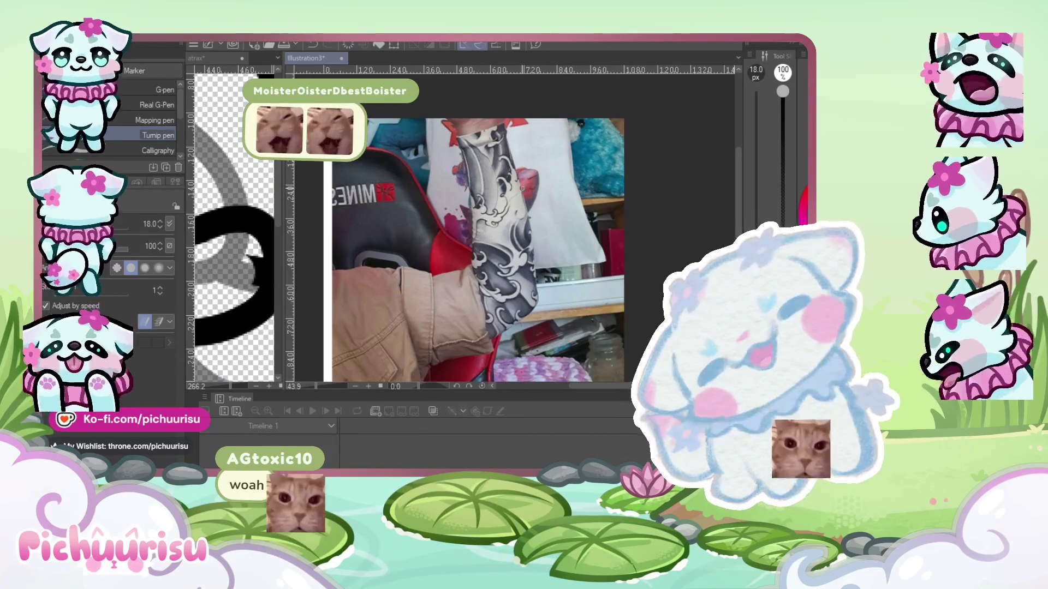
scroll(472, 211, "down", 1)
scroll(515, 264, "up", 2)
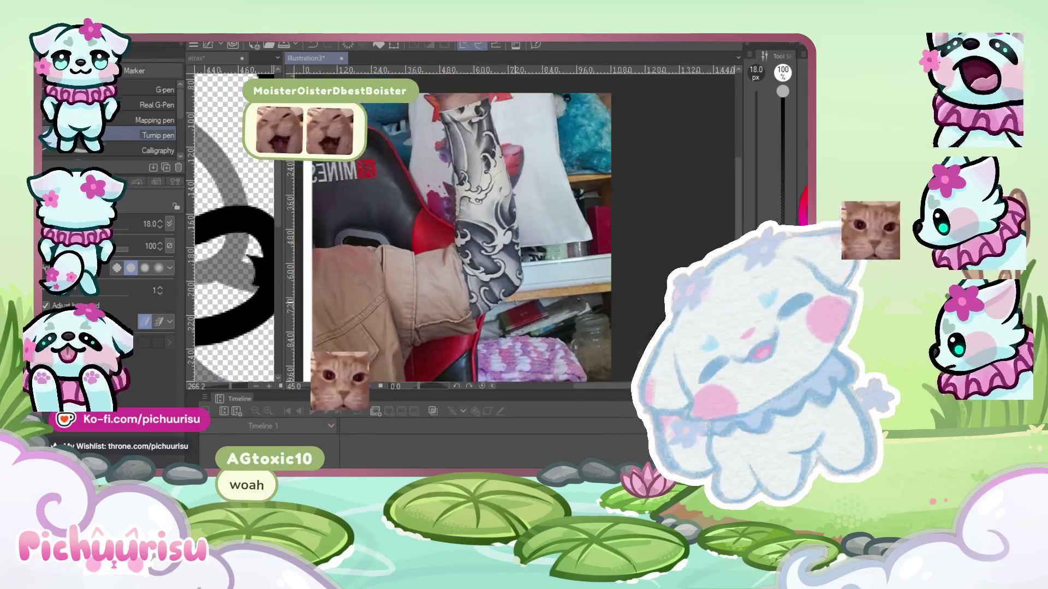
scroll(515, 264, "down", 2)
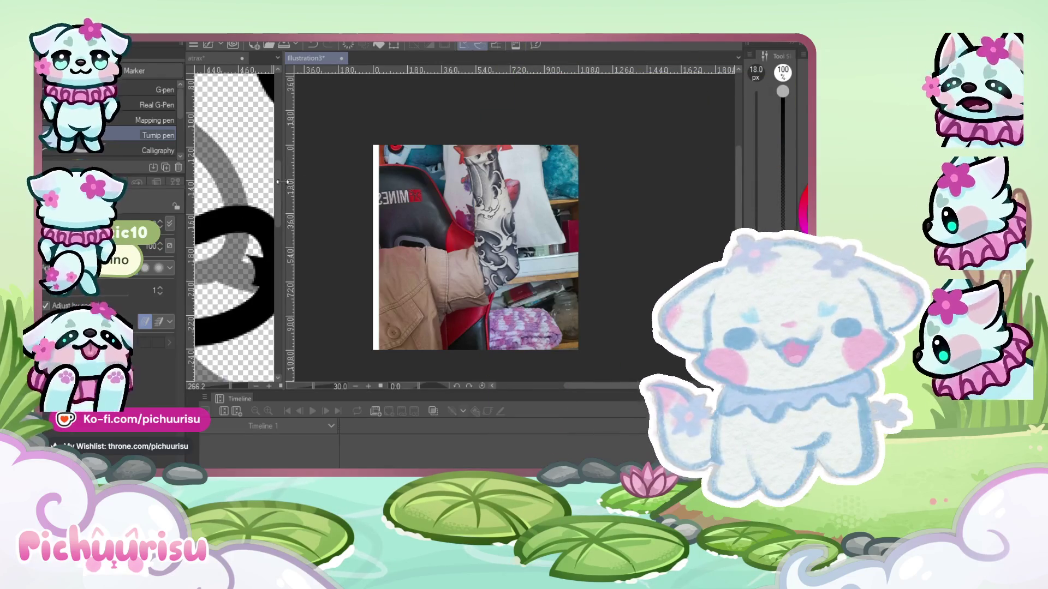
left_click_drag(280, 182, 677, 186)
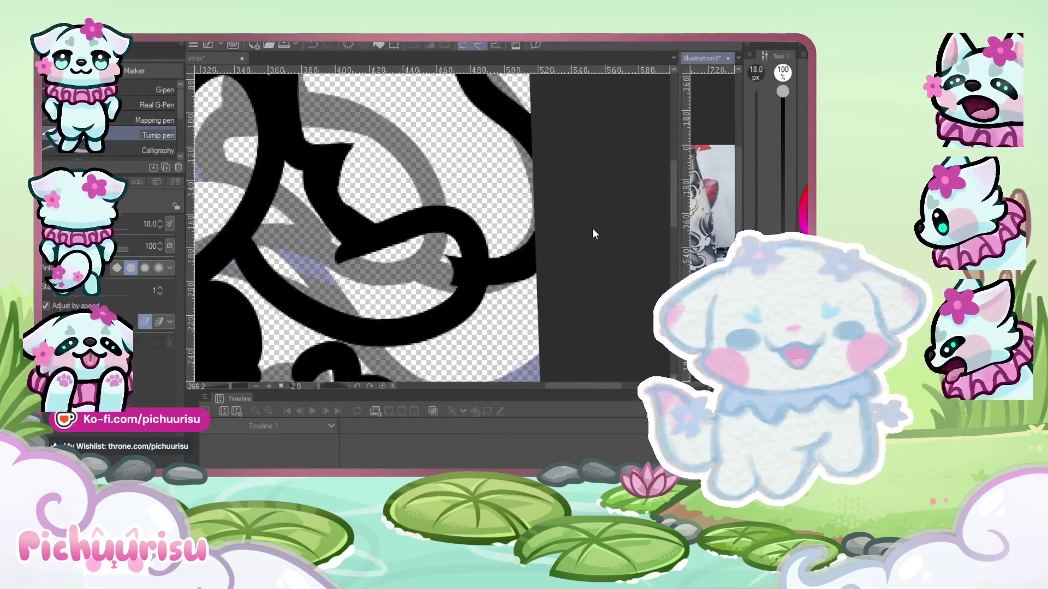
- Undo the photo on Illustration3 to restore the purple character reference
left_click(594, 234)
scroll(593, 234, "down", 5)
left_click(709, 270)
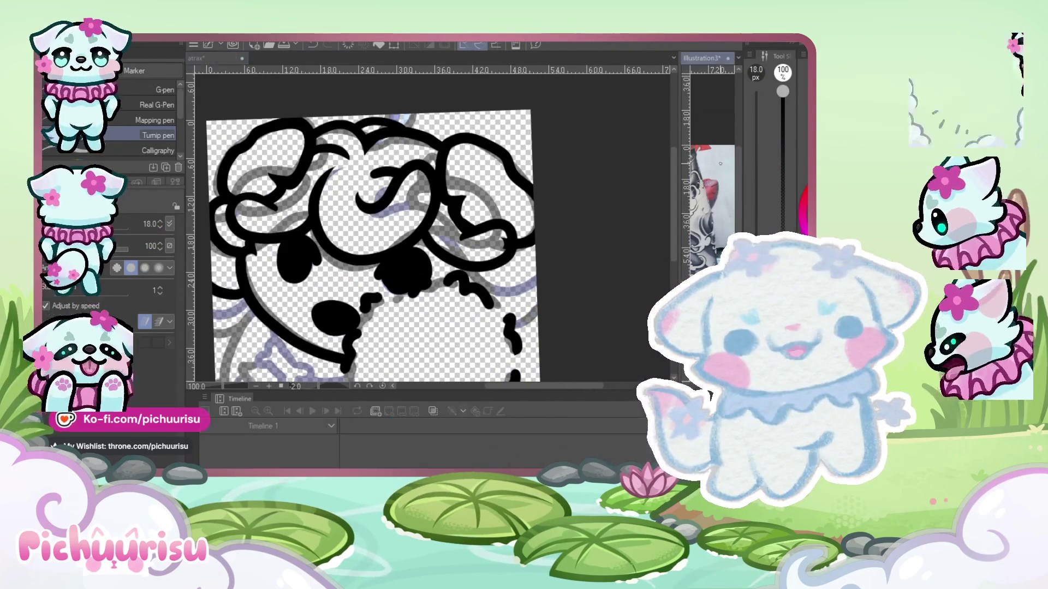
key("ctrl+z")
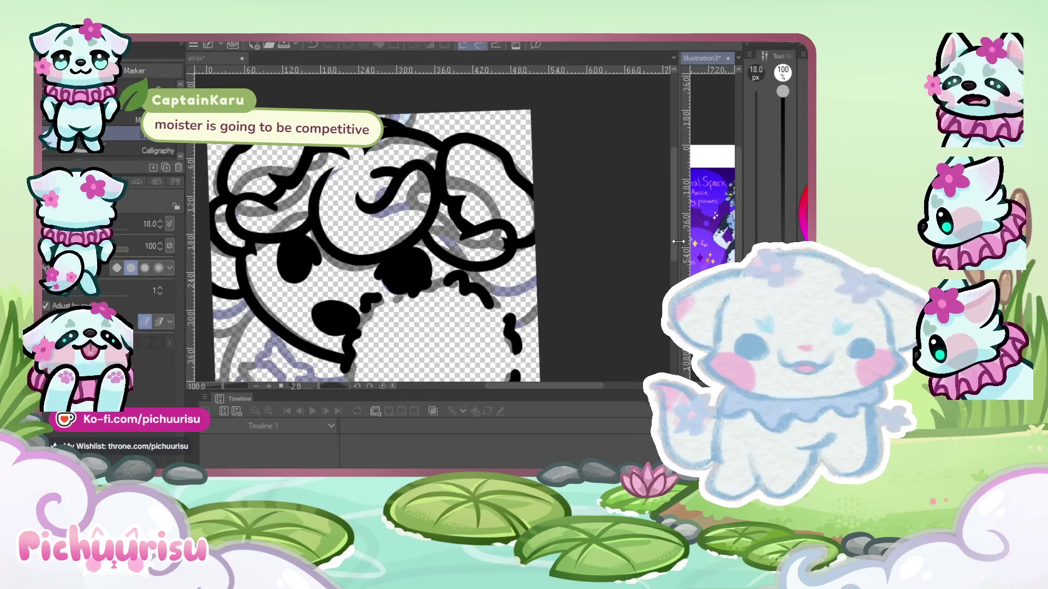
- Clear Illustration3 and sketch a cat-eared figure's head, body, arm, strap and legs
left_click_drag(686, 246, 372, 250)
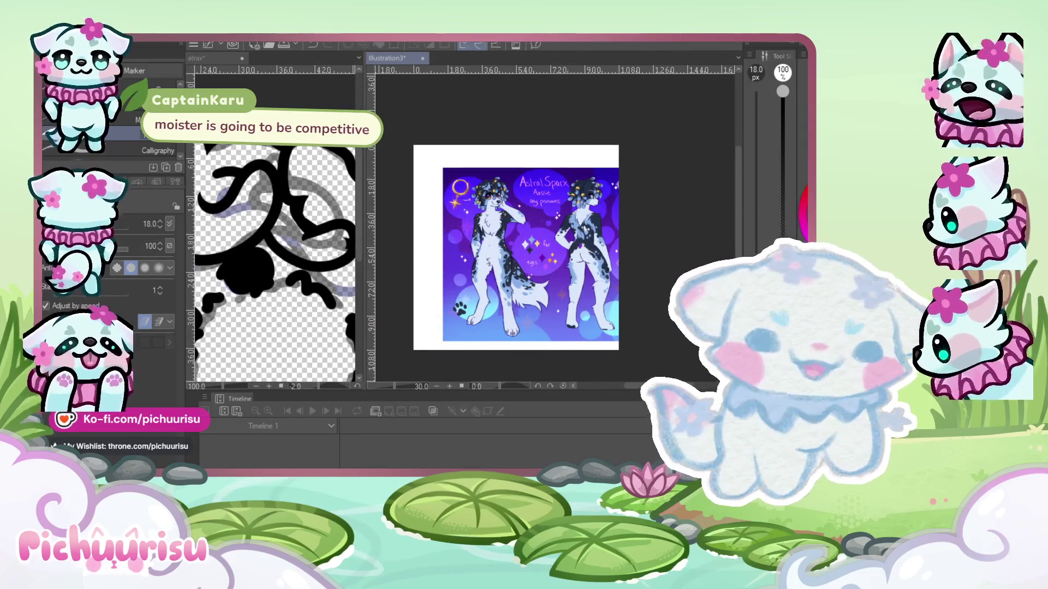
key("Delete")
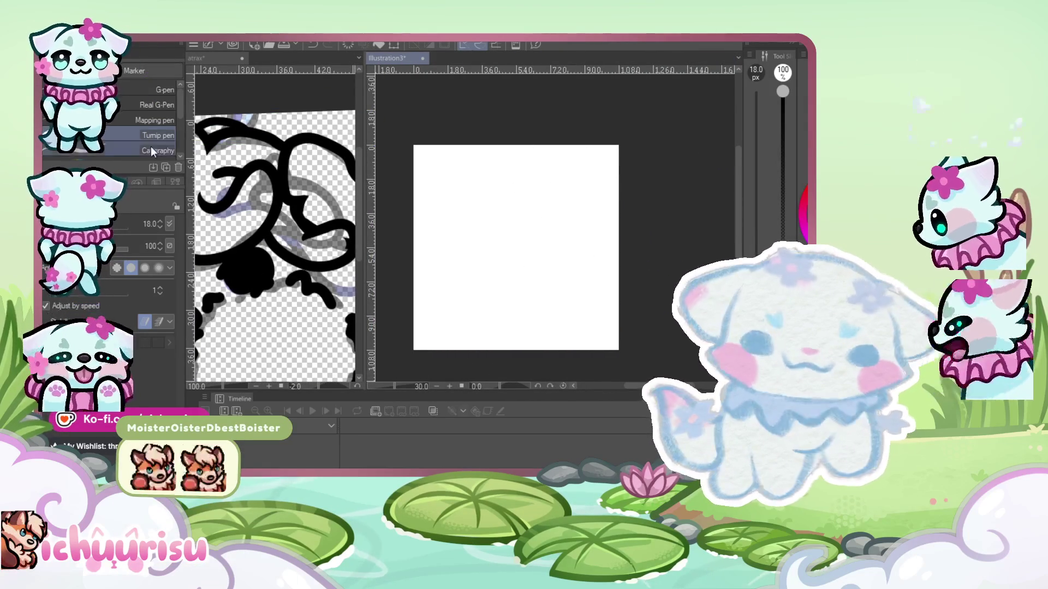
mouse_move(509, 174)
left_mouse_down()
mouse_move(492, 204)
mouse_move(514, 176)
mouse_move(505, 178)
mouse_move(540, 187)
mouse_move(544, 206)
mouse_move(494, 212)
mouse_move(509, 220)
mouse_move(465, 263)
mouse_move(494, 297)
left_mouse_up()
left_click_drag(470, 250, 460, 278)
left_click_drag(498, 265, 483, 287)
left_click_drag(544, 211, 587, 267)
mouse_move(552, 235)
left_mouse_down()
mouse_move(560, 292)
mouse_move(583, 262)
left_mouse_up()
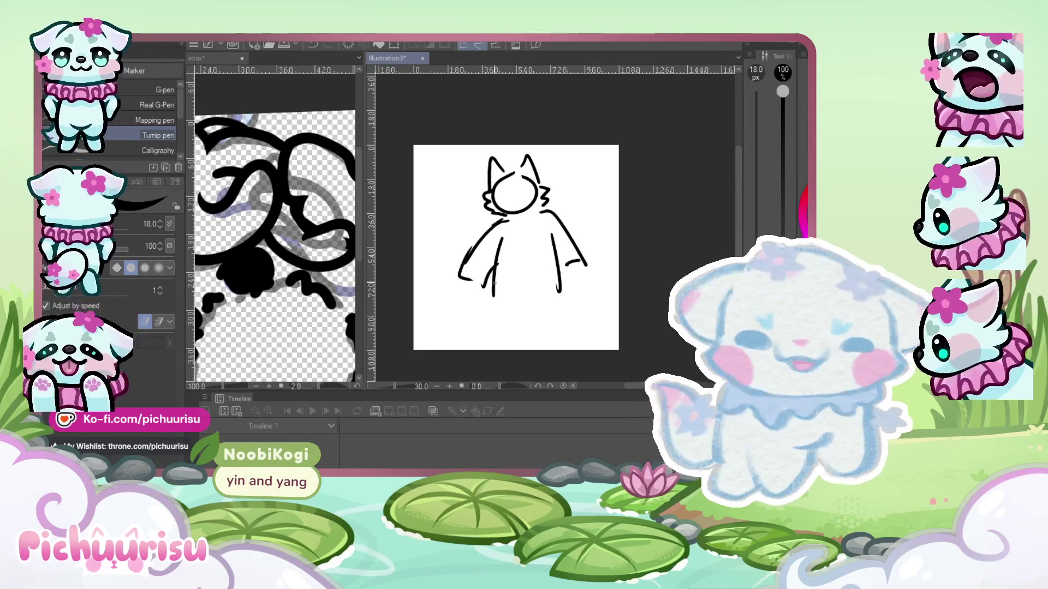
mouse_move(462, 275)
left_mouse_down()
mouse_move(508, 222)
mouse_move(508, 290)
mouse_move(553, 292)
left_mouse_up()
mouse_move(488, 315)
left_mouse_down()
mouse_move(499, 345)
mouse_move(536, 345)
left_mouse_up()
left_click_drag(562, 311, 557, 339)
left_click_drag(519, 219, 508, 309)
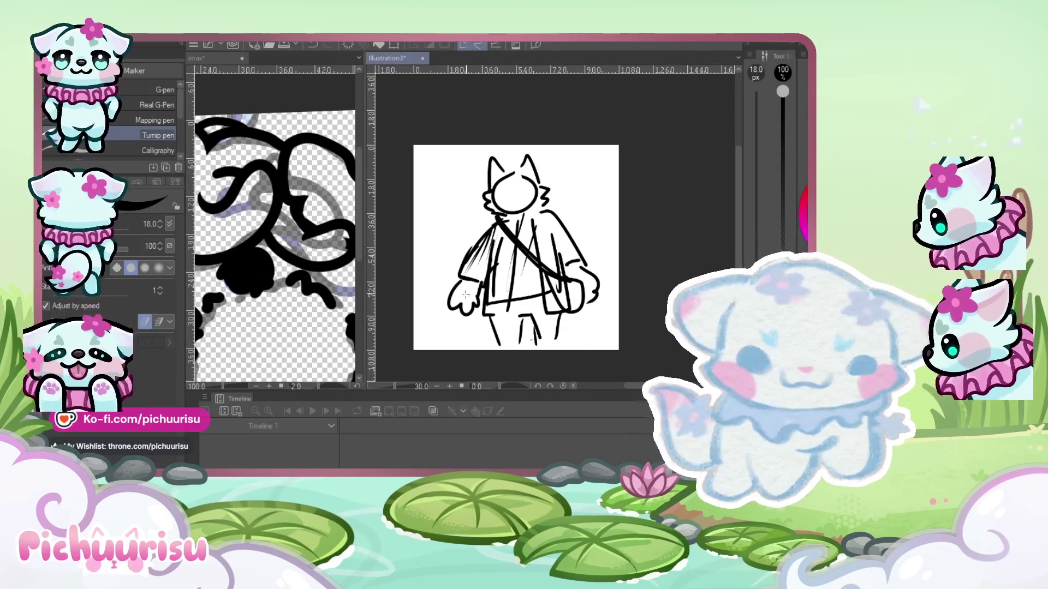
- Shrink the sketch toward the upper right, then add a second booted leg and the tail outline
key("ctrl+t")
left_click_drag(447, 346, 505, 274)
key("Return")
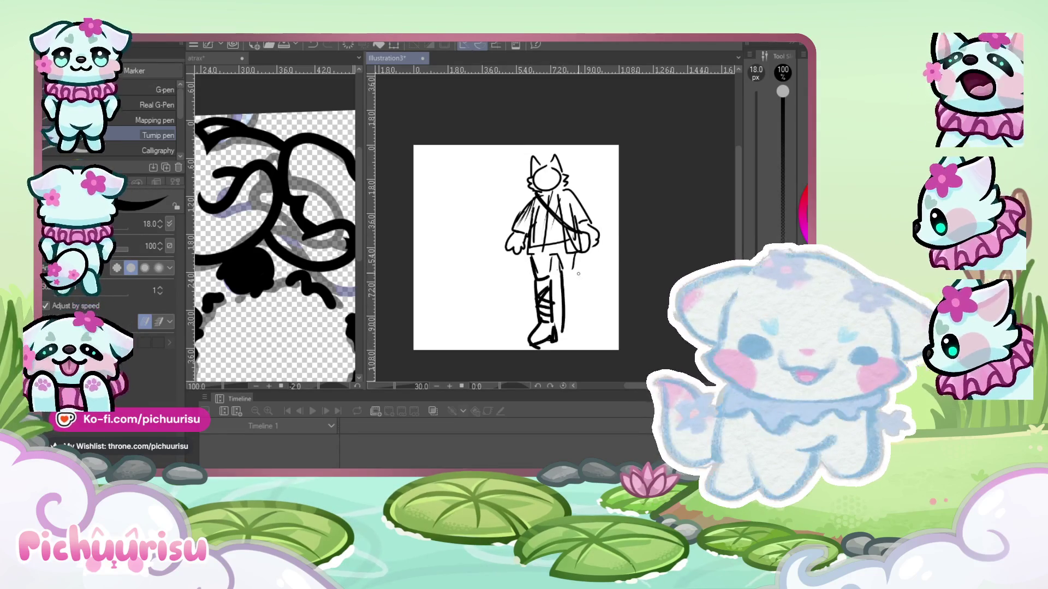
left_click_drag(578, 274, 580, 320)
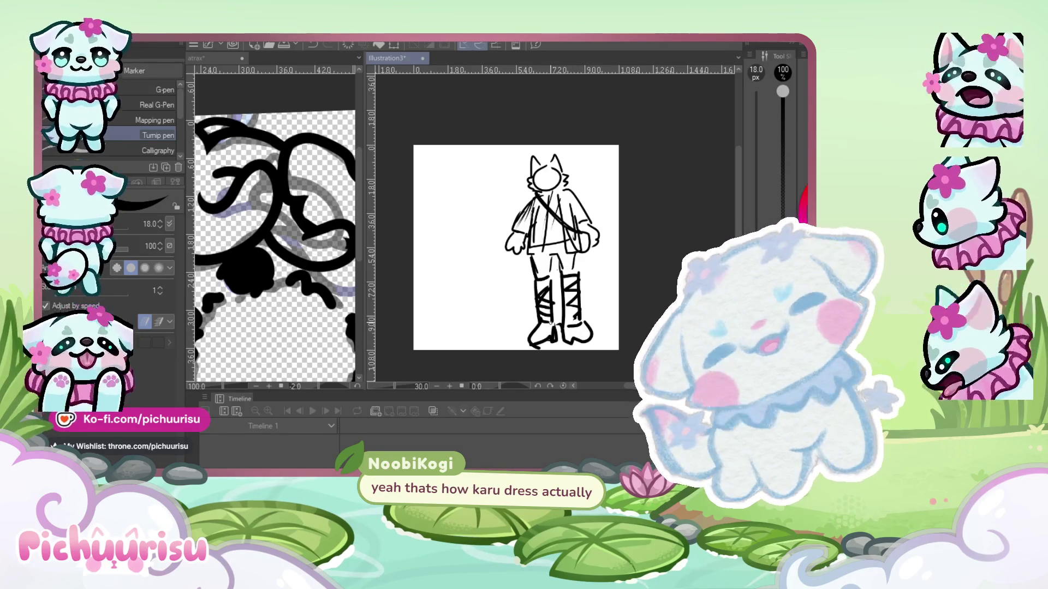
left_click_drag(487, 293, 520, 300)
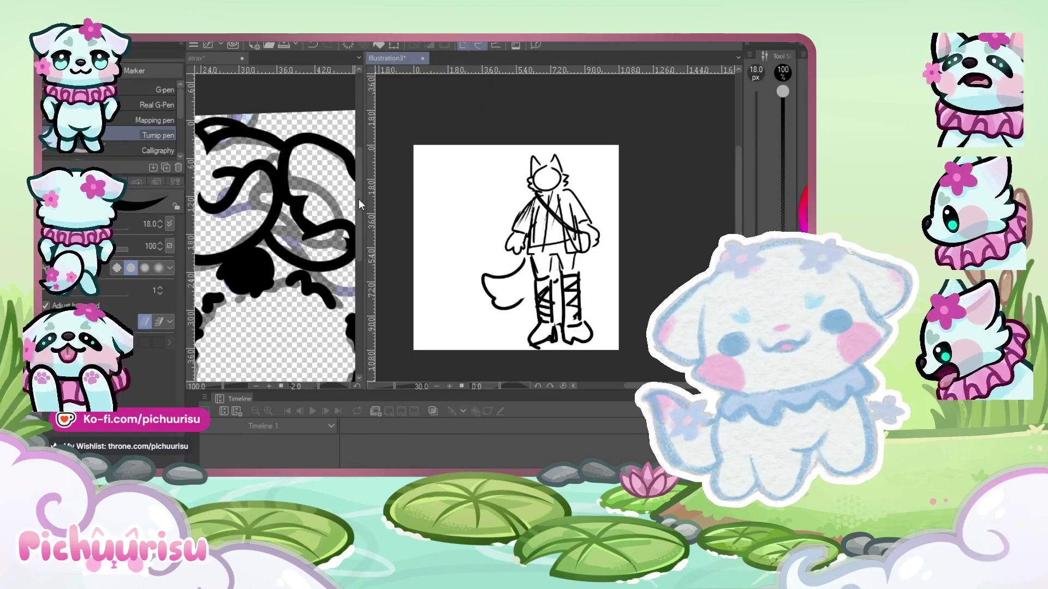
left_click_drag(361, 195, 690, 211)
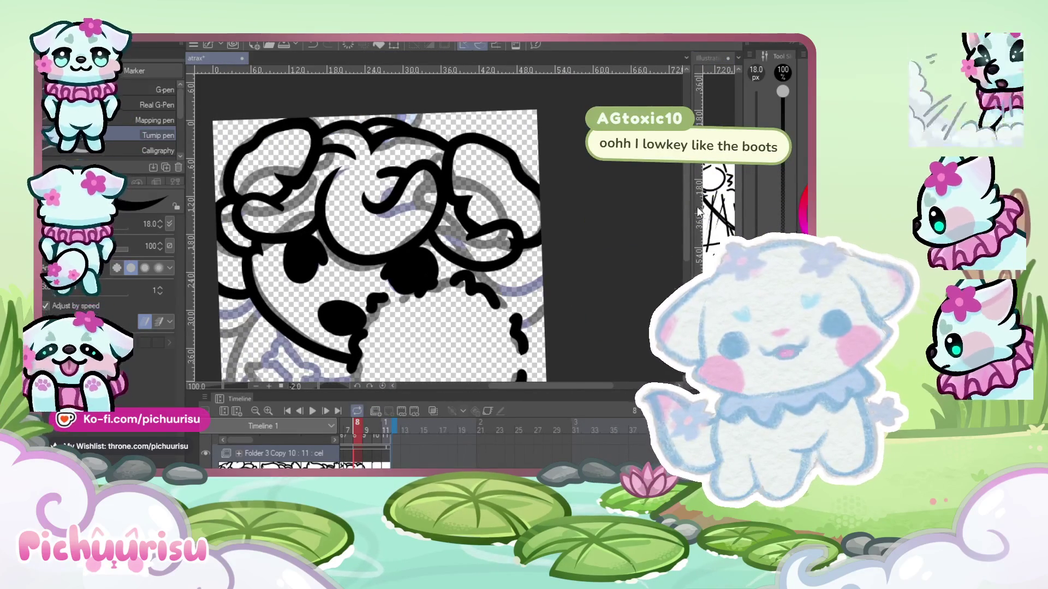
- Erase the stray black blob in the sheep's curl
mouse_move(689, 213)
left_mouse_down()
mouse_move(477, 185)
mouse_move(689, 200)
mouse_move(657, 196)
left_mouse_up()
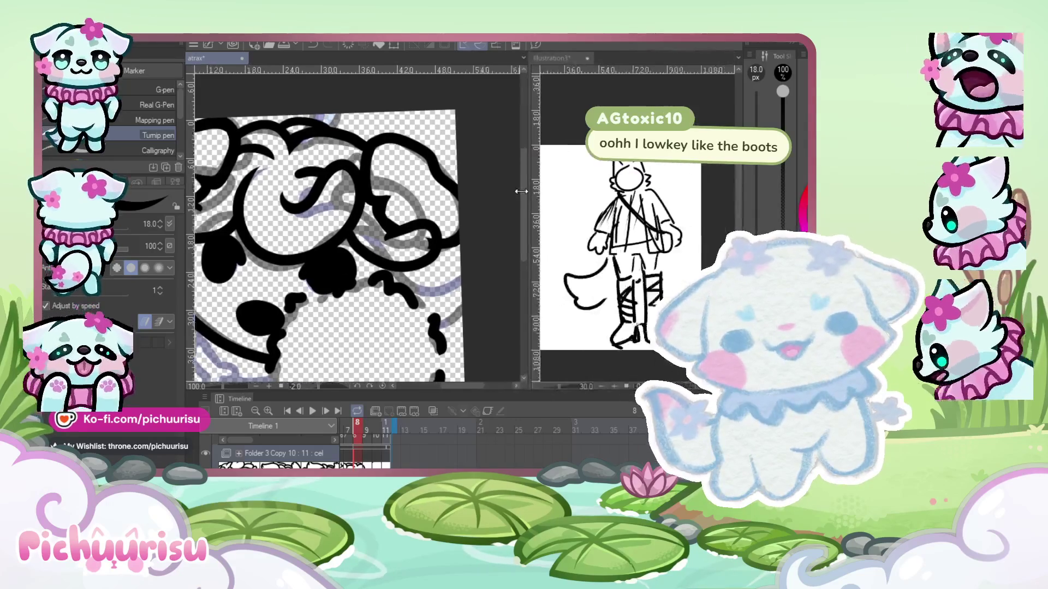
scroll(571, 162, "down", 1)
scroll(520, 286, "up", 3)
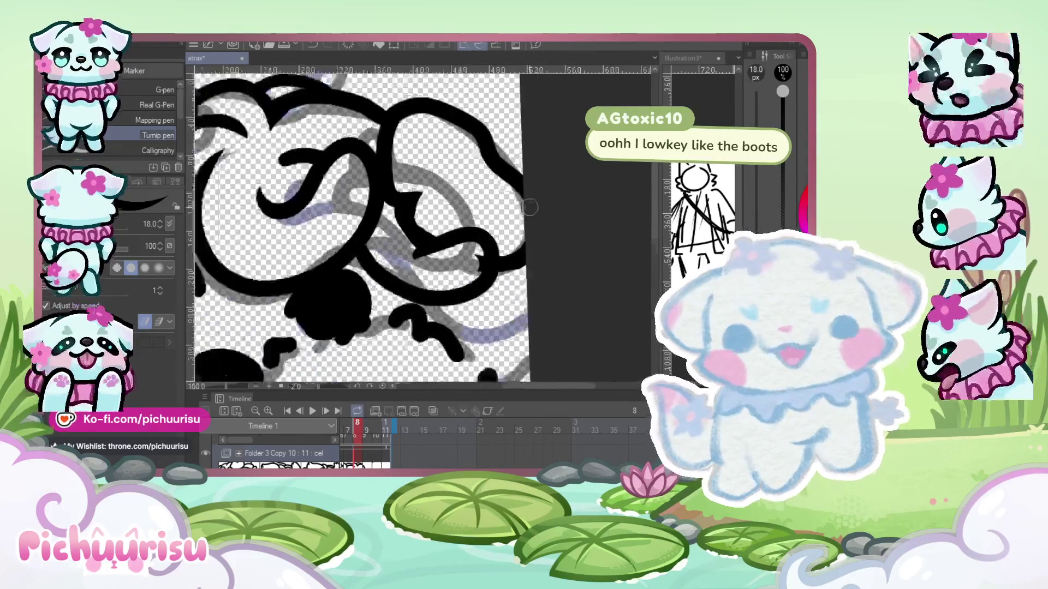
scroll(520, 286, "up", 2)
scroll(520, 286, "up", 2)
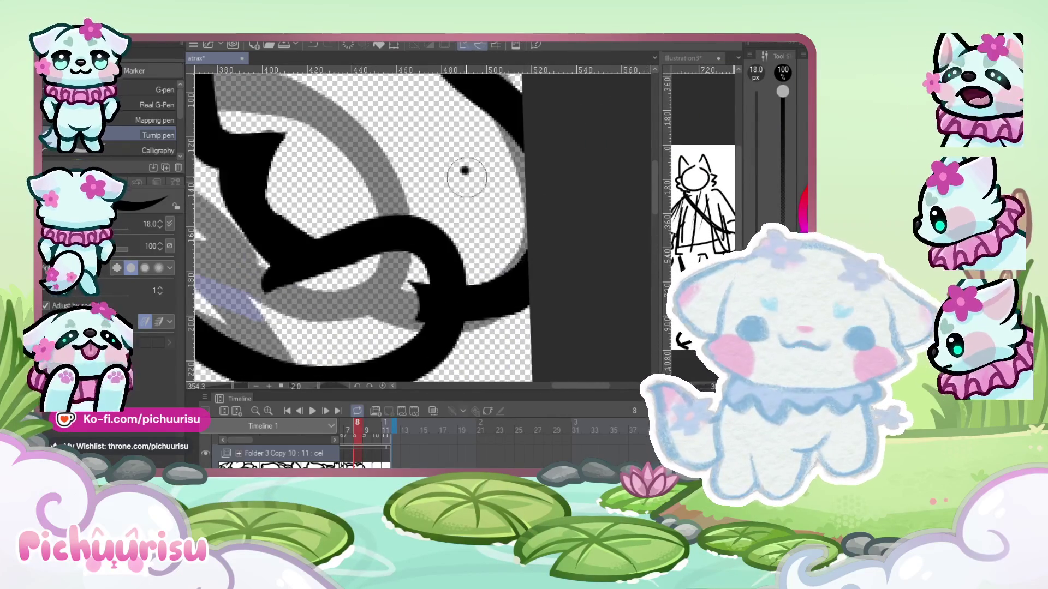
scroll(491, 229, "up", 1)
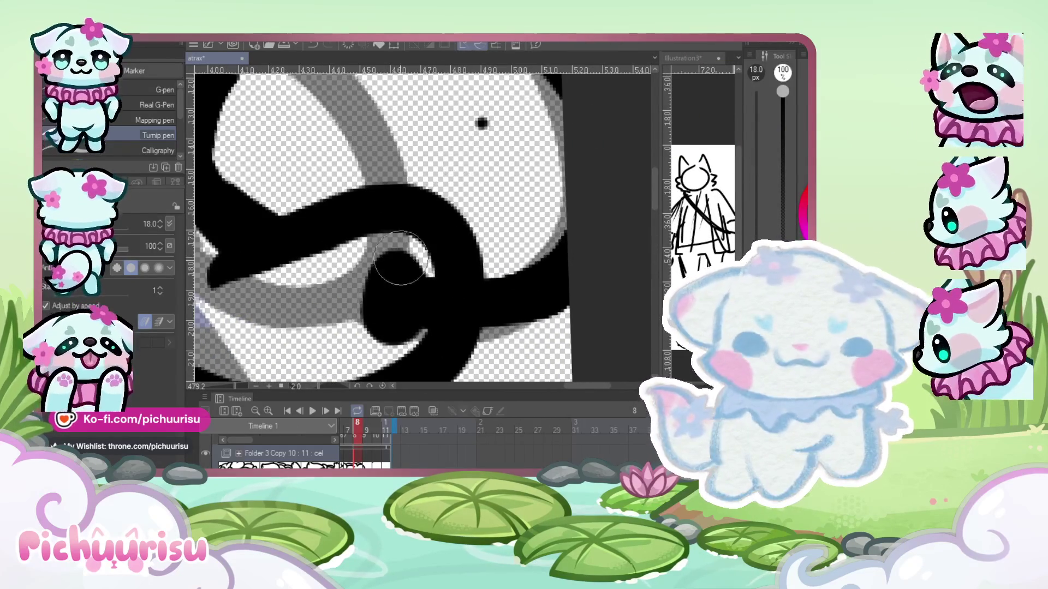
left_click_drag(415, 252, 379, 311)
- Ink the sheep's bottom leg and body outline, then advance to frame 9
scroll(380, 311, "down", 1)
scroll(382, 300, "down", 1)
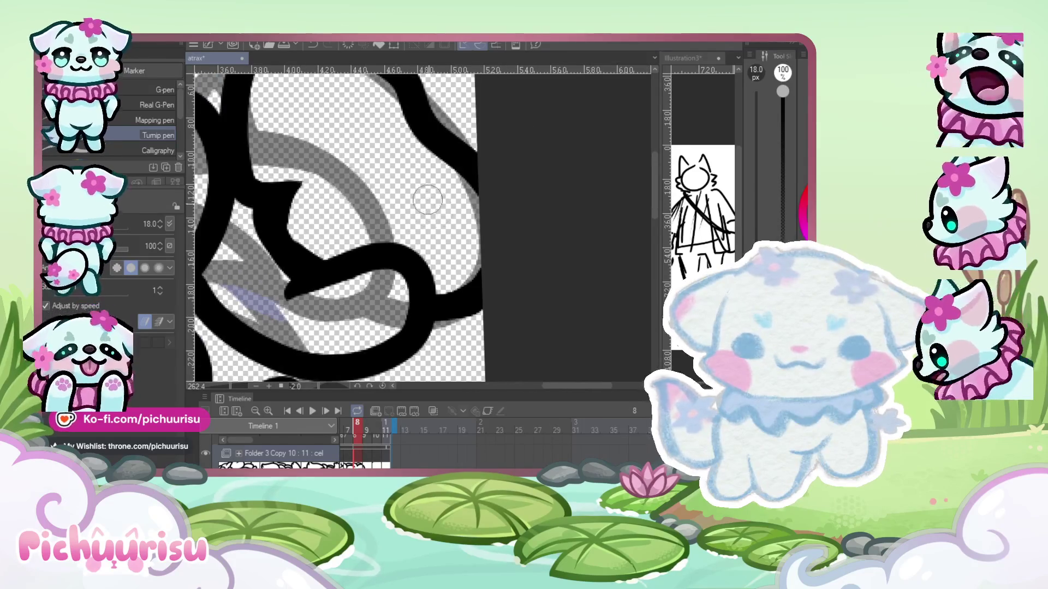
scroll(393, 279, "down", 1)
scroll(404, 256, "down", 1)
scroll(418, 225, "down", 1)
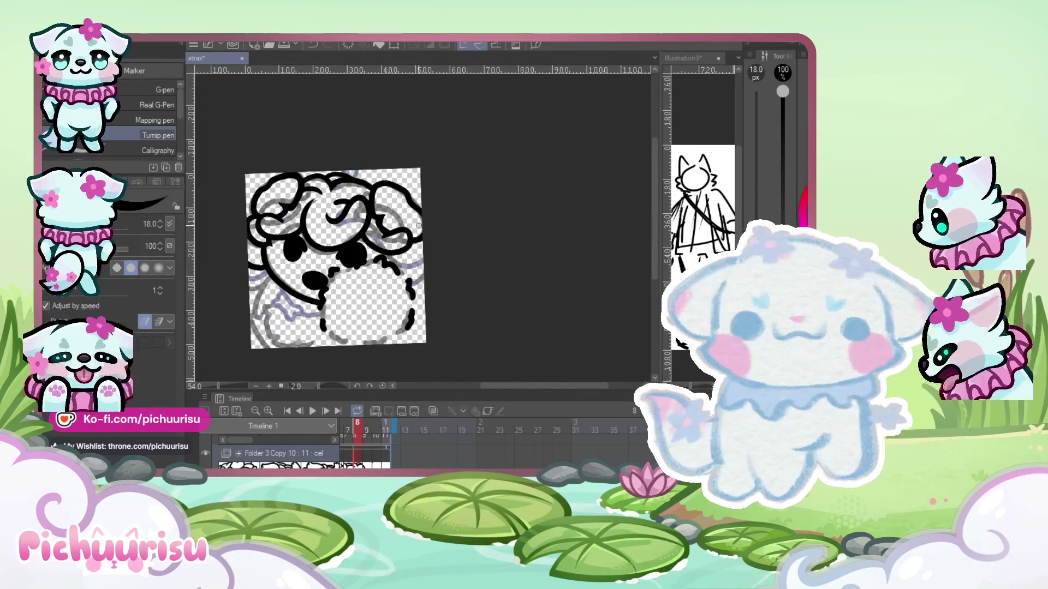
scroll(328, 262, "up", 1)
scroll(306, 277, "up", 3)
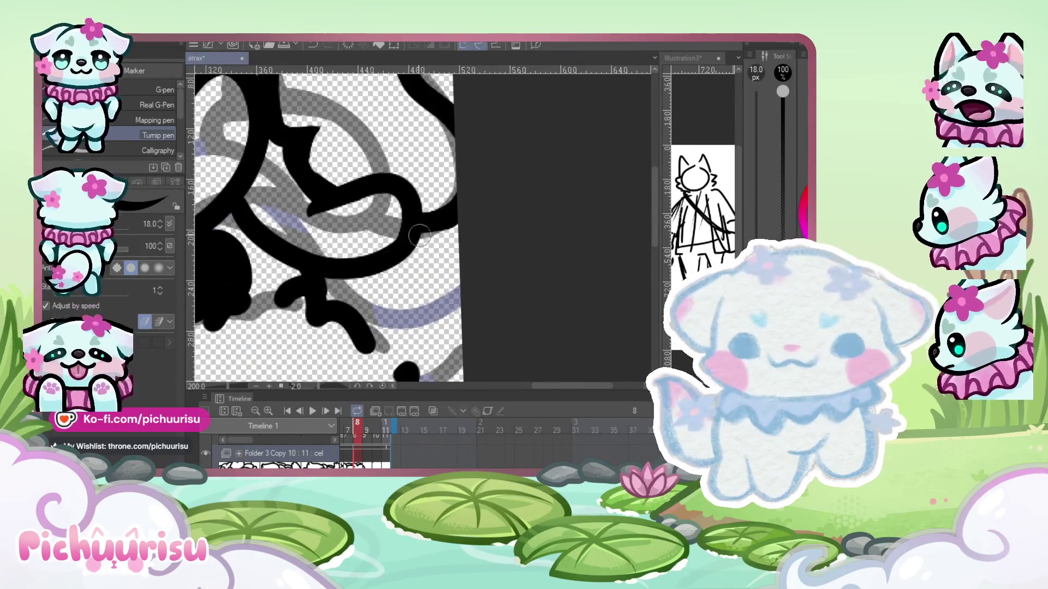
scroll(448, 229, "down", 1)
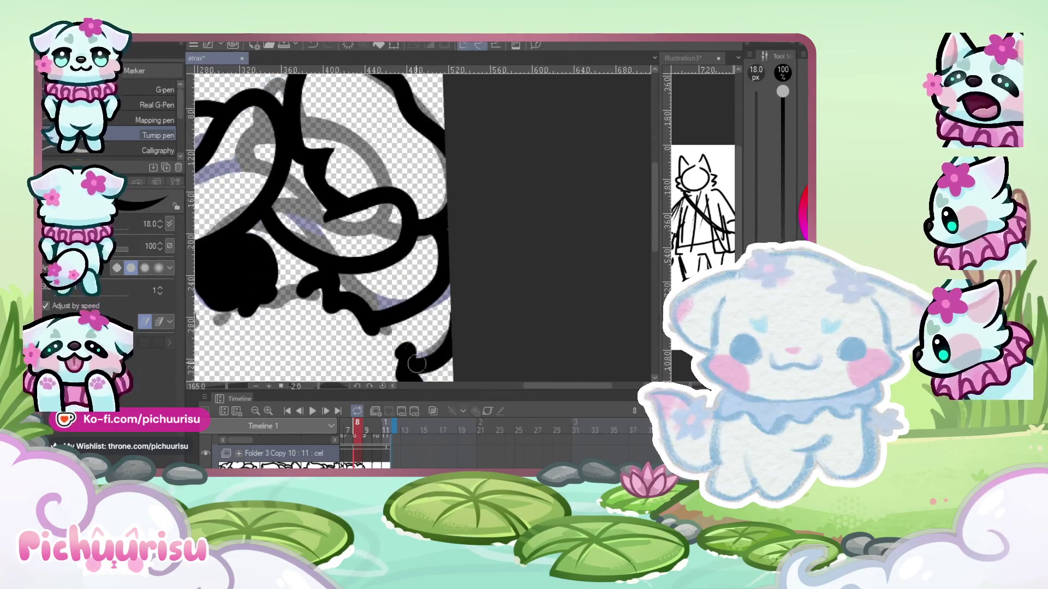
scroll(471, 202, "down", 3)
scroll(288, 249, "up", 1)
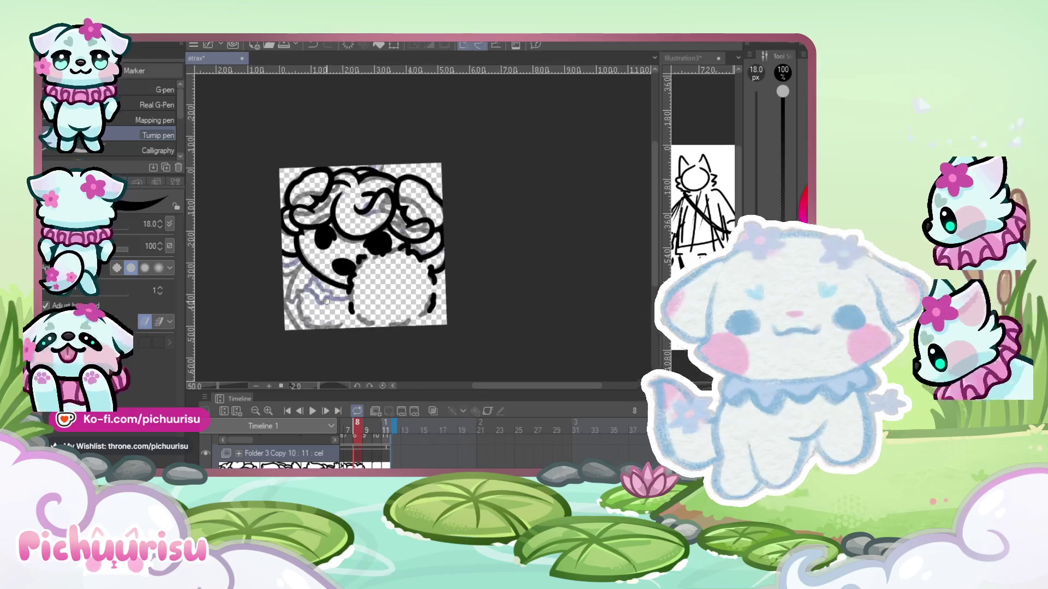
scroll(288, 249, "up", 1)
scroll(281, 263, "up", 1)
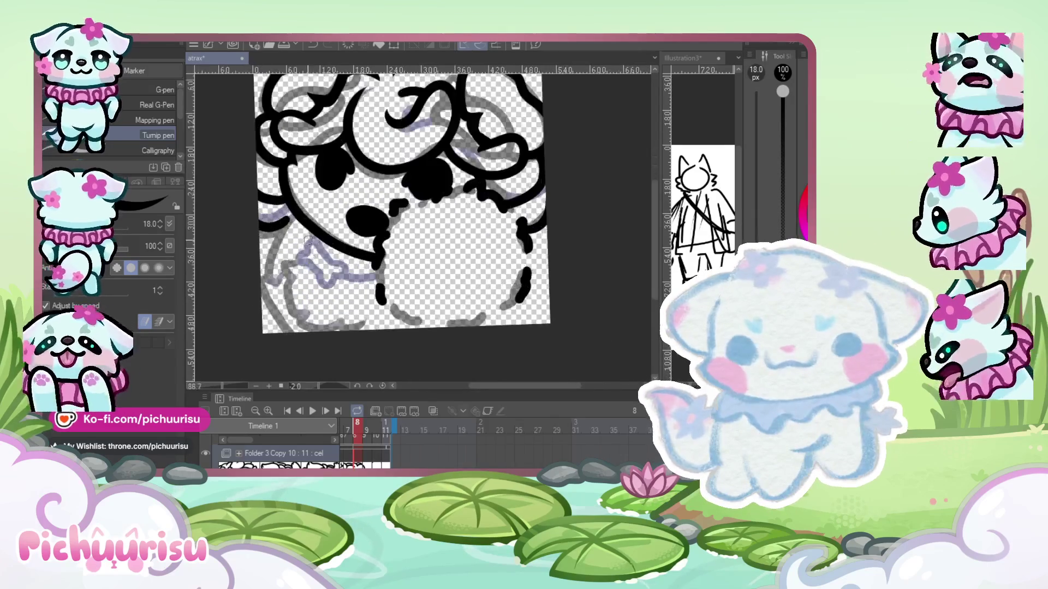
scroll(287, 267, "up", 1)
left_click_drag(291, 331, 346, 342)
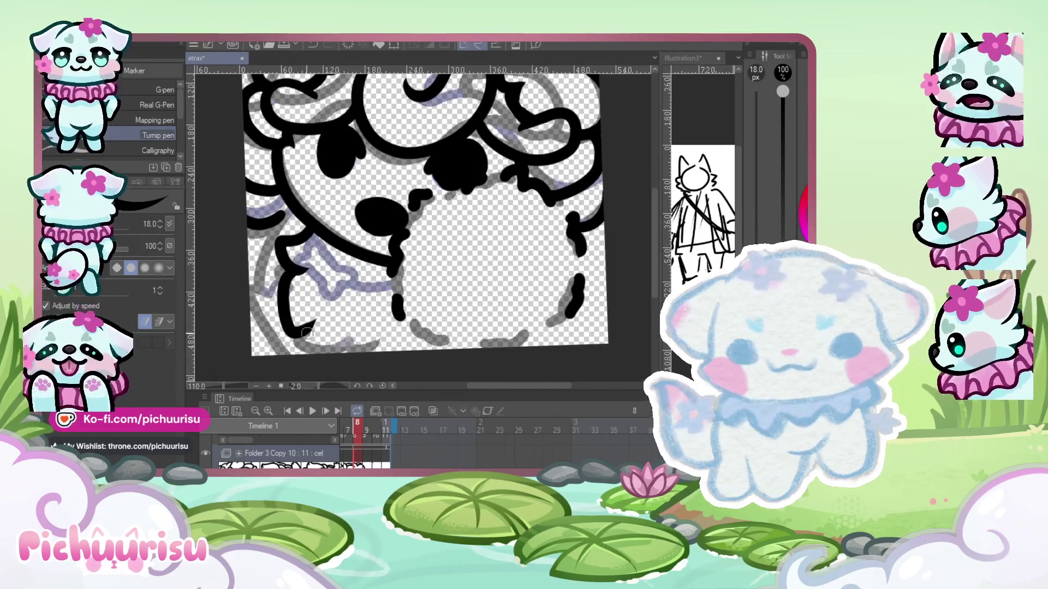
scroll(299, 323, "up", 2)
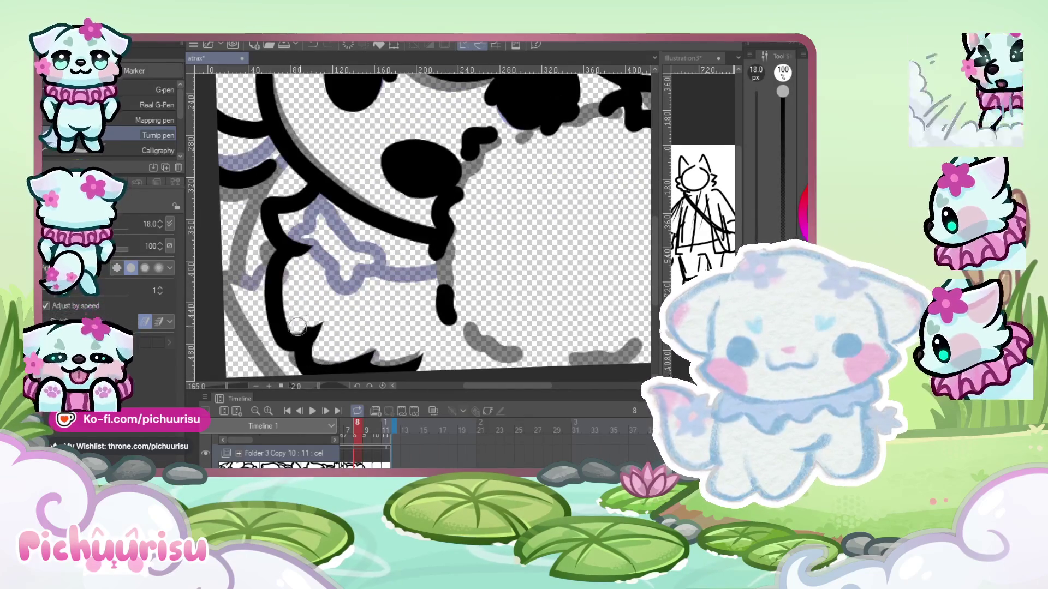
scroll(300, 262, "up", 1)
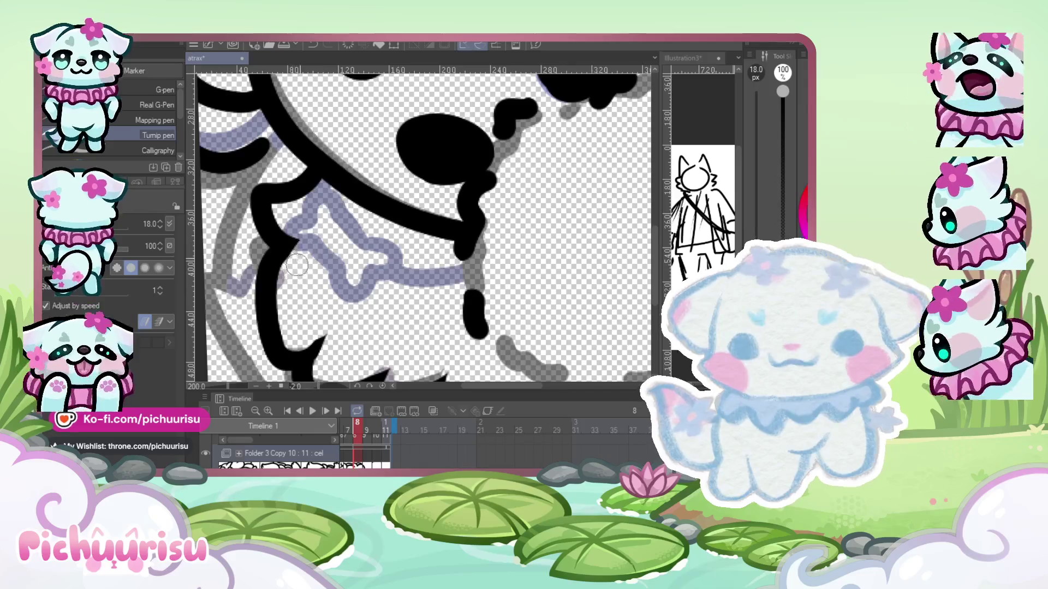
scroll(269, 189, "down", 2)
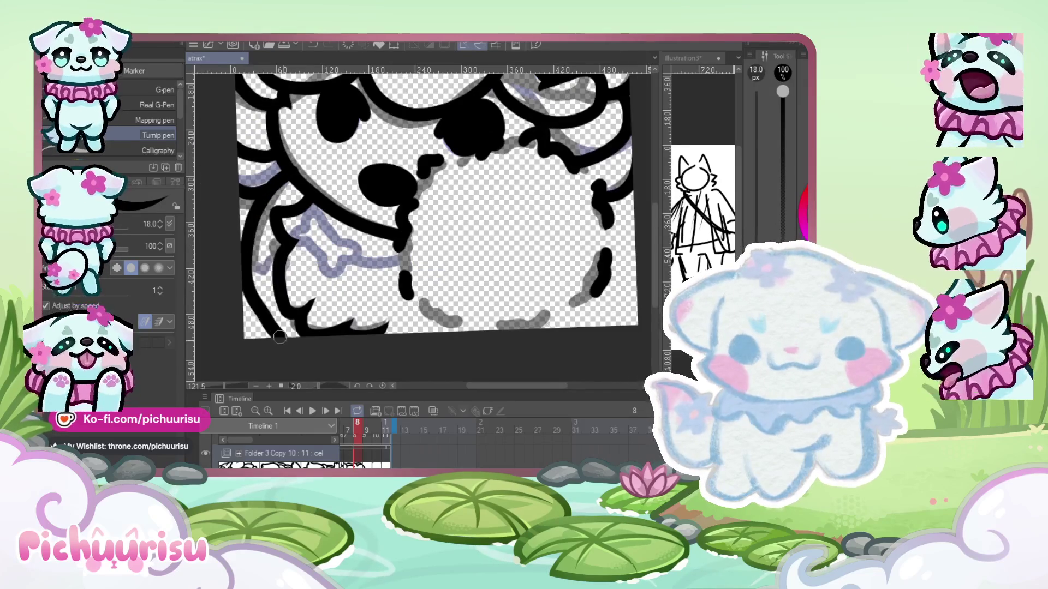
scroll(281, 334, "down", 2)
scroll(295, 327, "down", 1)
scroll(310, 323, "up", 3)
left_click_drag(300, 318, 339, 334)
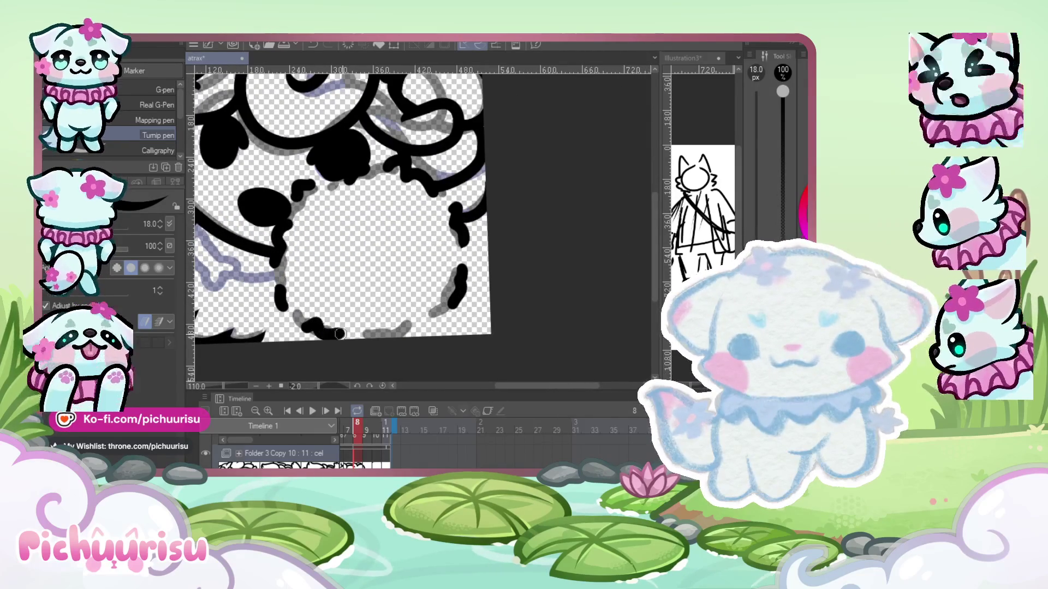
left_click_drag(411, 326, 358, 336)
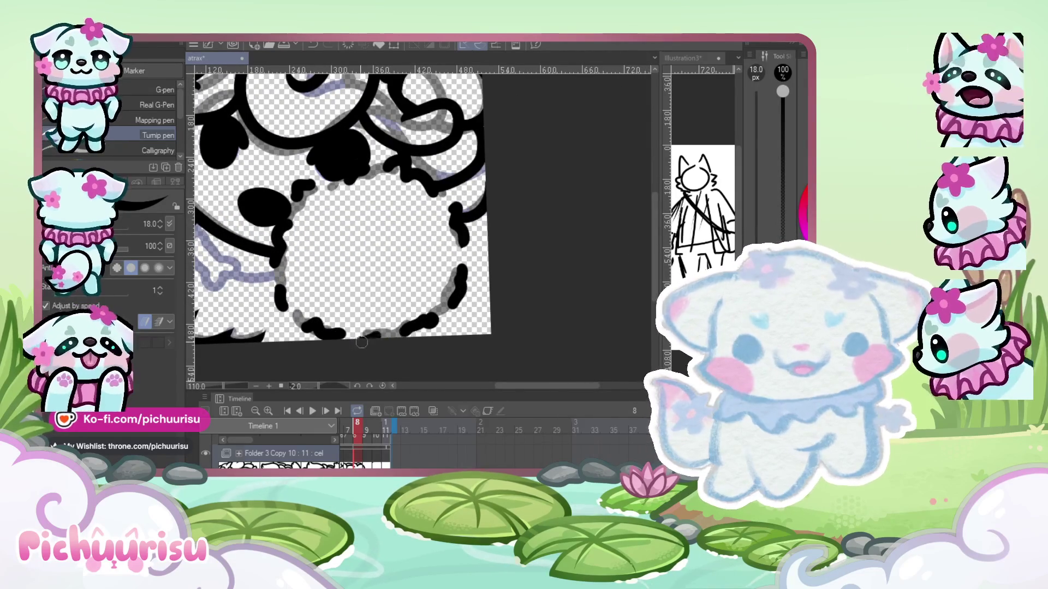
scroll(475, 294, "down", 3)
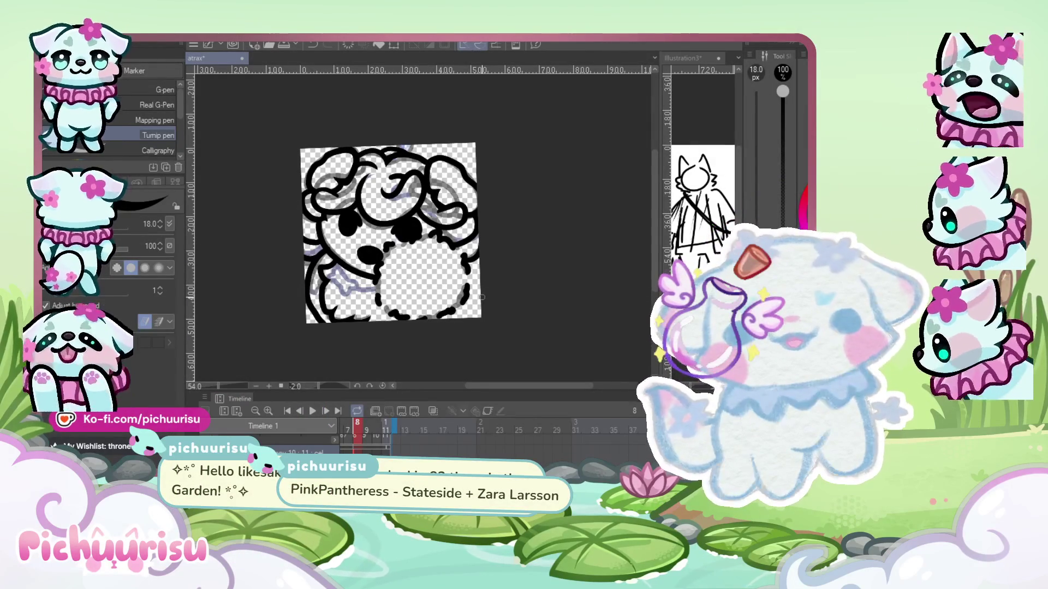
scroll(394, 252, "up", 2)
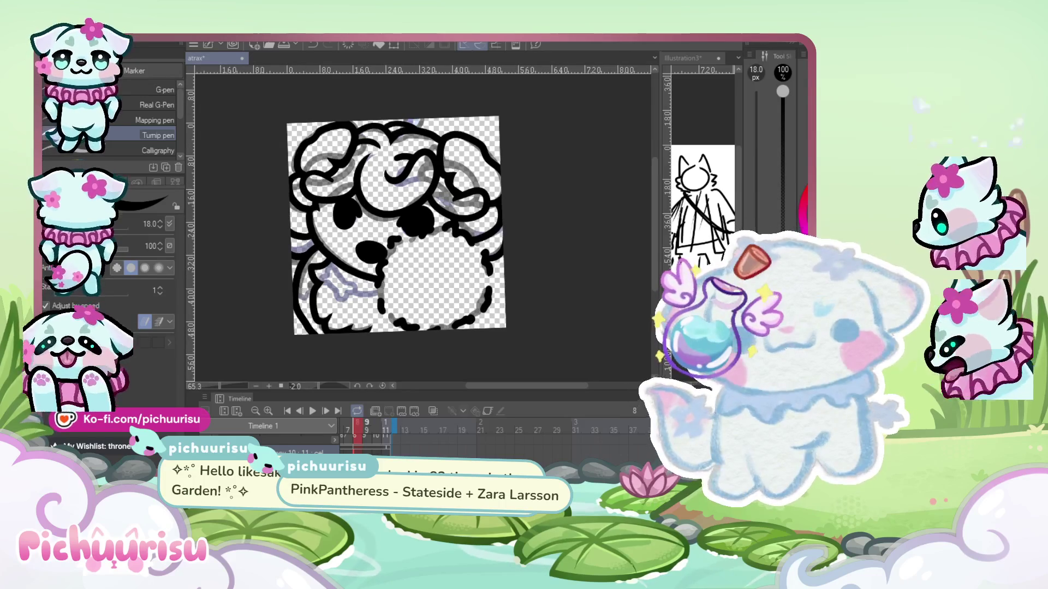
key("Right")
scroll(283, 256, "up", 2)
- Ink the dog's chin line, a wavy chest line and the arched body outline
scroll(283, 256, "up", 2)
scroll(283, 256, "up", 2)
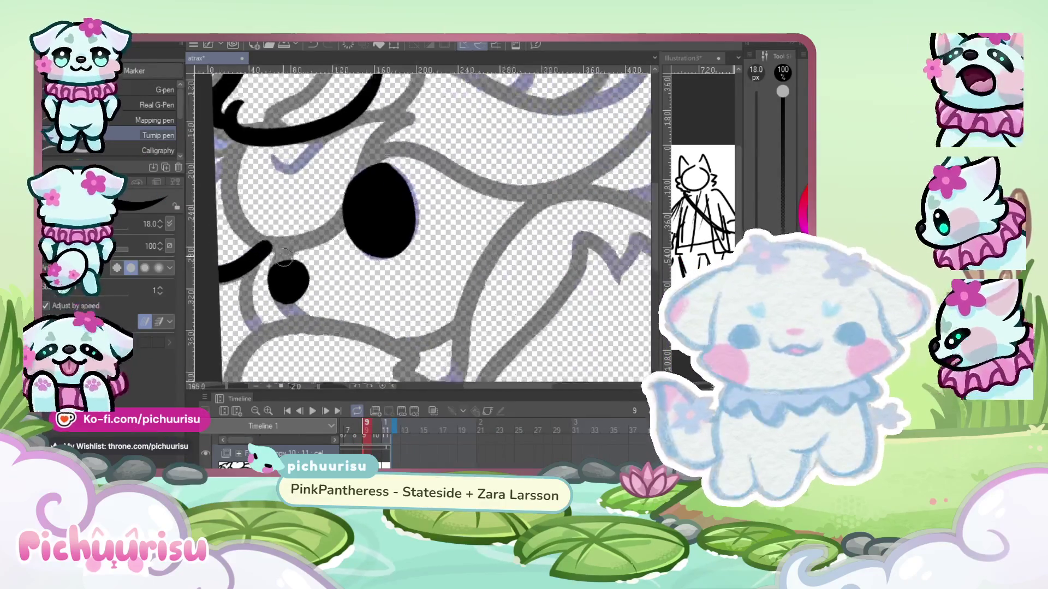
scroll(278, 268, "down", 2)
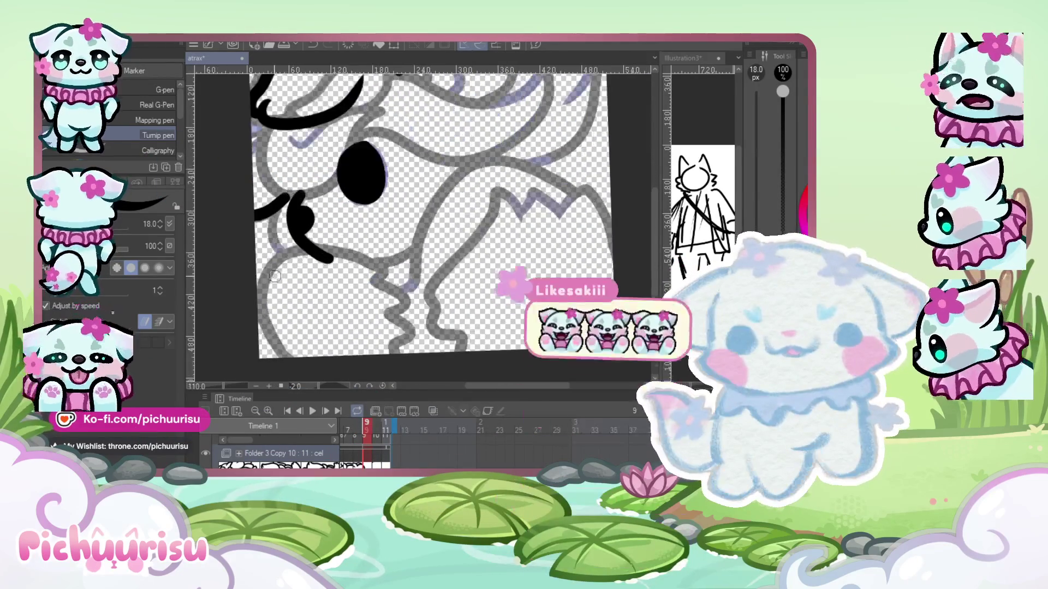
scroll(274, 277, "up", 1)
mouse_move(265, 294)
left_mouse_down()
mouse_move(414, 299)
mouse_move(415, 355)
left_mouse_up()
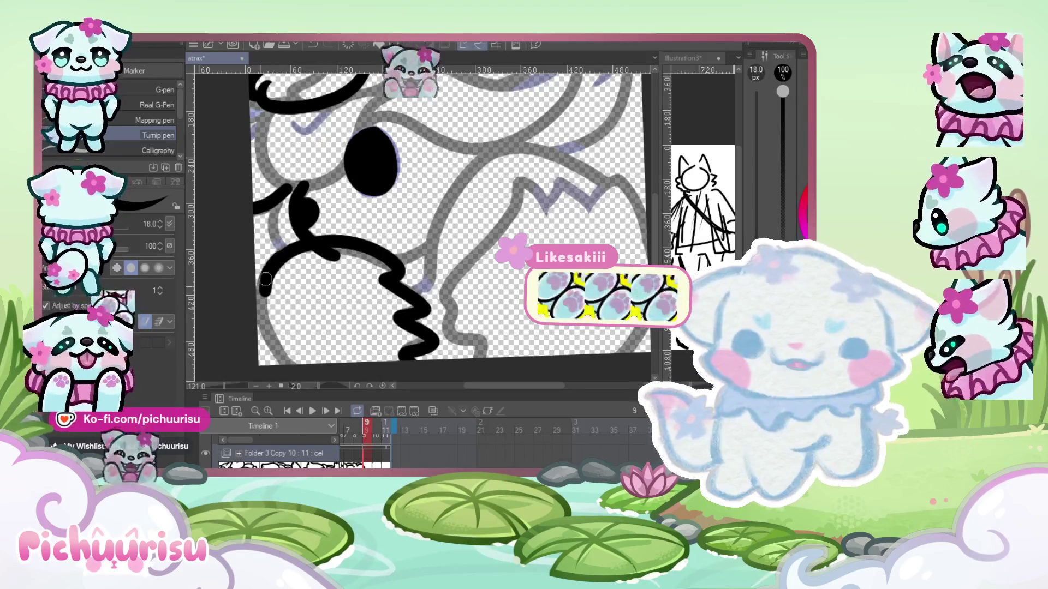
scroll(270, 278, "up", 2)
scroll(284, 277, "up", 3)
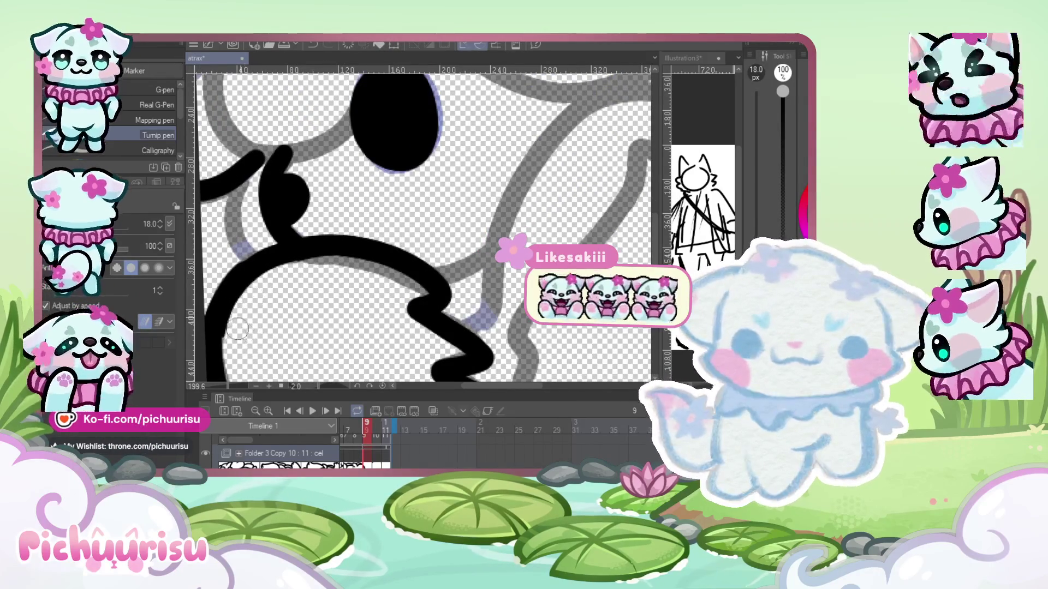
scroll(284, 290, "down", 8)
scroll(329, 254, "down", 4)
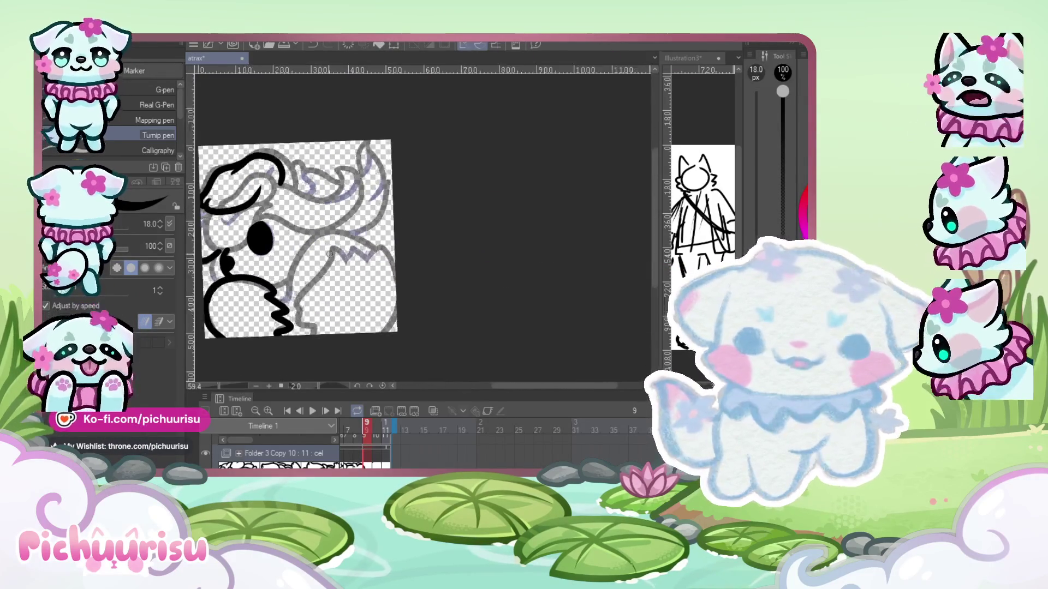
scroll(330, 254, "up", 2)
left_click_drag(301, 326, 318, 356)
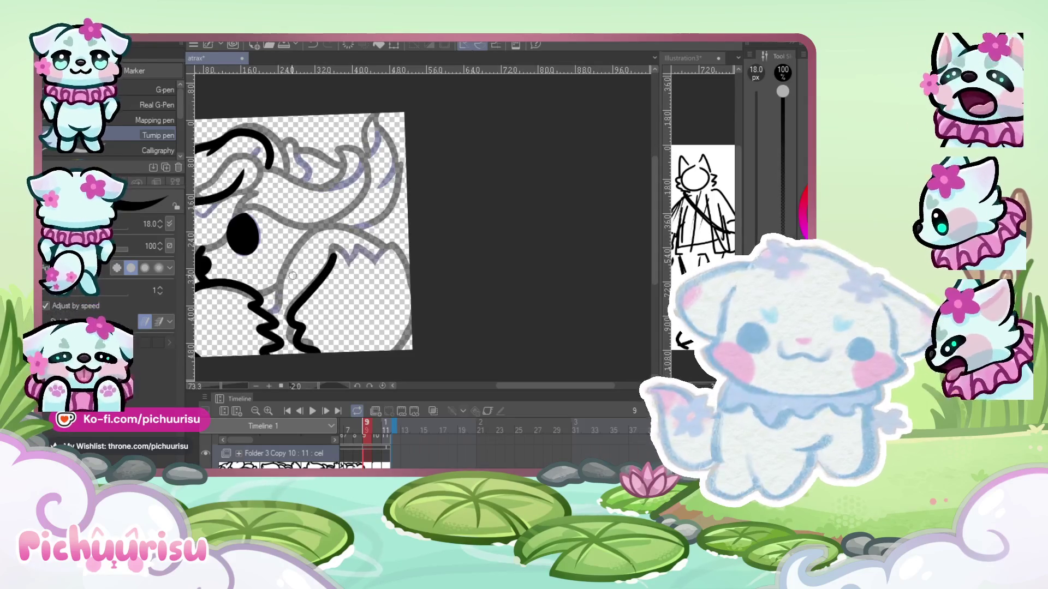
left_click_drag(328, 227, 407, 349)
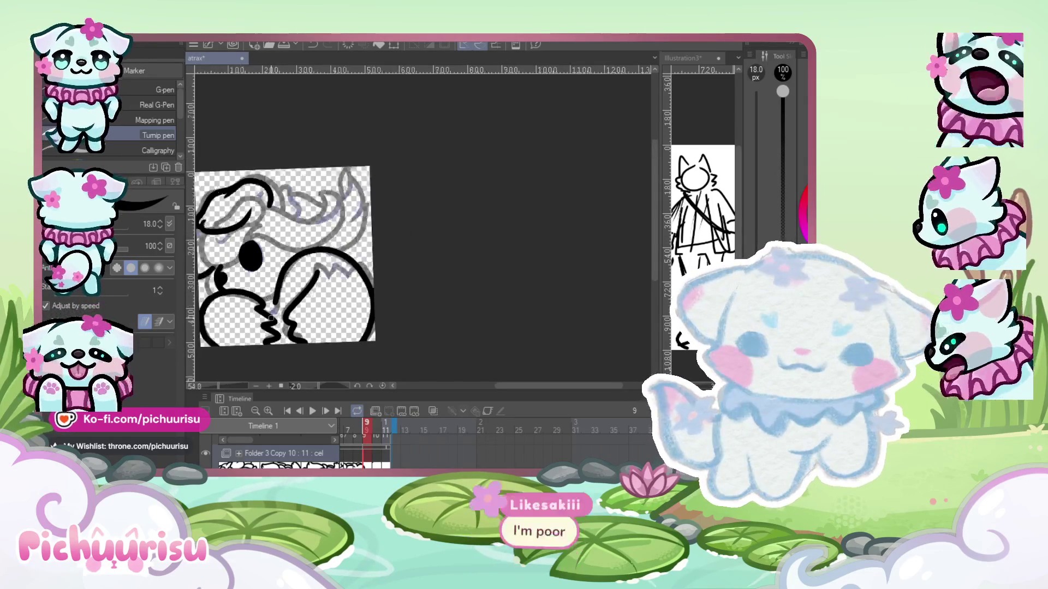
scroll(305, 273, "down", 1)
scroll(284, 294, "up", 4)
scroll(260, 333, "down", 4)
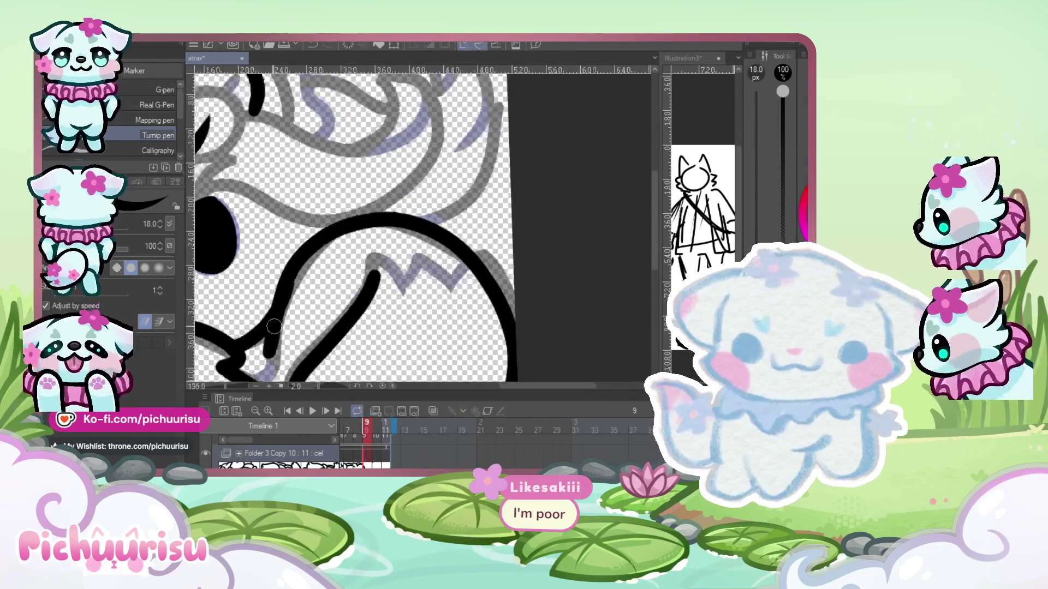
scroll(230, 297, "up", 4)
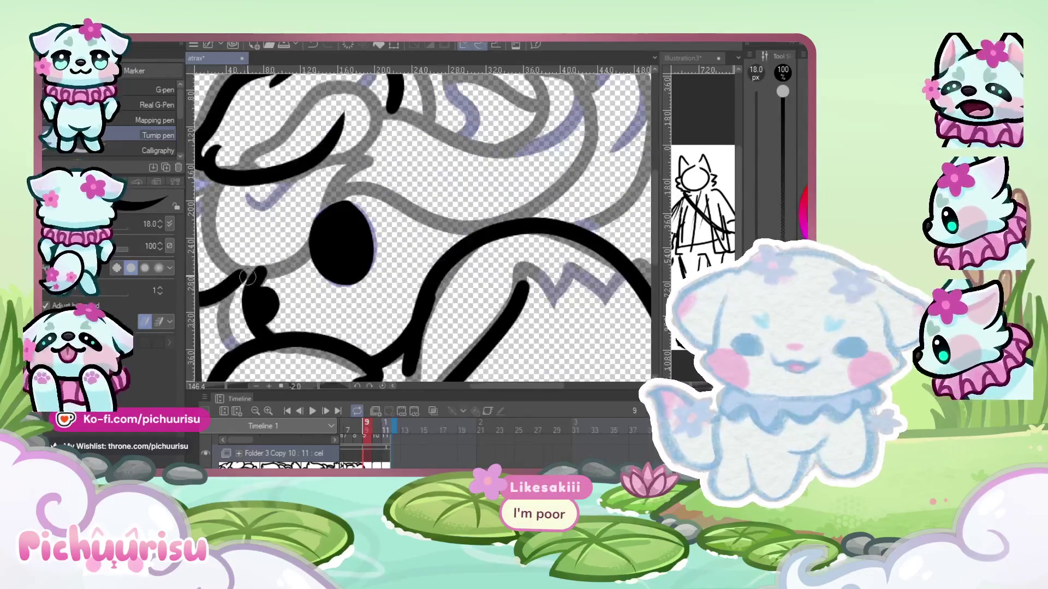
scroll(235, 288, "down", 2)
scroll(236, 288, "down", 1)
scroll(236, 288, "down", 1)
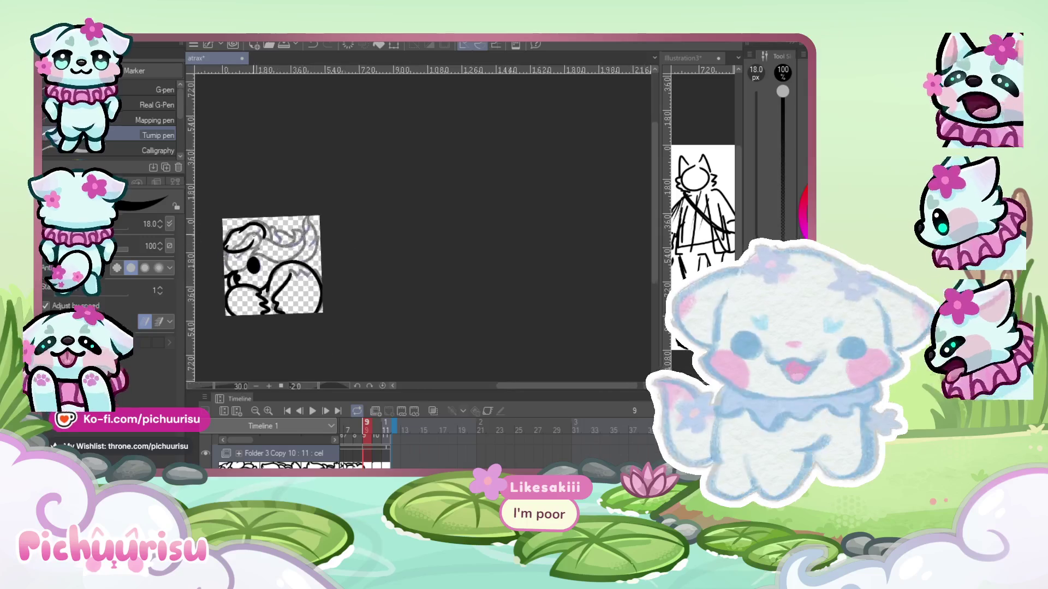
scroll(252, 283, "up", 2)
scroll(253, 284, "down", 1)
scroll(253, 283, "up", 2)
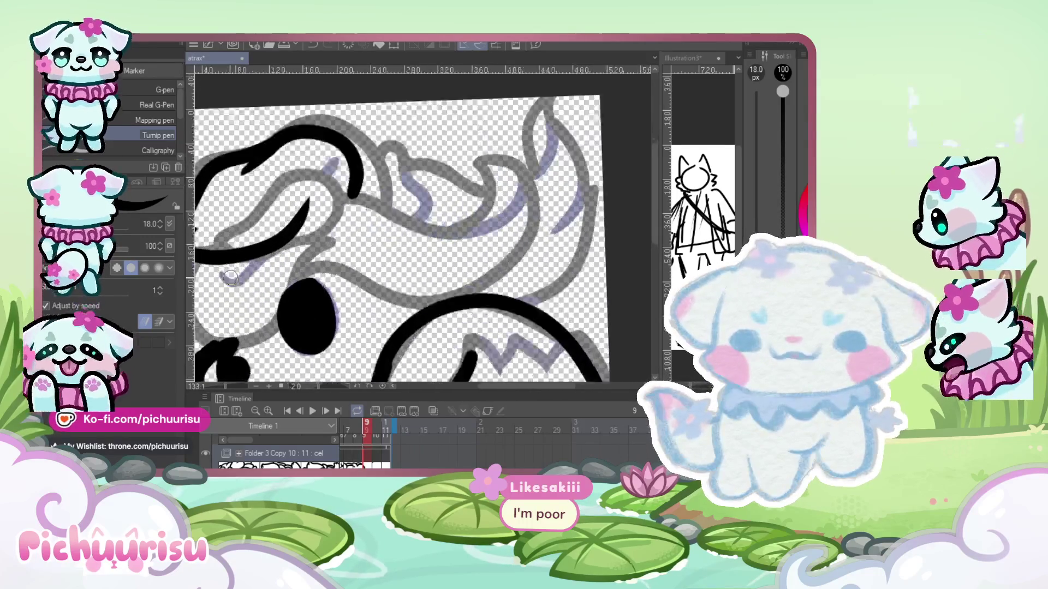
scroll(253, 284, "up", 1)
scroll(251, 281, "down", 1)
scroll(248, 278, "down", 2)
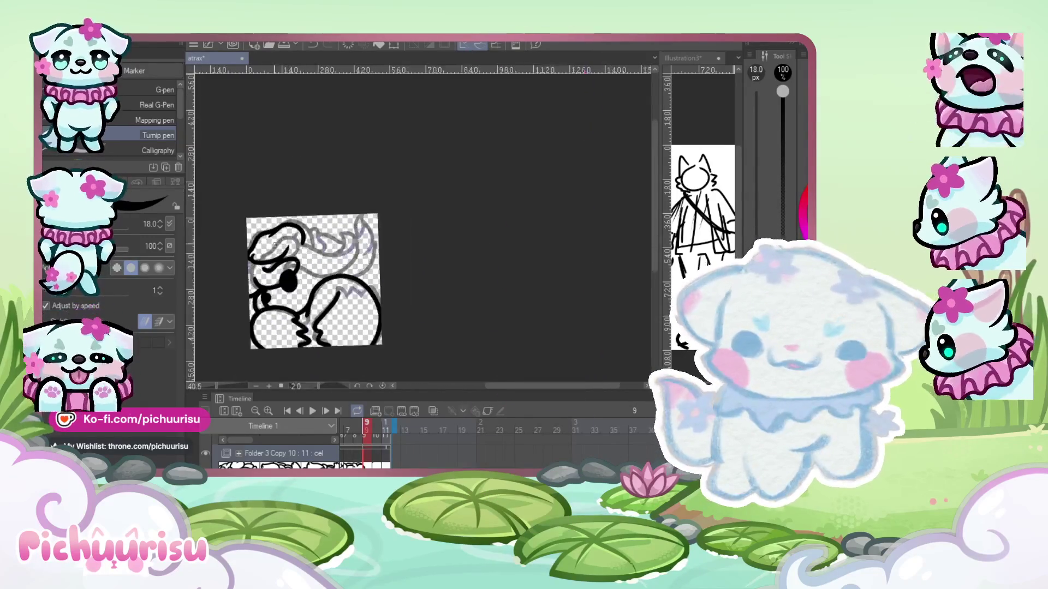
scroll(244, 273, "up", 2)
- Undo the last head lines and redraw the hook stroke and long left head contour
key("ctrl+z")
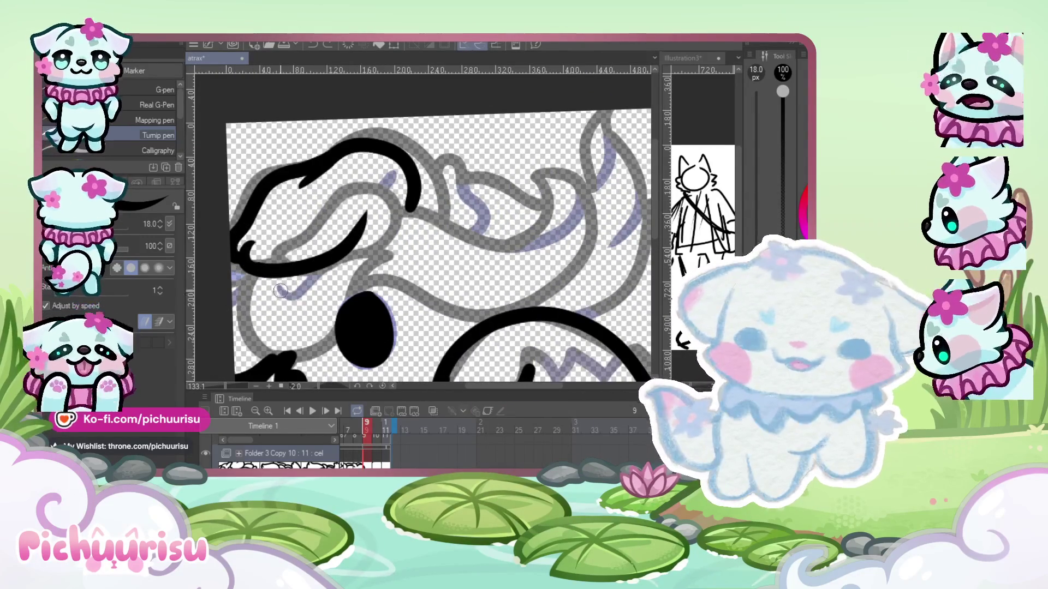
left_click_drag(341, 262, 284, 297)
left_click_drag(335, 358, 246, 283)
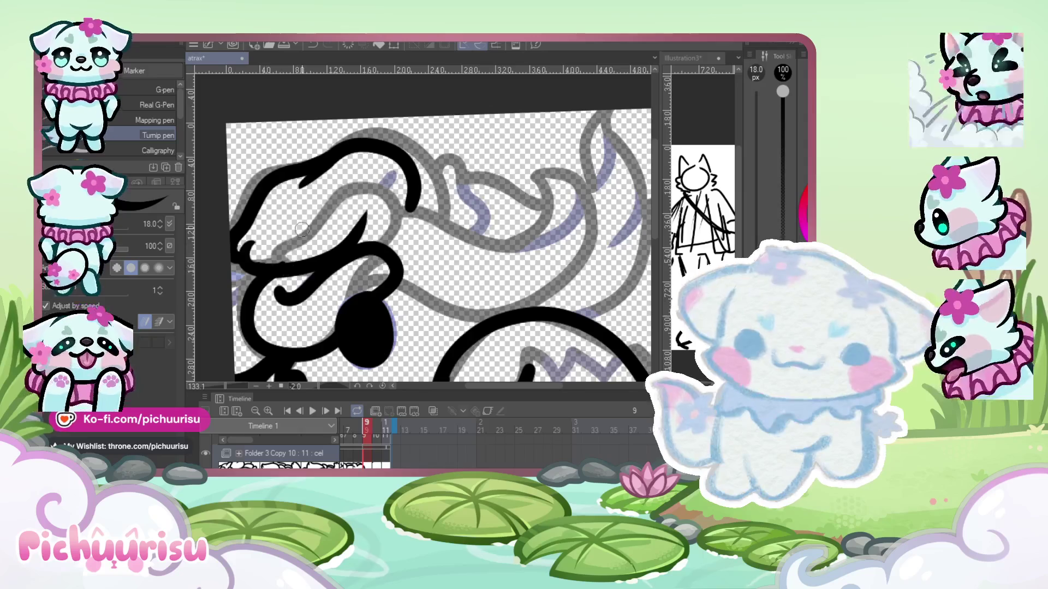
scroll(267, 255, "up", 1)
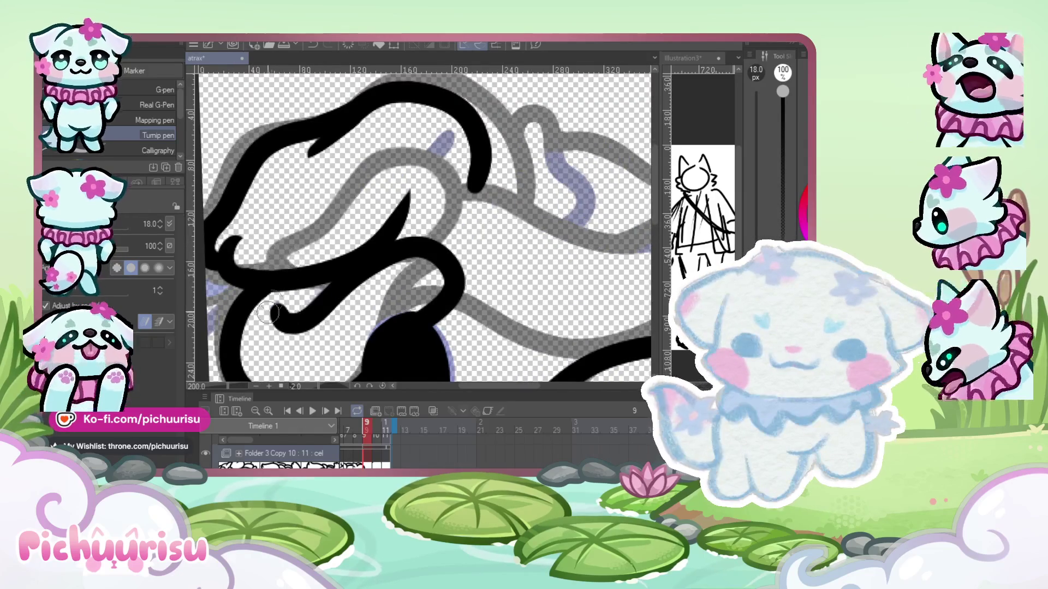
scroll(267, 312, "up", 1)
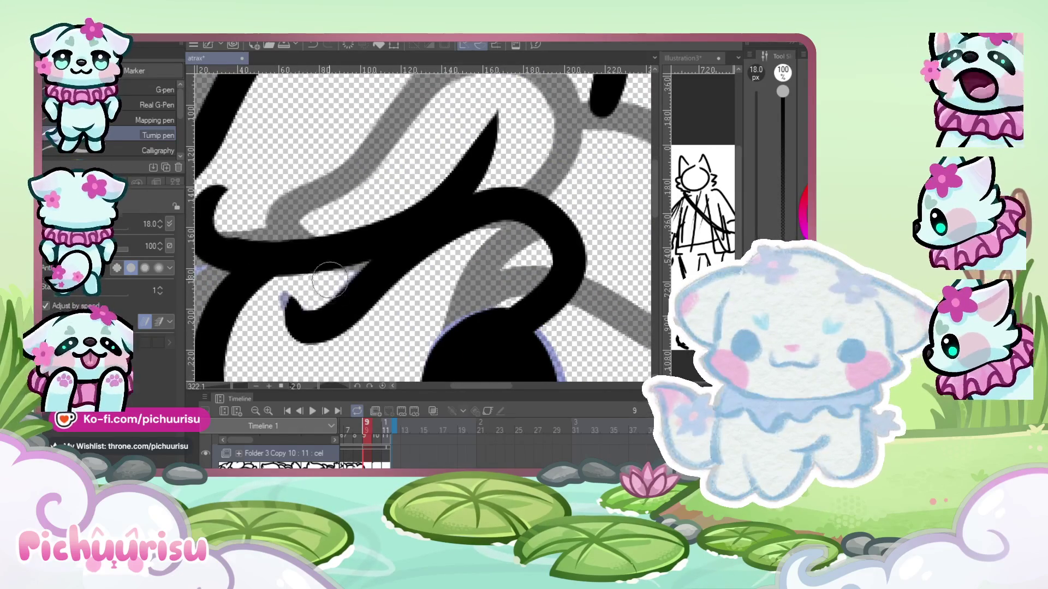
scroll(284, 251, "down", 3)
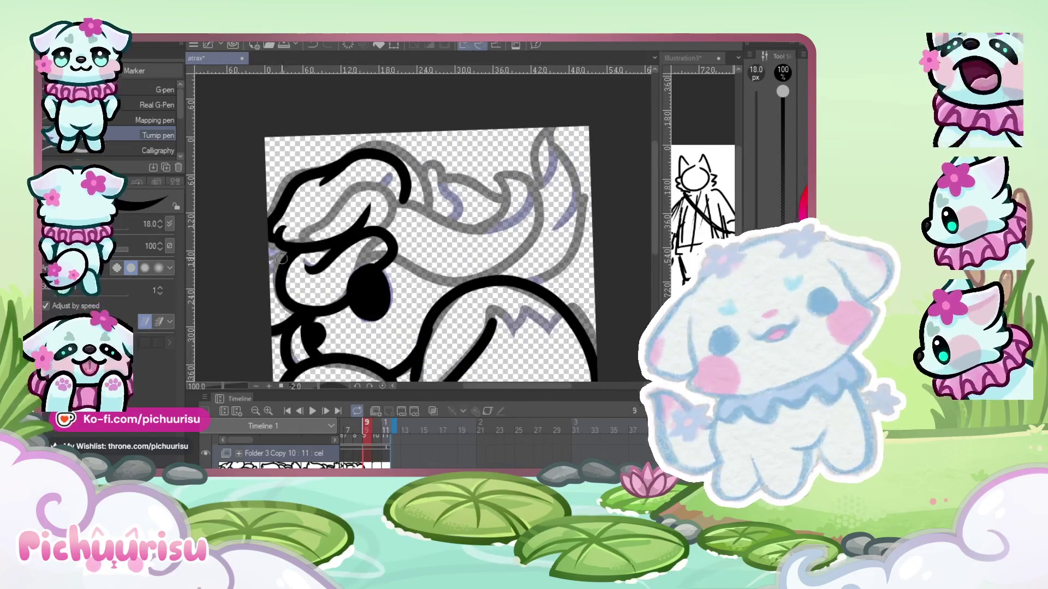
scroll(273, 246, "down", 1)
scroll(239, 255, "down", 2)
scroll(239, 255, "up", 2)
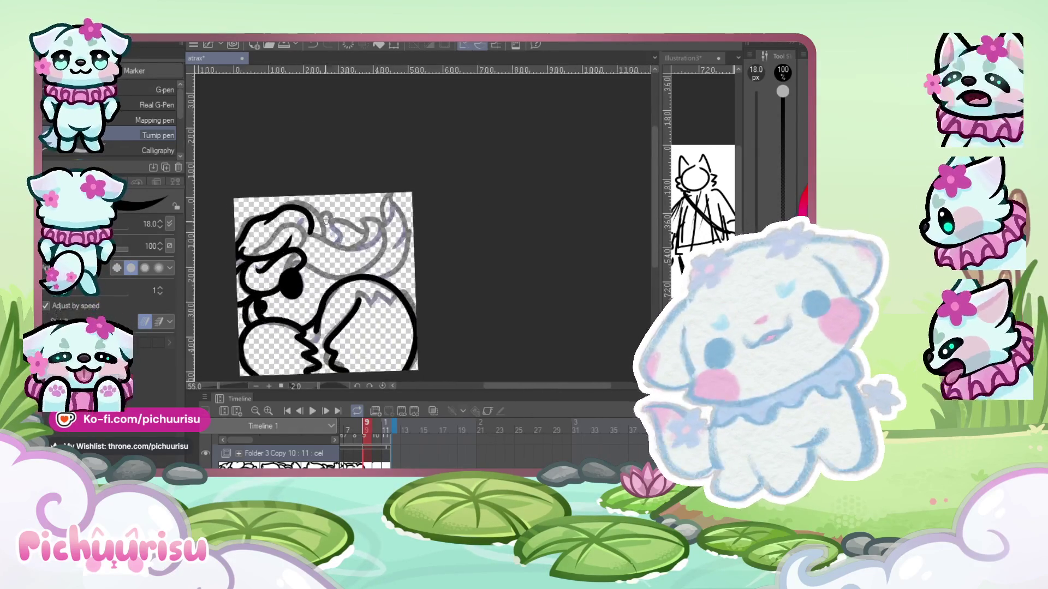
scroll(239, 255, "up", 2)
- Ink the line along the sketched ear, join the ear loop to the arc below, and fill the dark eye
mouse_move(341, 252)
left_mouse_down()
mouse_move(487, 267)
mouse_move(306, 344)
left_mouse_up()
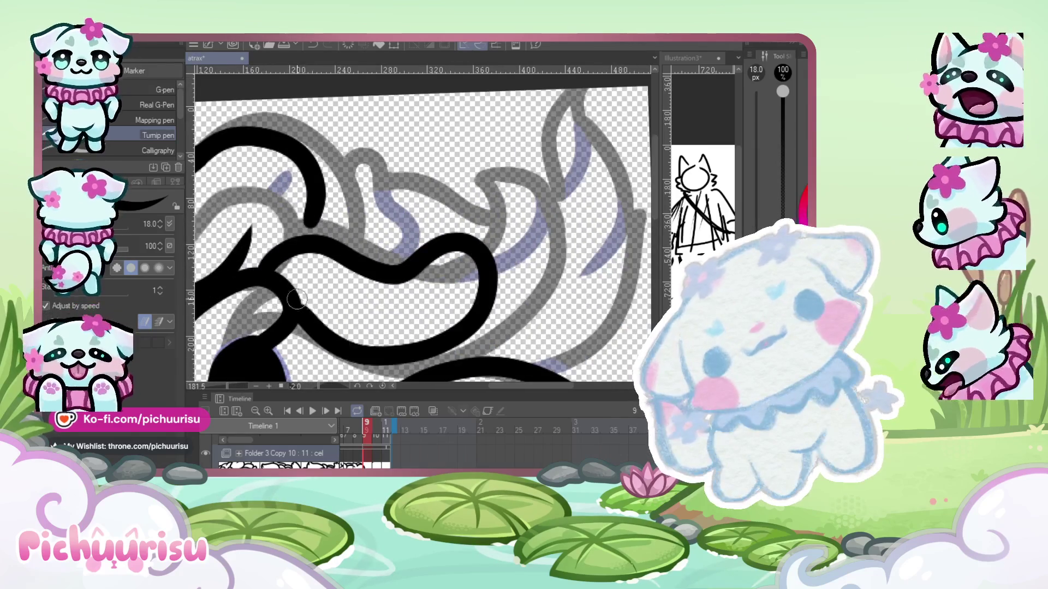
scroll(305, 344, "down", 3)
scroll(329, 246, "up", 2)
left_click_drag(344, 243, 357, 281)
scroll(358, 281, "down", 1)
scroll(228, 260, "up", 2)
left_click_drag(227, 260, 272, 350)
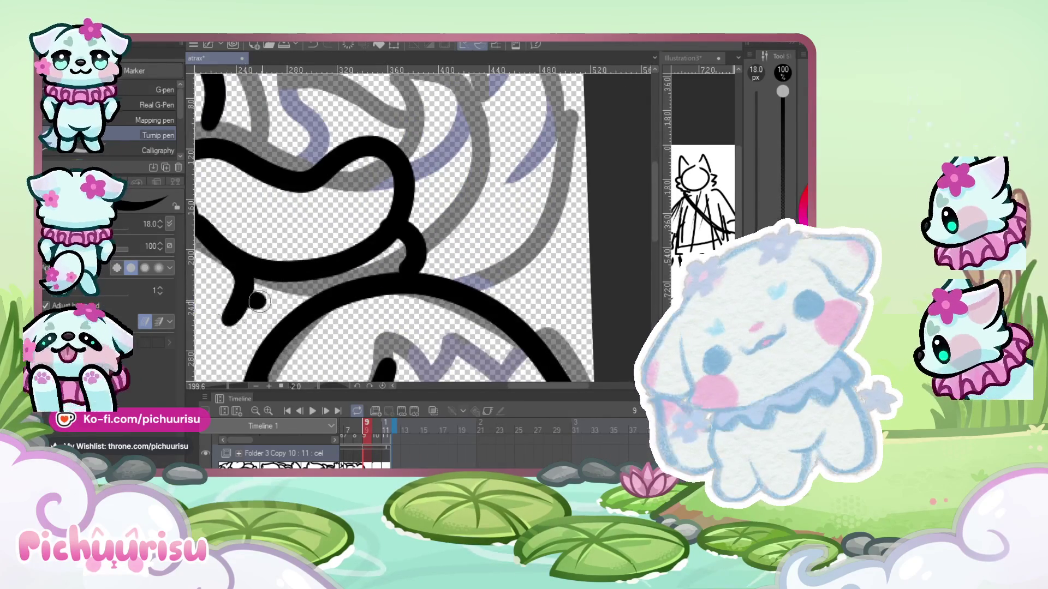
scroll(257, 268, "down", 2)
scroll(257, 268, "down", 1)
scroll(256, 269, "up", 1)
scroll(257, 269, "up", 2)
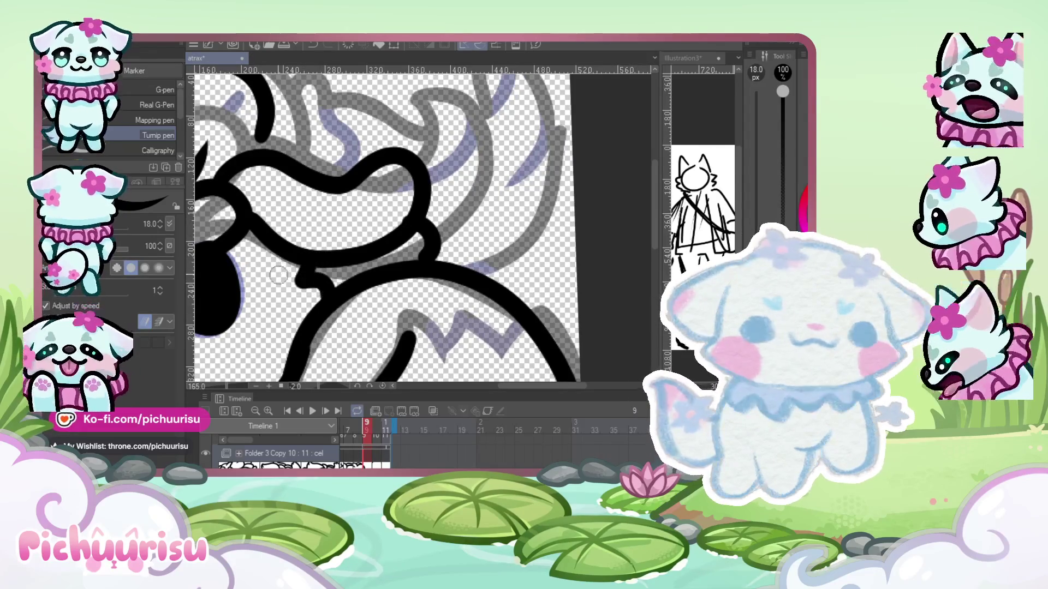
scroll(308, 280, "up", 2)
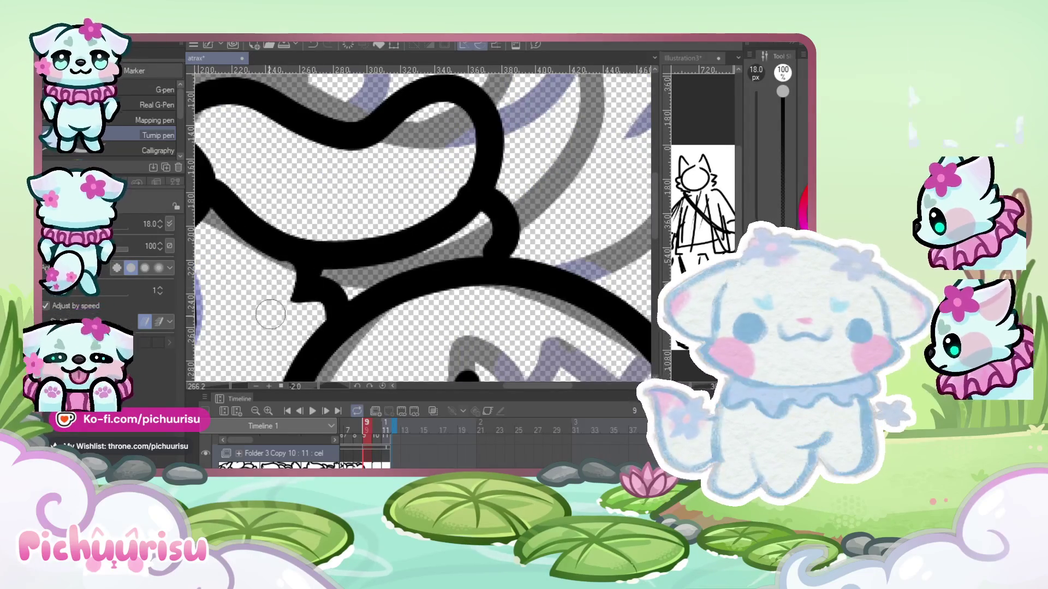
scroll(304, 285, "down", 3)
scroll(306, 286, "up", 3)
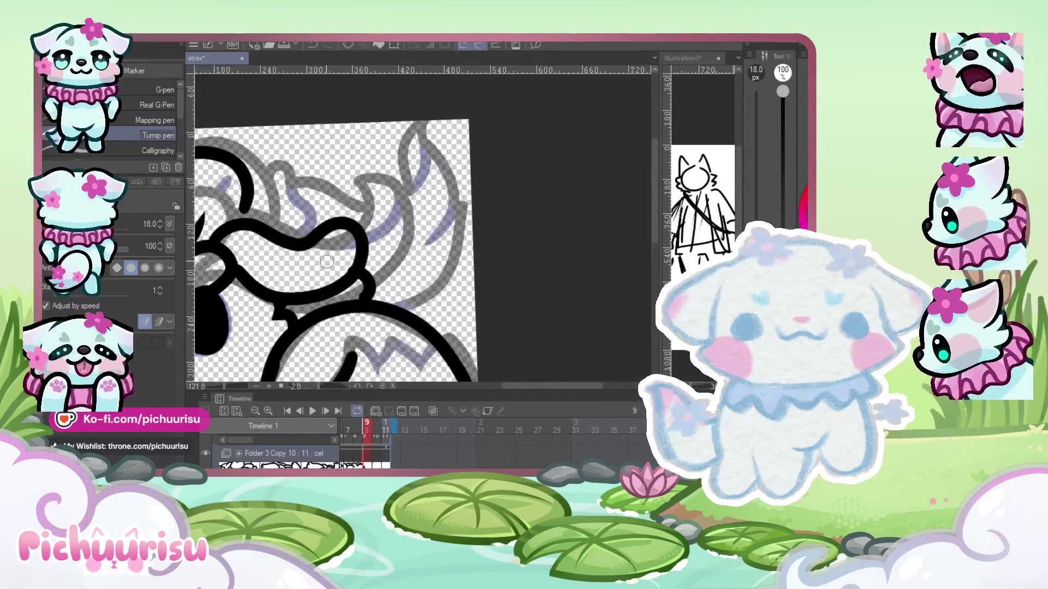
scroll(311, 292, "up", 3)
scroll(316, 297, "up", 2)
scroll(319, 299, "down", 3)
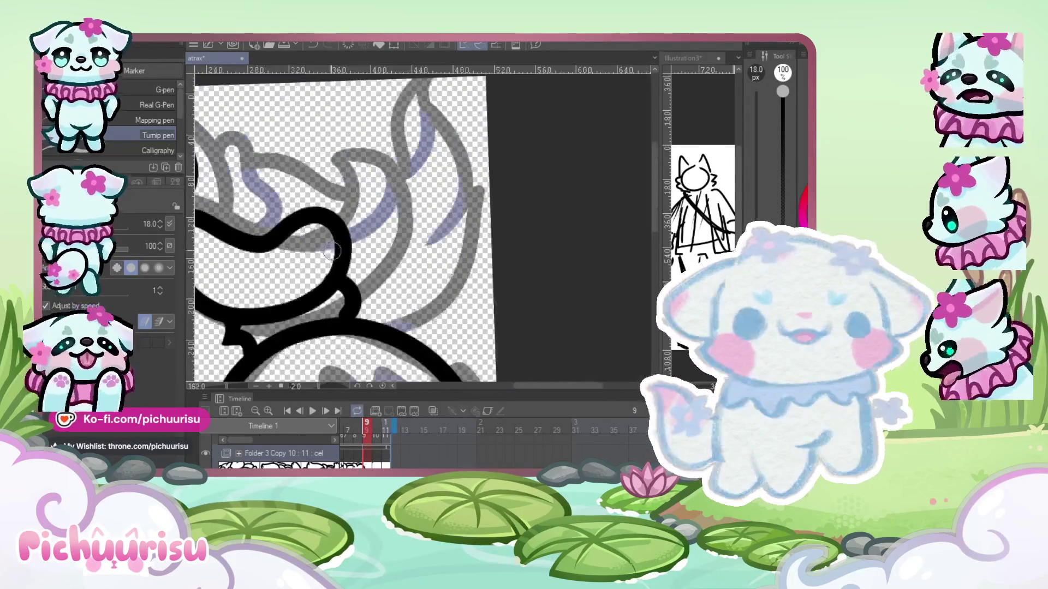
- Ink a loop stroke on the ear outline, then undo it and redraw it curving right and down
left_click_drag(369, 217, 382, 312)
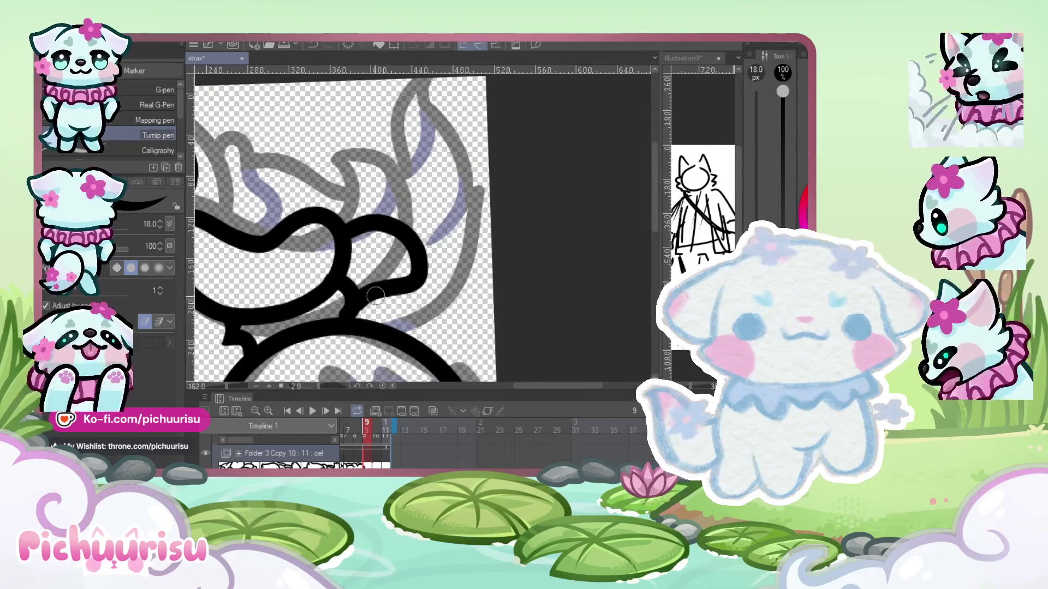
scroll(371, 305, "down", 2)
scroll(328, 279, "down", 2)
scroll(286, 251, "up", 3)
scroll(286, 251, "up", 2)
scroll(286, 246, "up", 1)
scroll(284, 232, "down", 1)
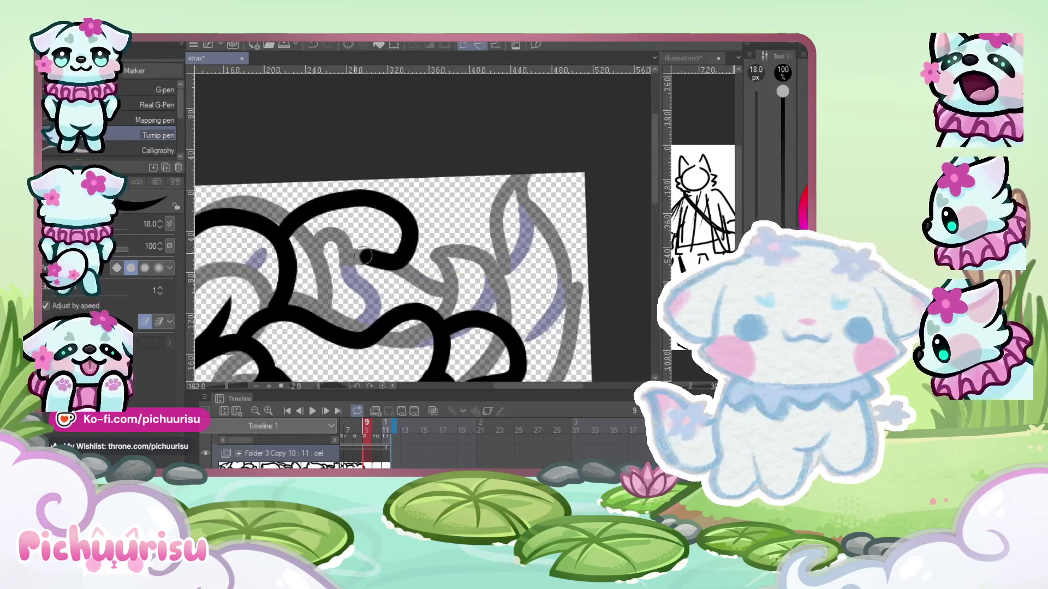
scroll(368, 220, "down", 2)
scroll(368, 219, "down", 1)
scroll(369, 220, "up", 1)
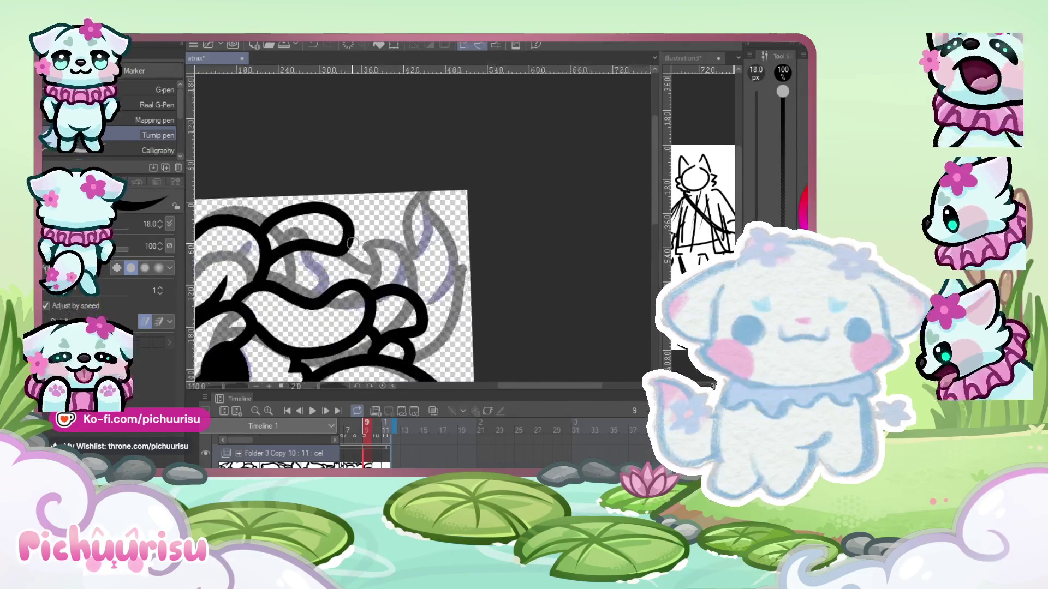
scroll(368, 219, "up", 2)
scroll(316, 223, "down", 4)
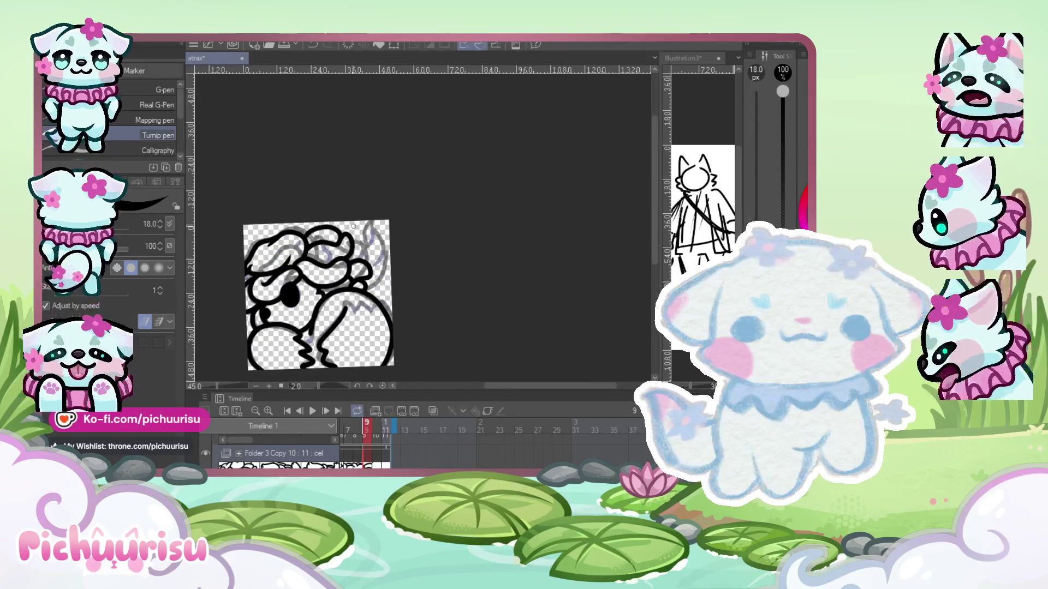
scroll(355, 237, "up", 2)
scroll(387, 248, "up", 4)
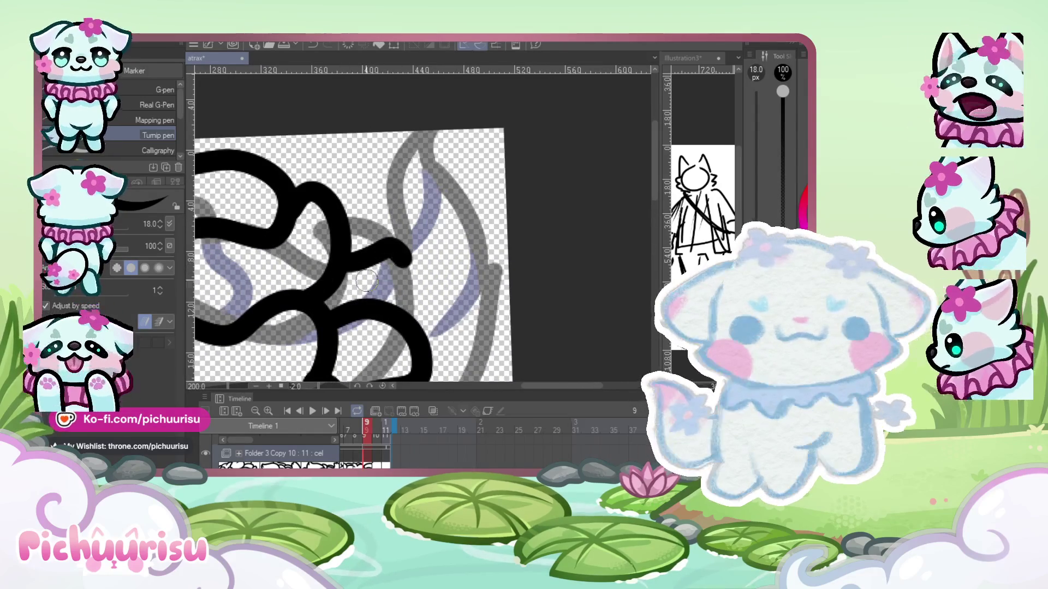
key("ctrl+z")
left_click_drag(355, 270, 410, 281)
scroll(410, 281, "down", 2)
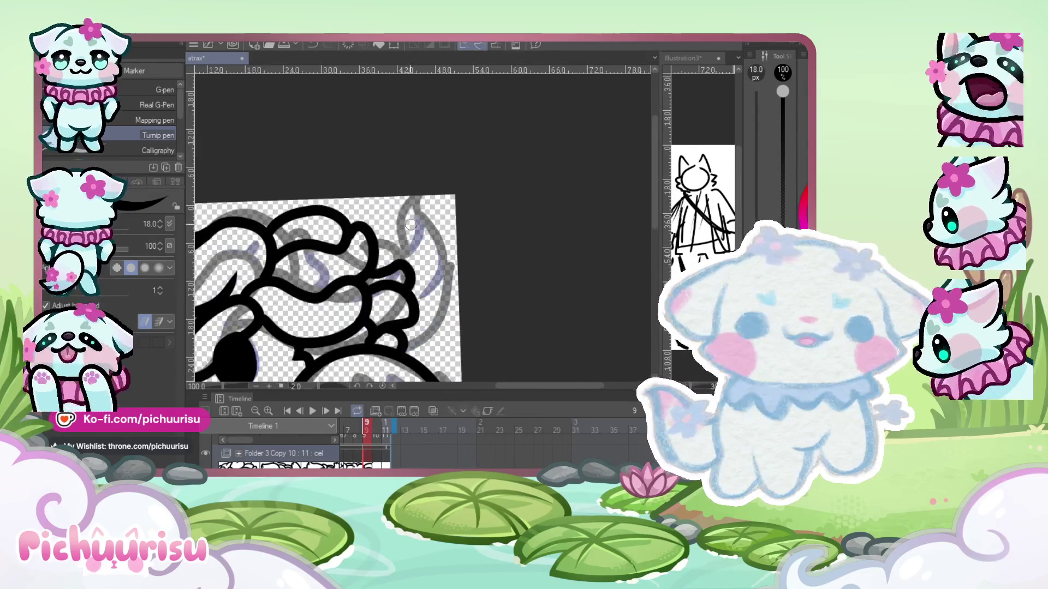
scroll(393, 295, "down", 2)
scroll(378, 307, "up", 2)
scroll(378, 307, "up", 1)
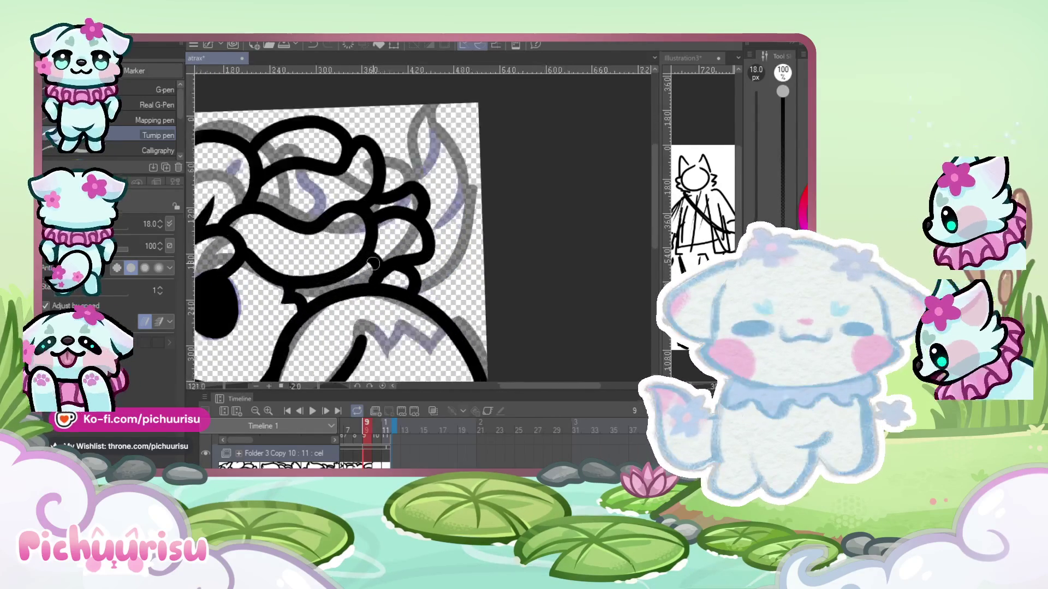
scroll(393, 284, "up", 2)
scroll(411, 257, "up", 1)
scroll(410, 256, "down", 2)
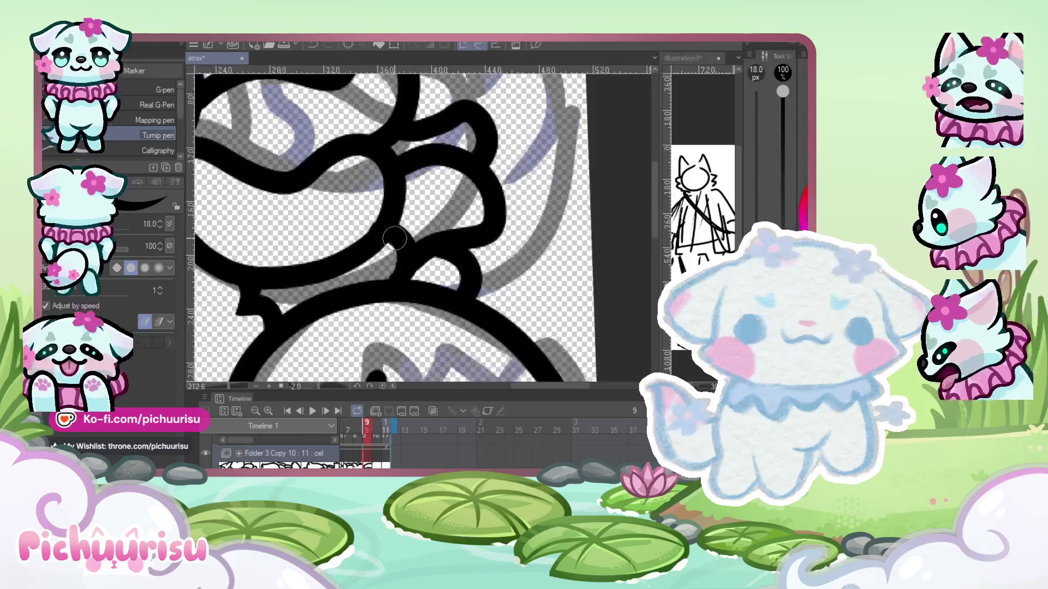
scroll(382, 180, "down", 2)
scroll(306, 164, "up", 2)
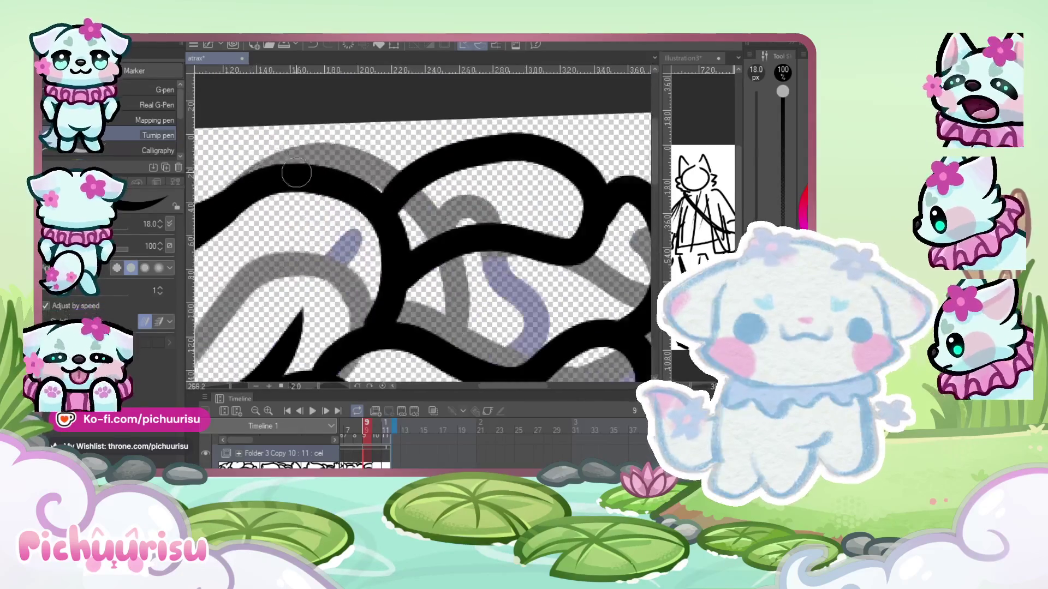
scroll(304, 171, "up", 1)
scroll(309, 191, "down", 3)
scroll(309, 191, "down", 2)
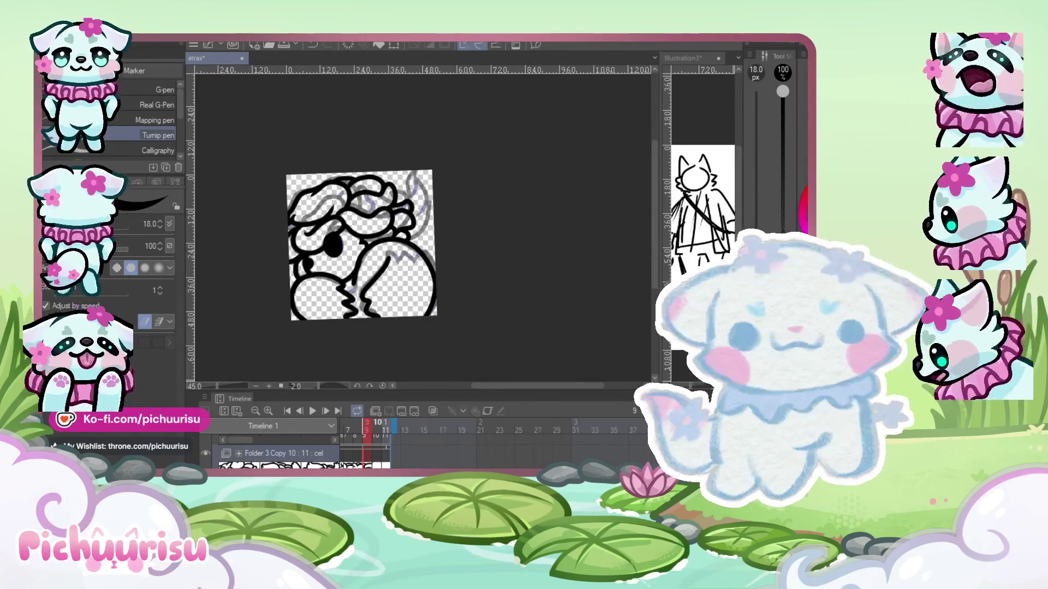
- Step the animation forward from frame 9 to frame 10
key("Right")
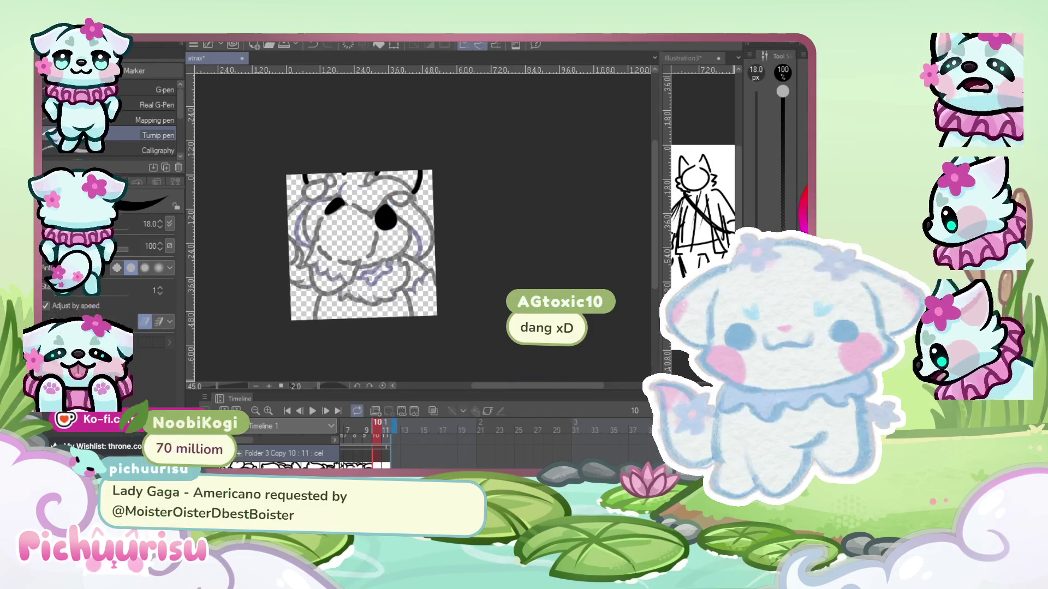
- Switch from Clip Studio Paint over to the Facebook feed in the browser
key("alt+Tab")
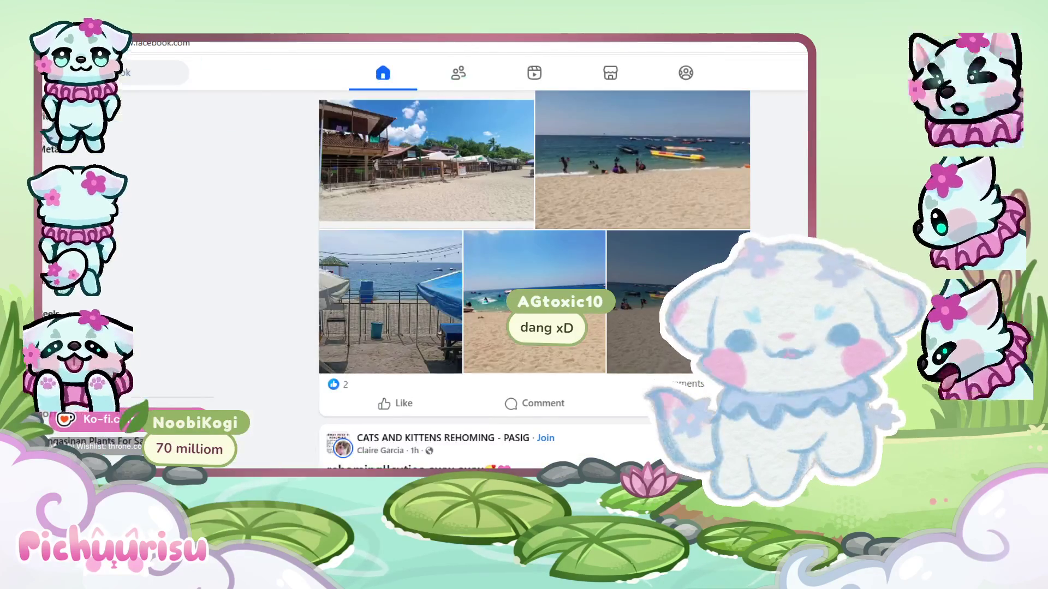
- Page through three photos of the Batangas beach property post, then return to the feed
scroll(598, 241, "up", 2)
left_click(491, 273)
key("Right")
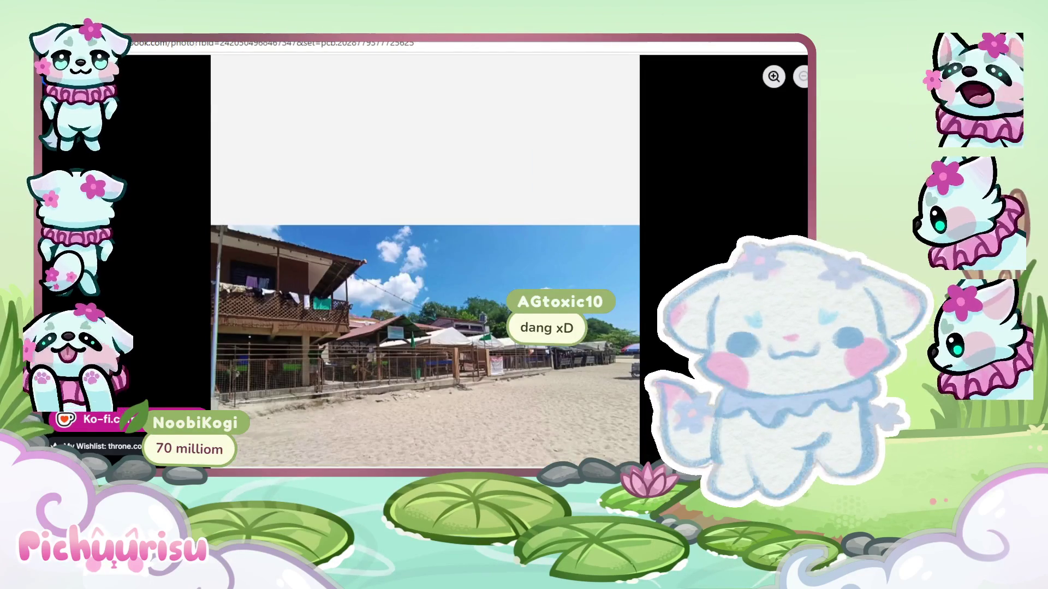
key("Right")
key("Right")
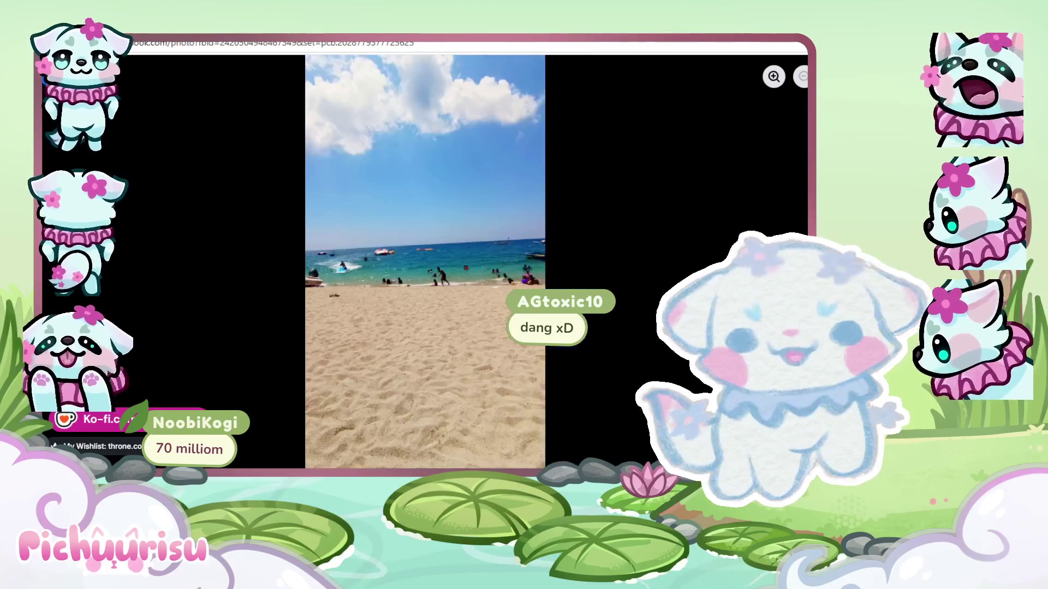
key("Right")
key("Right")
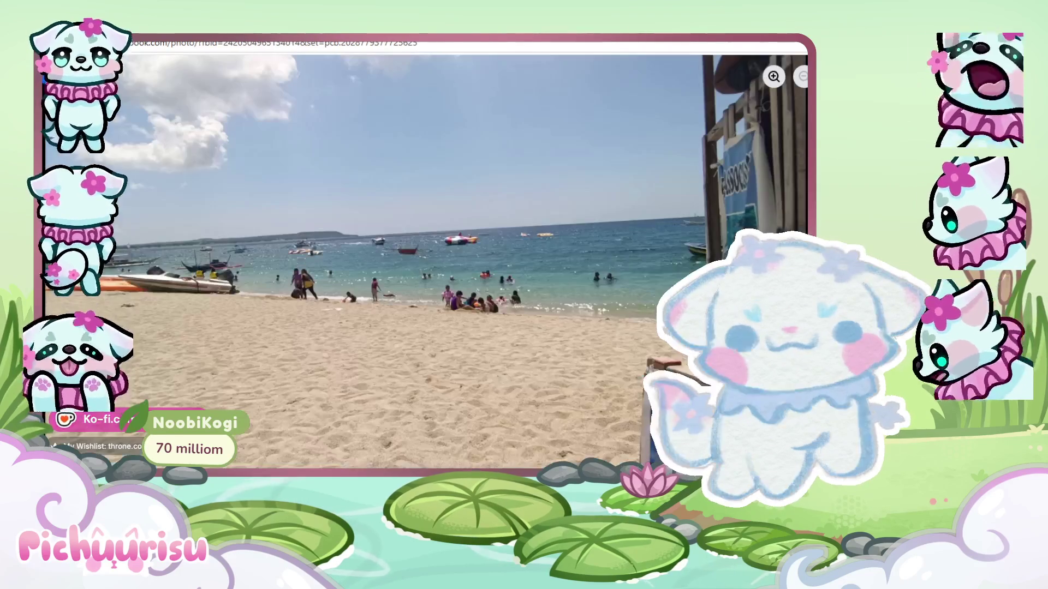
key("Escape")
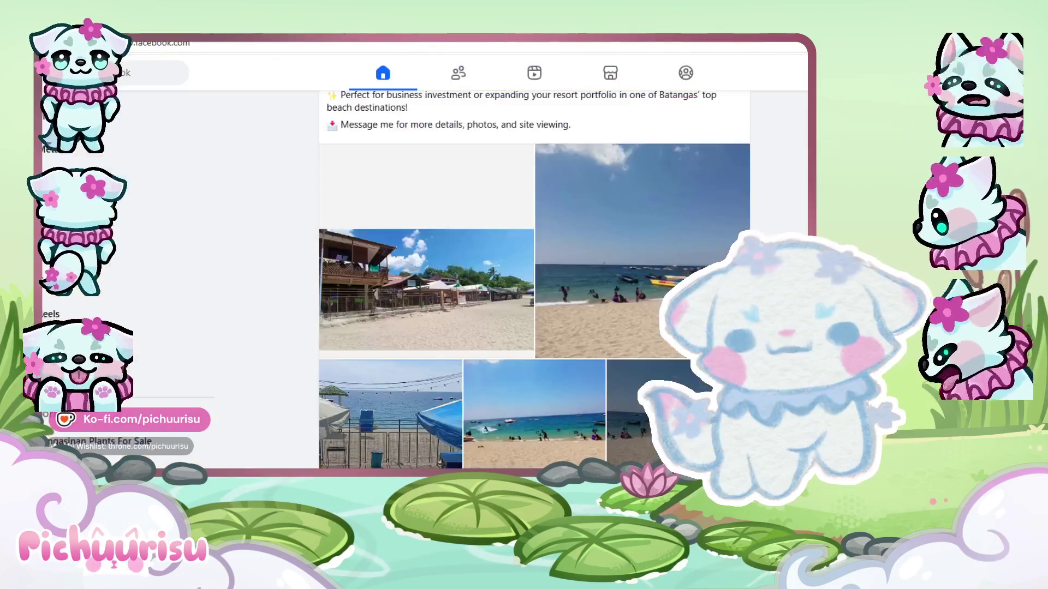
scroll(534, 279, "down", 4)
- Ink a long black curved head outline, then redo its upper end so it reaches the canvas top
scroll(535, 273, "up", 3)
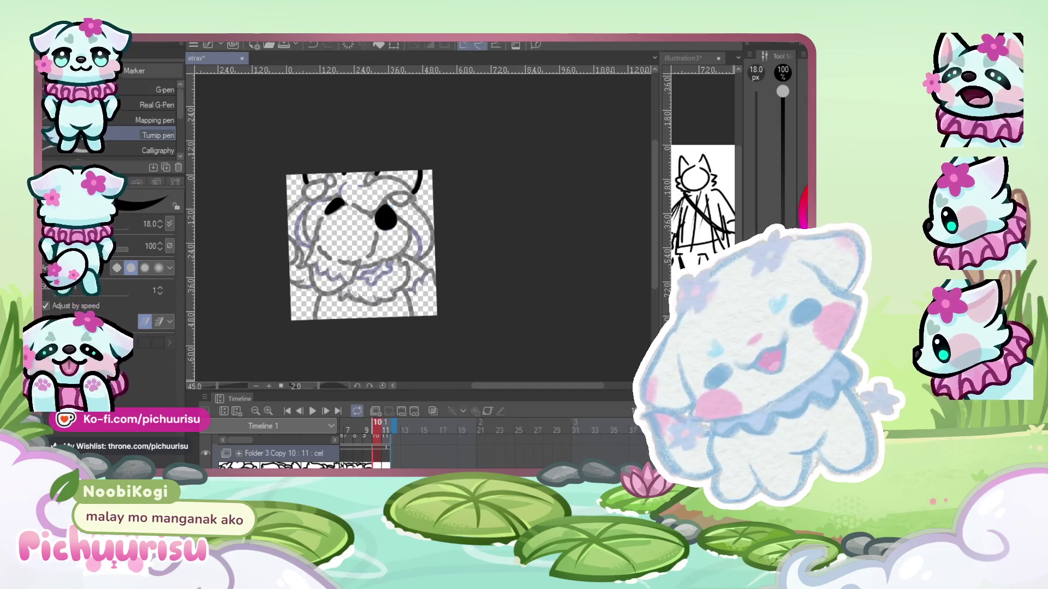
scroll(414, 183, "up", 5)
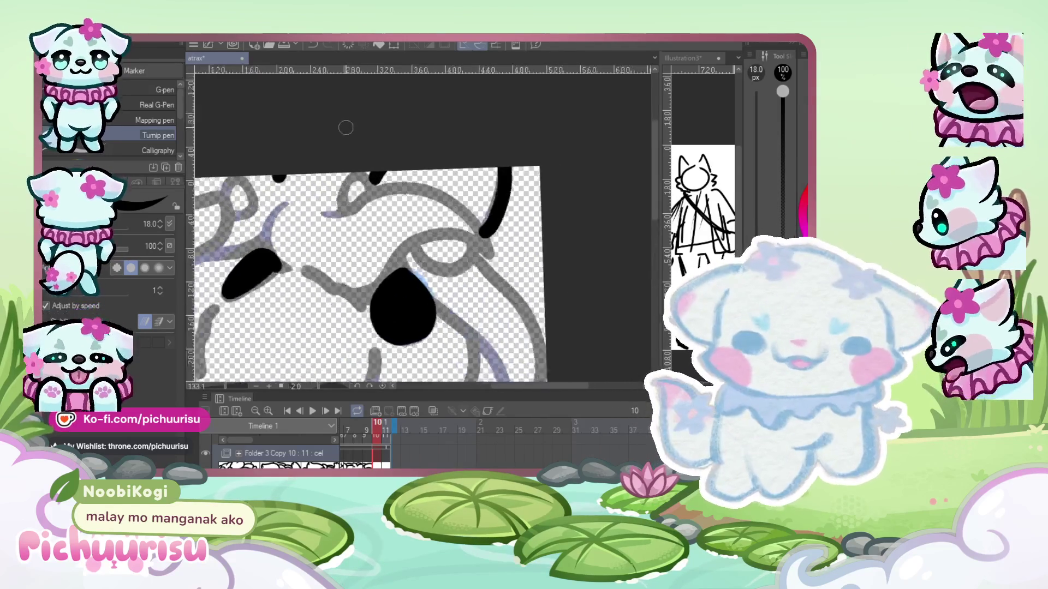
left_click_drag(320, 230, 273, 240)
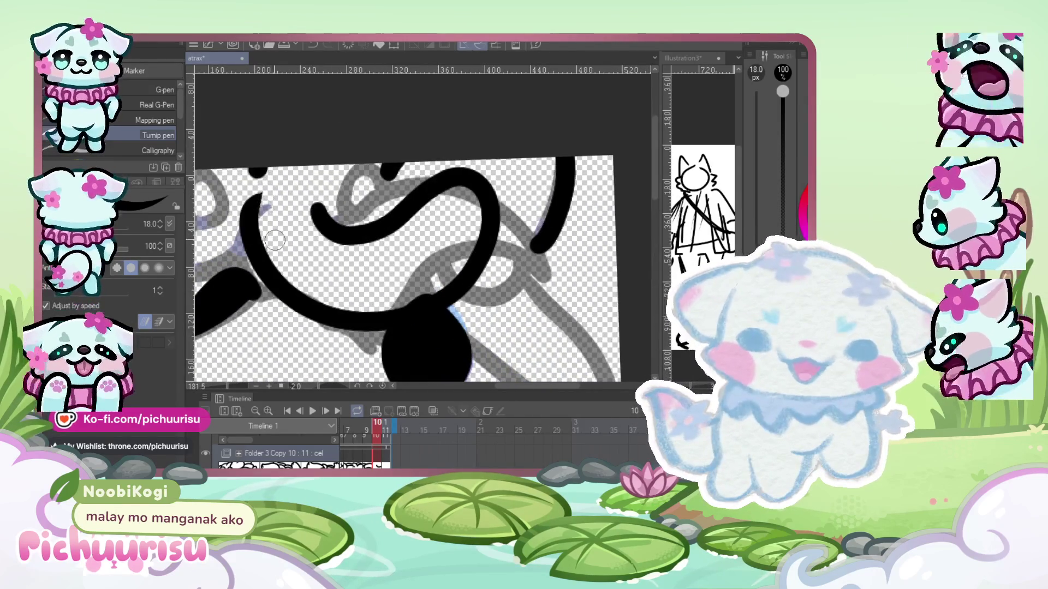
scroll(306, 262, "down", 2)
scroll(306, 262, "up", 1)
scroll(273, 266, "up", 1)
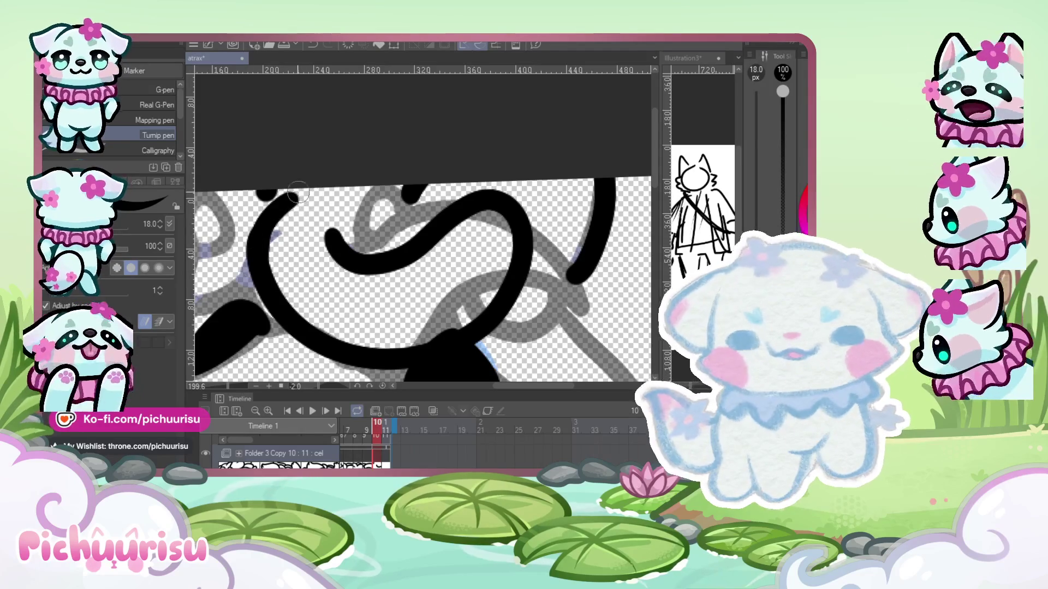
key("ctrl+z")
left_click_drag(290, 191, 272, 223)
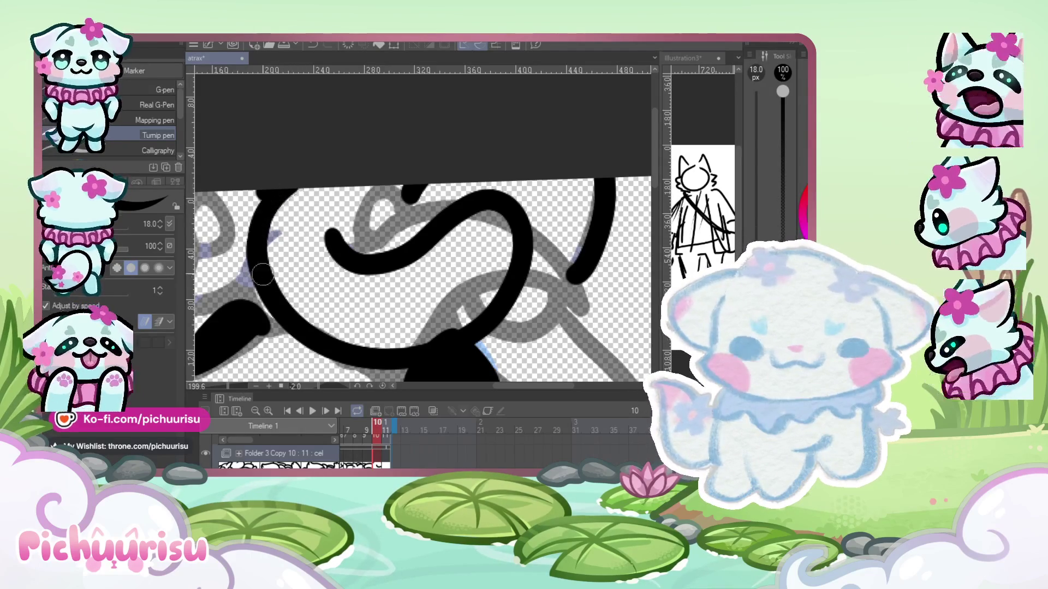
scroll(350, 196, "down", 2)
scroll(413, 231, "up", 1)
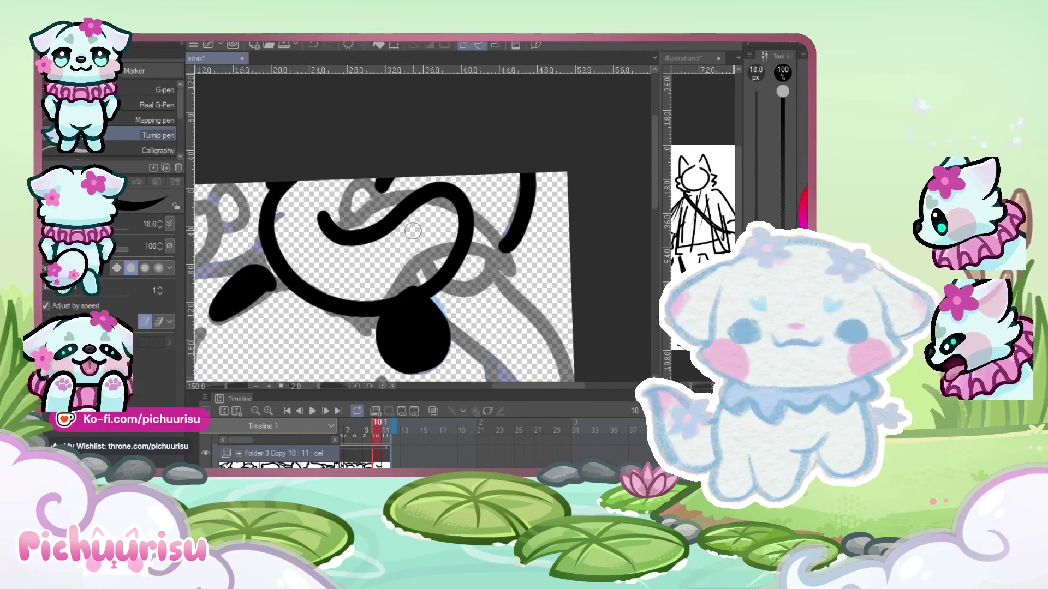
- Warp the black strokes into a better shape with Liquify, then return to the Turnip pen
key("j")
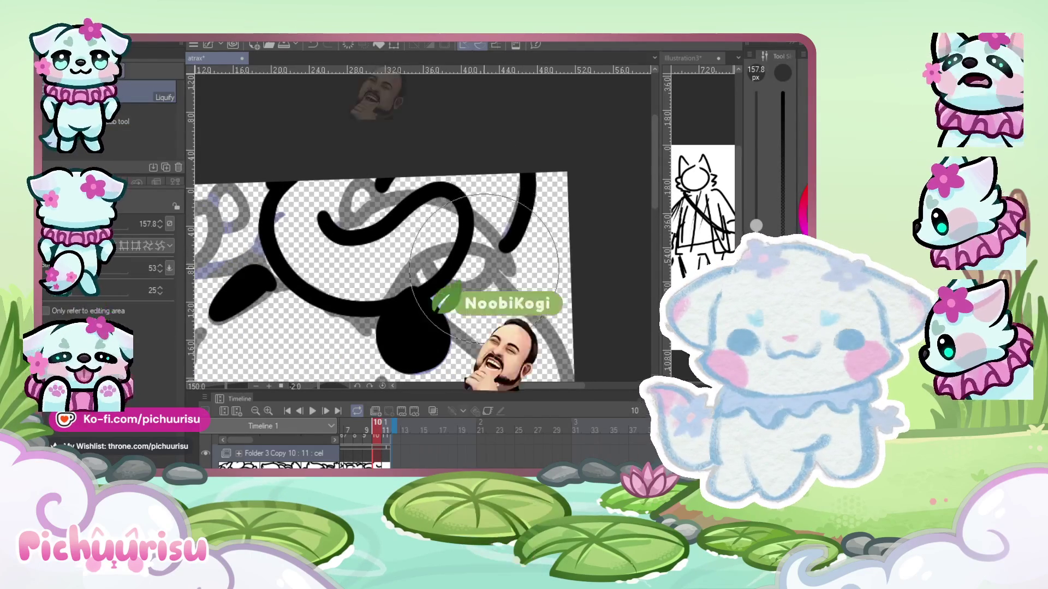
left_click_drag(413, 246, 306, 284)
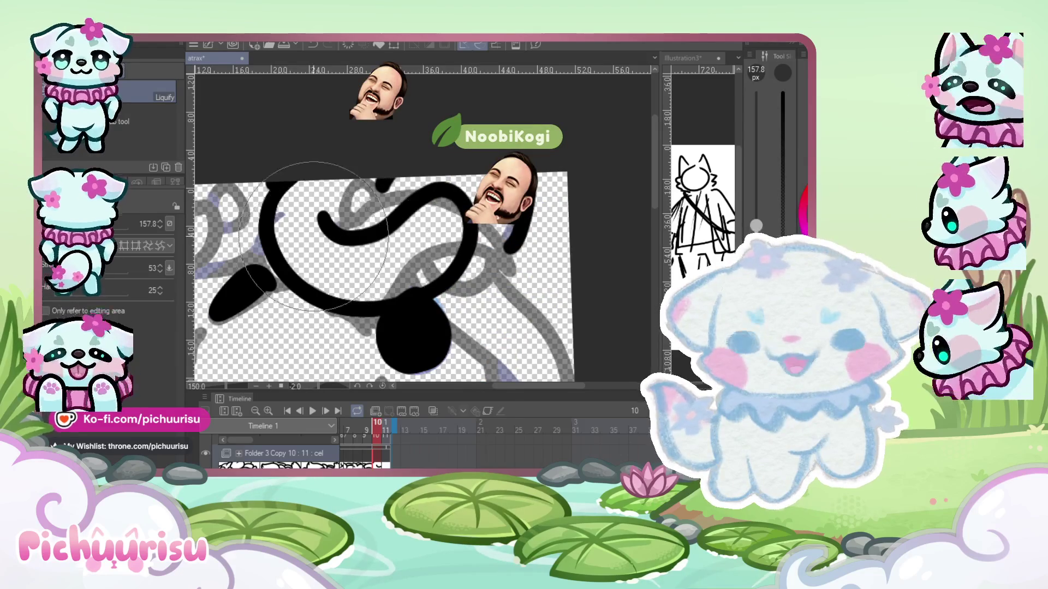
scroll(403, 182, "down", 1)
key("p")
scroll(338, 209, "up", 2)
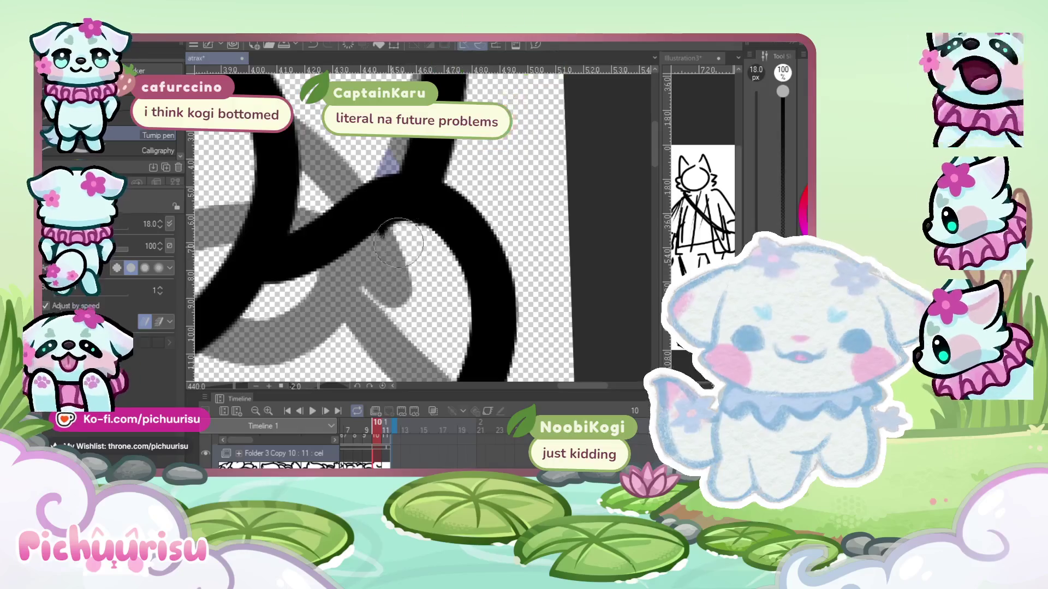
scroll(339, 209, "down", 2)
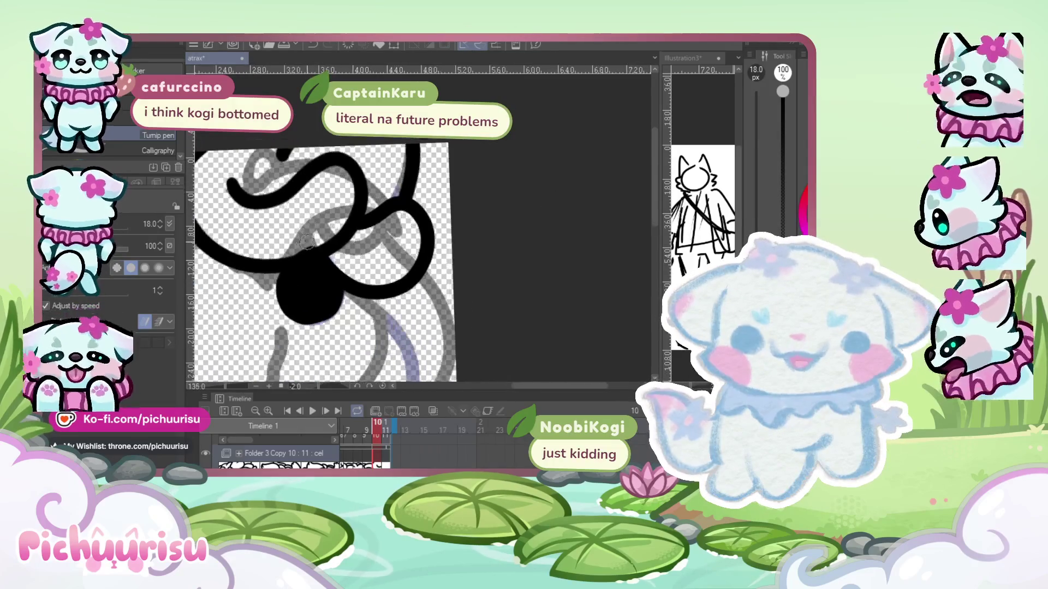
scroll(340, 255, "up", 2)
scroll(335, 246, "down", 2)
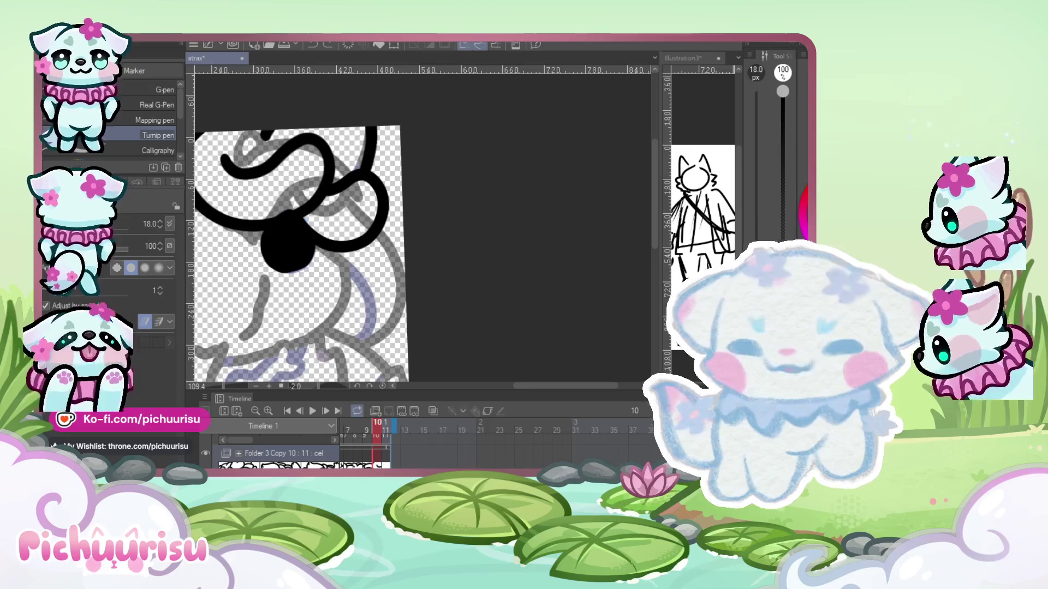
scroll(327, 246, "down", 2)
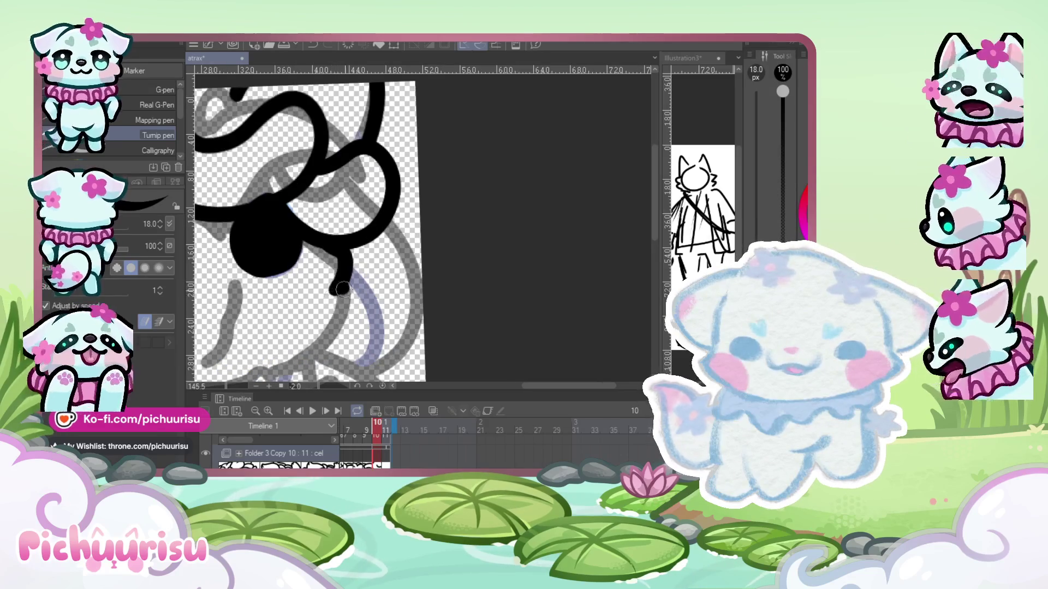
- Ink a line on the head's right side and curly fur loops down the right edge
left_click_drag(330, 281, 313, 344)
scroll(328, 300, "up", 2)
mouse_move(349, 265)
left_mouse_down()
mouse_move(325, 314)
mouse_move(322, 365)
left_mouse_up()
scroll(356, 326, "up", 1)
scroll(358, 273, "down", 2)
scroll(359, 255, "up", 2)
scroll(359, 255, "up", 1)
left_click_drag(344, 195, 378, 284)
left_click_drag(376, 246, 373, 327)
scroll(373, 327, "down", 2)
scroll(374, 328, "down", 2)
scroll(360, 300, "up", 2)
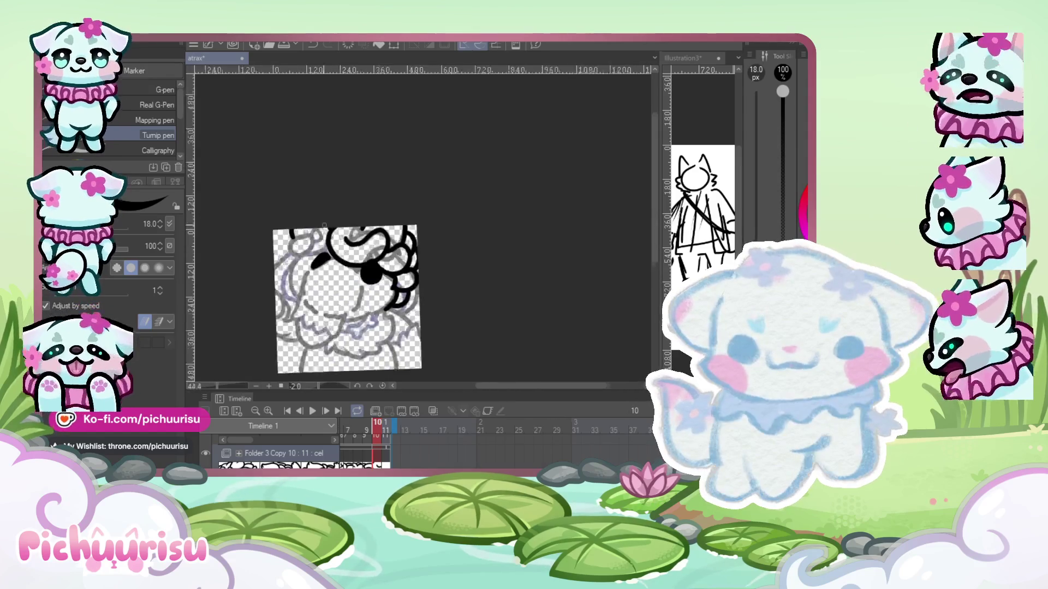
scroll(301, 248, "up", 1)
- Draw a curved stroke left of the face, undo one stroke, and redraw it as a loop from the top
left_click_drag(262, 257, 305, 295)
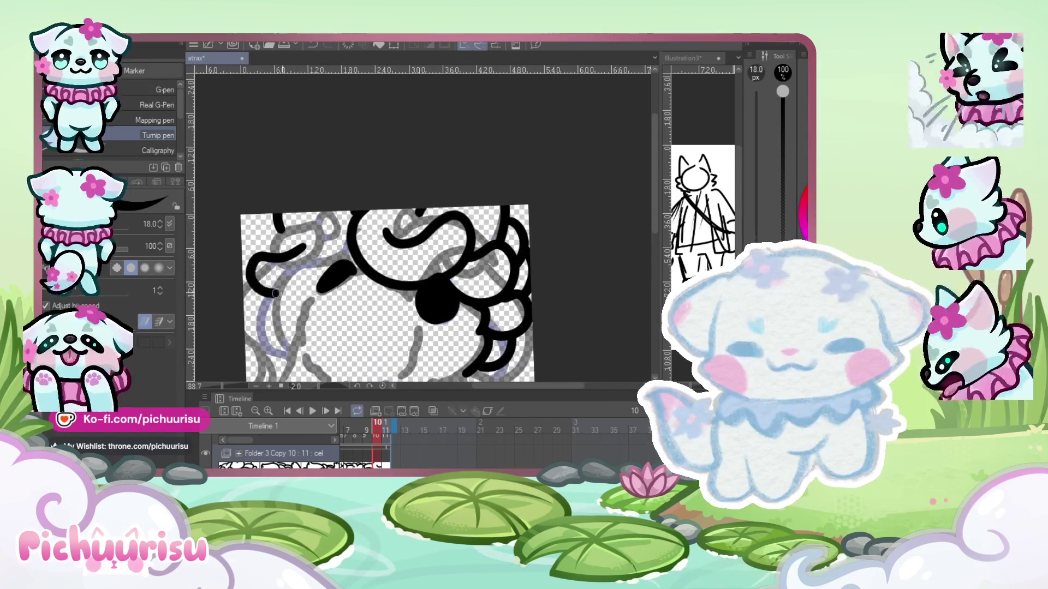
scroll(306, 294, "down", 1)
scroll(317, 256, "up", 1)
scroll(320, 253, "up", 1)
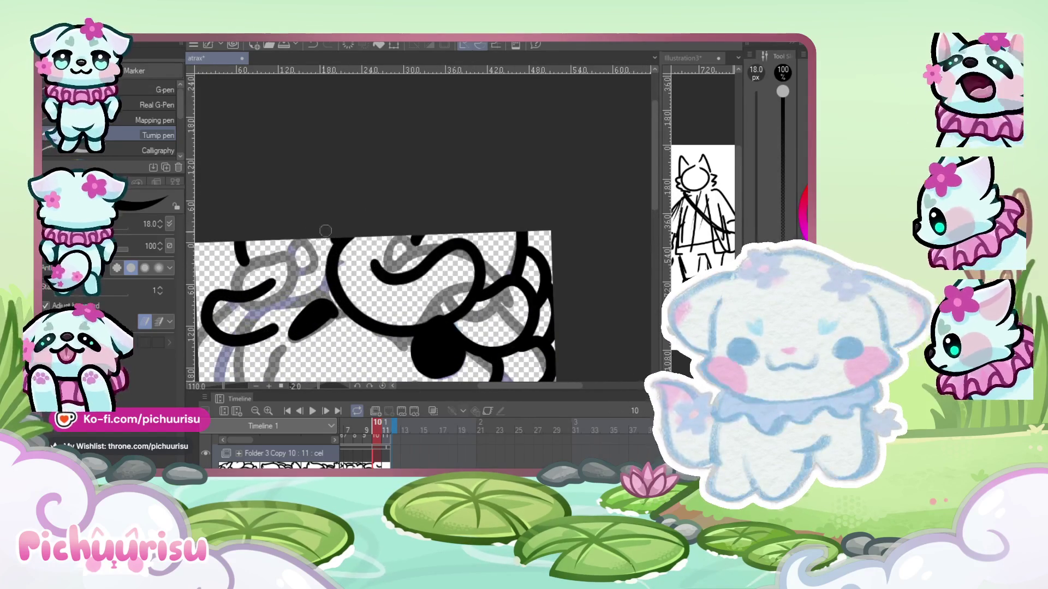
scroll(324, 239, "down", 4)
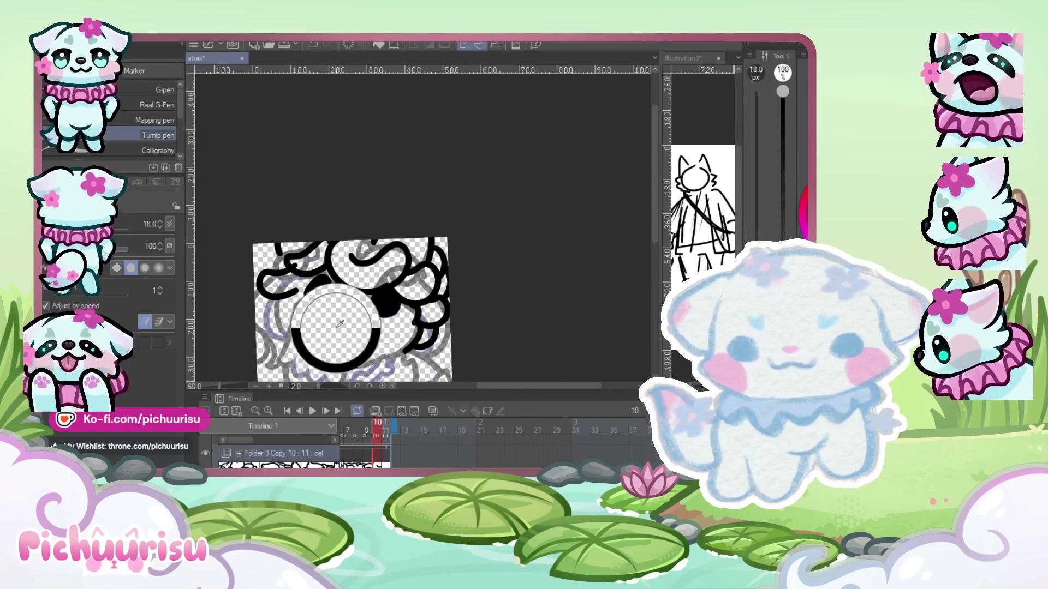
scroll(328, 240, "up", 2)
scroll(330, 241, "up", 2)
key("ctrl+z")
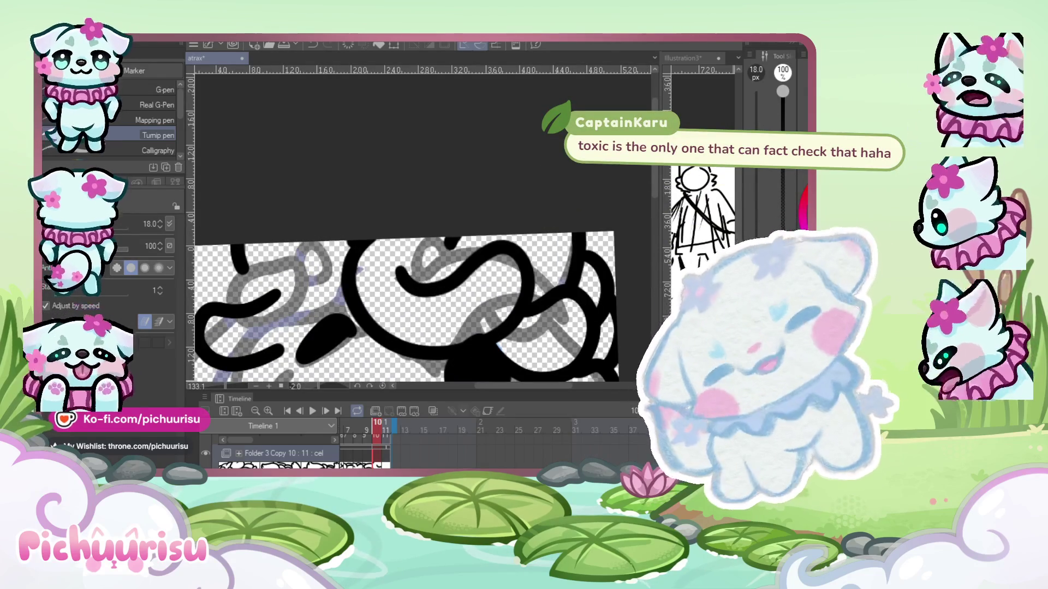
left_click_drag(315, 242, 336, 303)
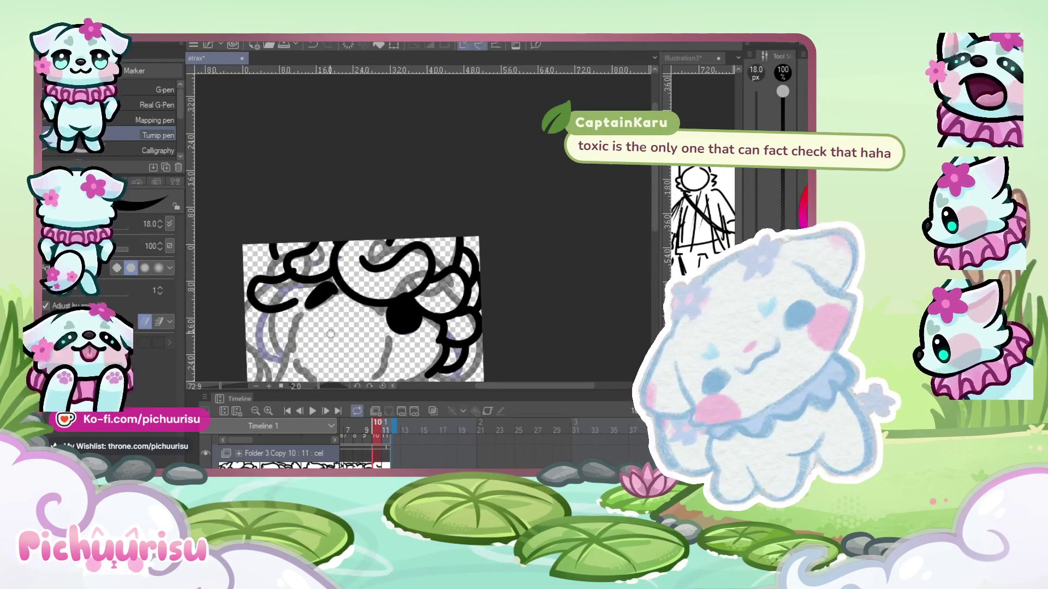
scroll(286, 273, "up", 2)
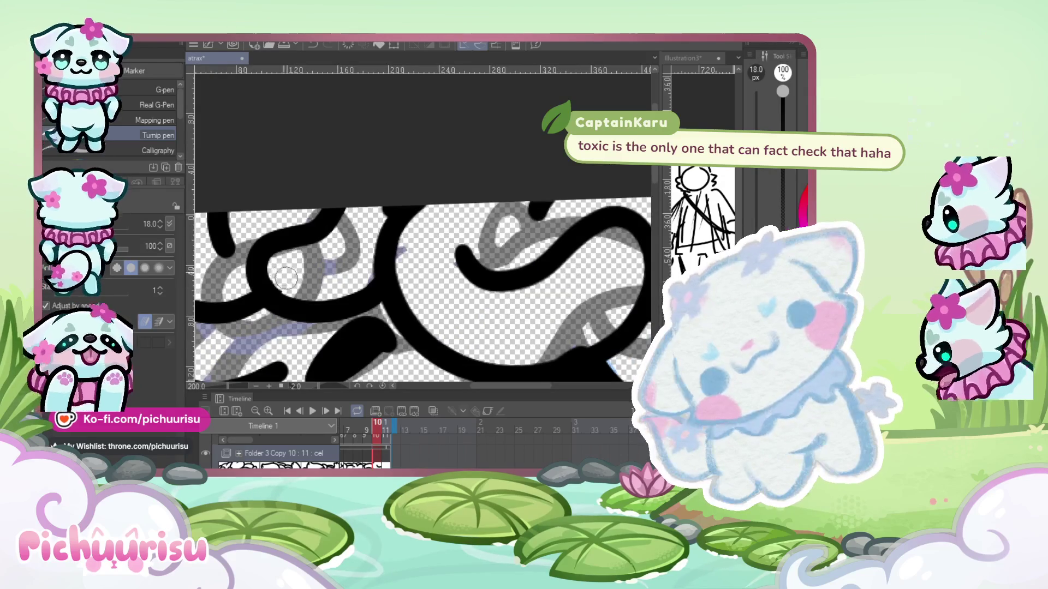
- Ink the cheek and face outline with the Turnip pen, undoing and redrawing the chin stroke
key("j")
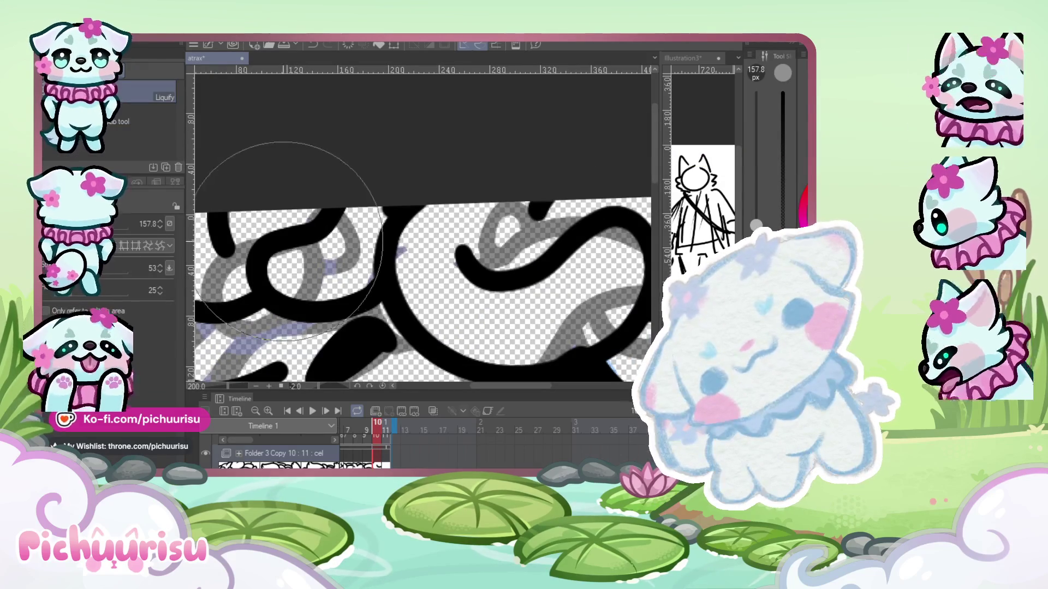
scroll(284, 184, "down", 2)
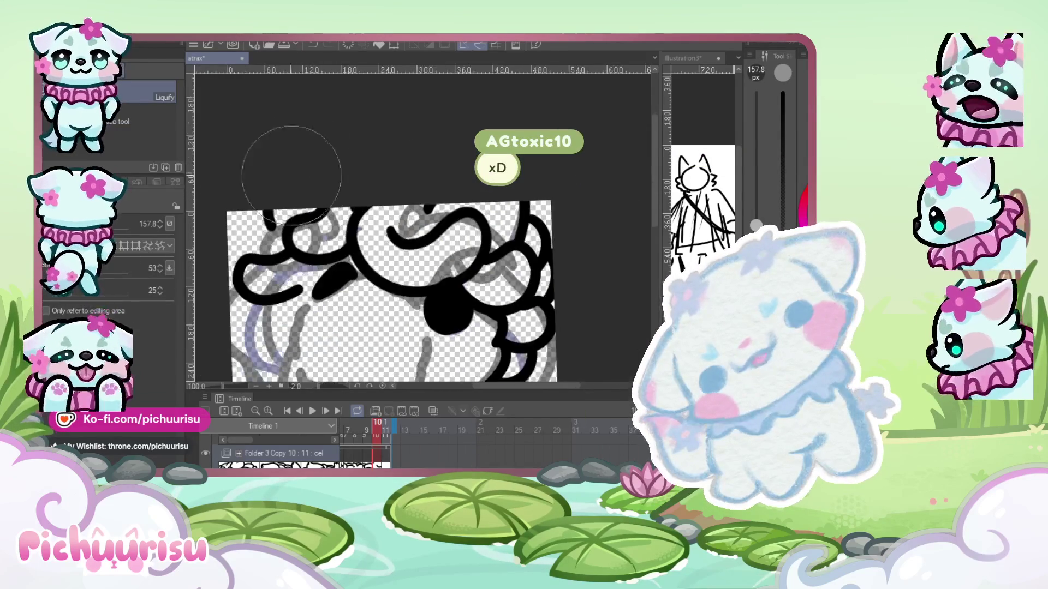
scroll(289, 186, "down", 1)
scroll(297, 190, "down", 1)
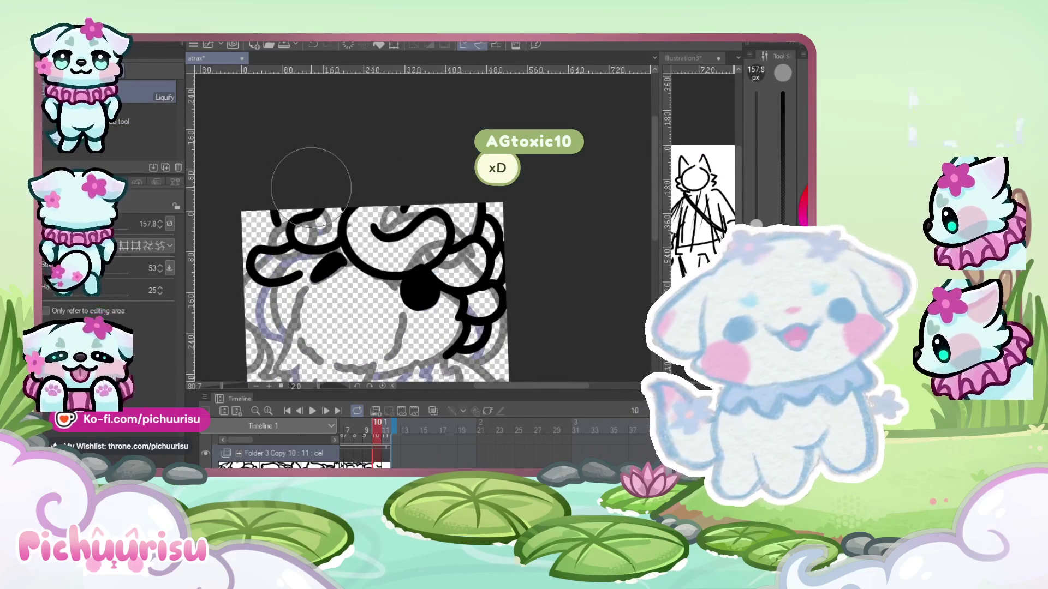
key("p")
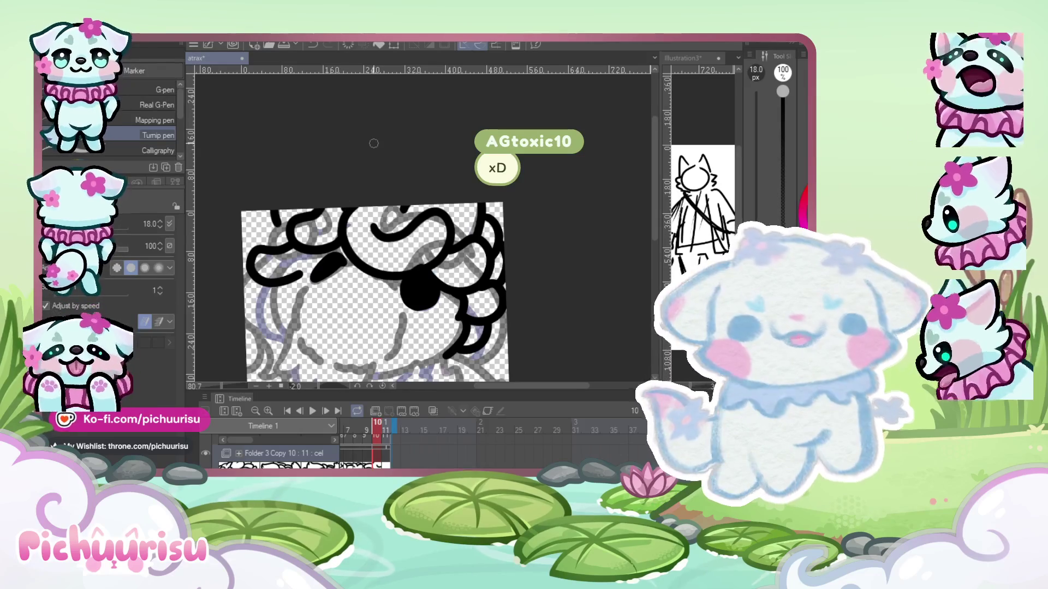
scroll(309, 272, "up", 1)
scroll(306, 253, "up", 1)
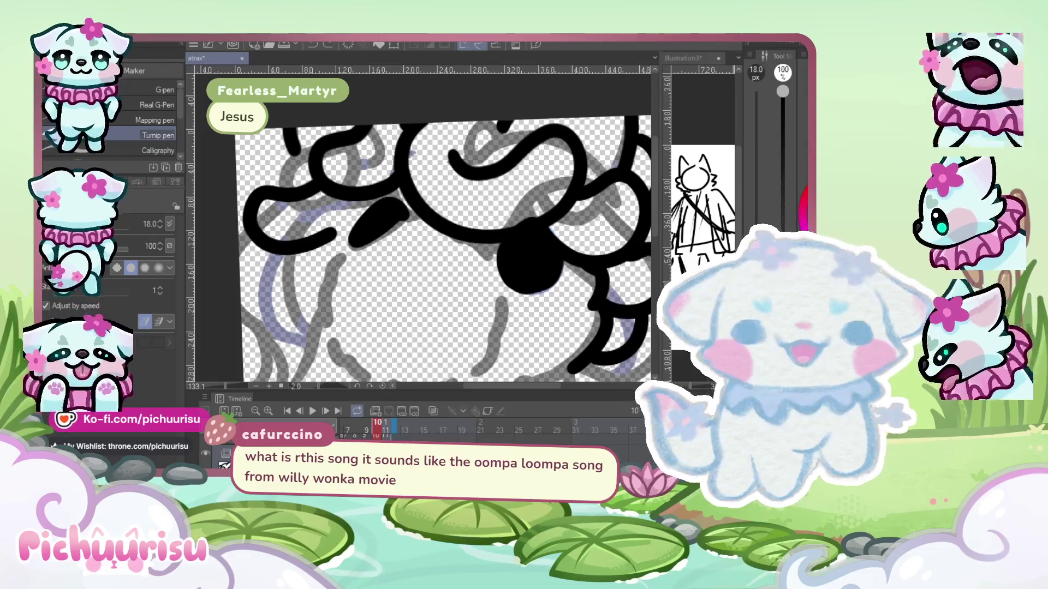
scroll(487, 306, "down", 1)
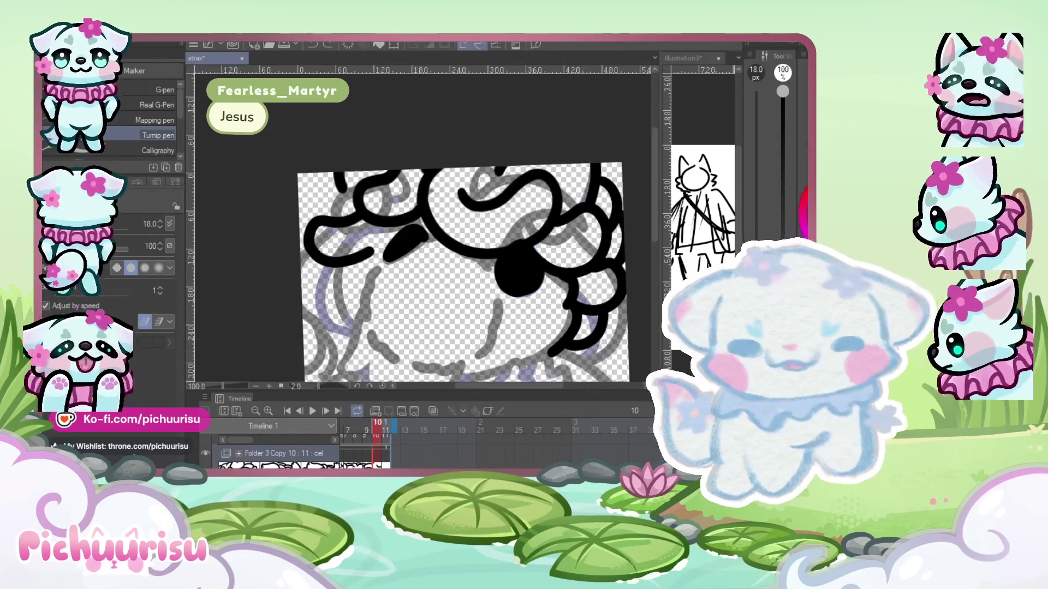
scroll(354, 287, "up", 1)
scroll(355, 286, "up", 1)
left_click_drag(335, 267, 322, 306)
scroll(322, 306, "down", 1)
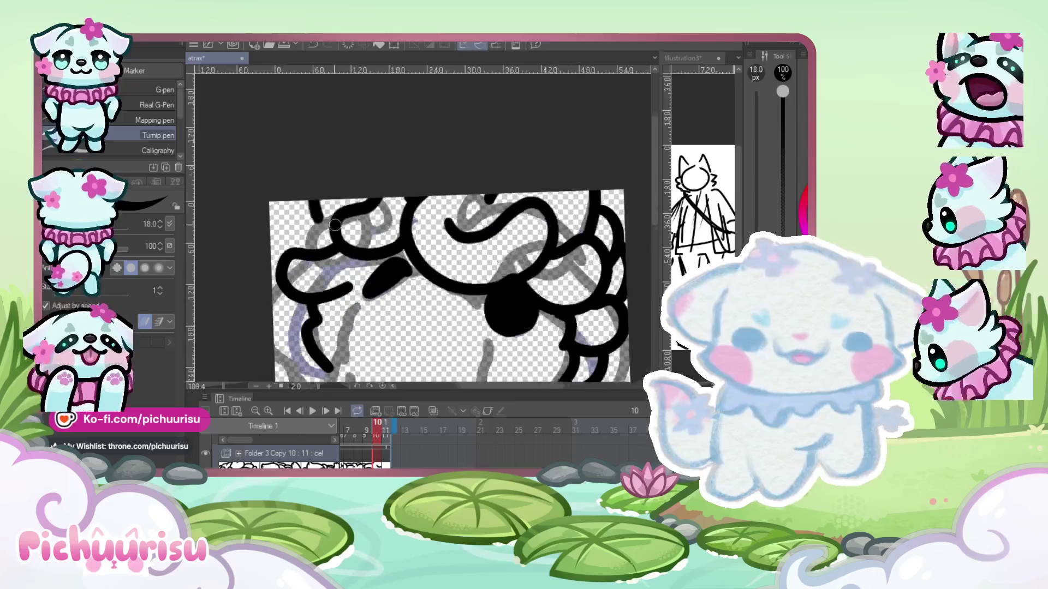
scroll(284, 267, "down", 3)
scroll(262, 273, "up", 4)
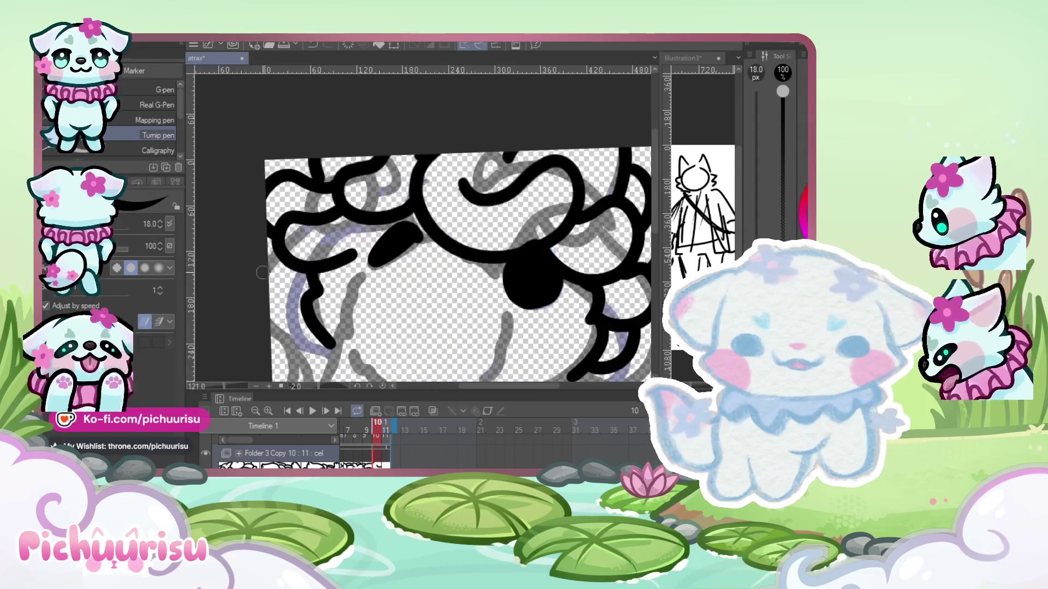
scroll(278, 293, "down", 3)
scroll(286, 290, "up", 2)
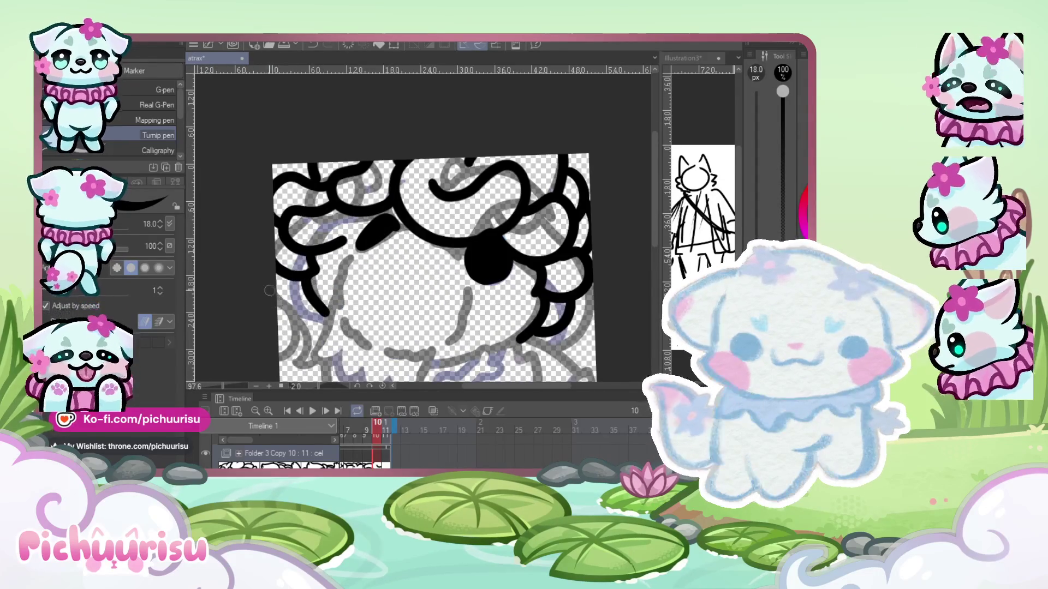
scroll(317, 322, "down", 3)
scroll(376, 198, "up", 3)
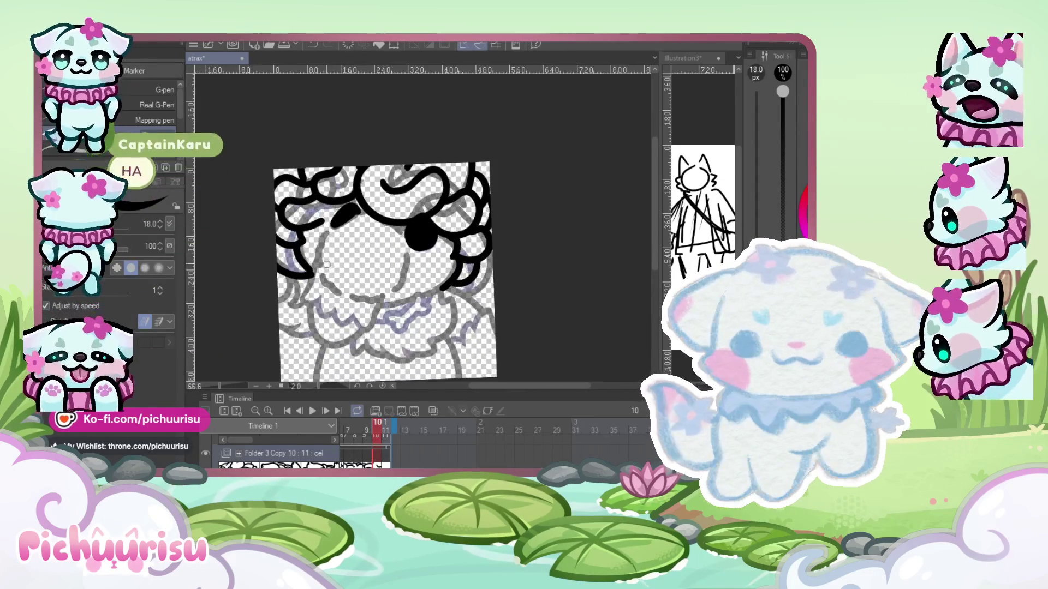
mouse_move(350, 218)
left_mouse_down()
mouse_move(379, 230)
mouse_move(387, 342)
left_mouse_up()
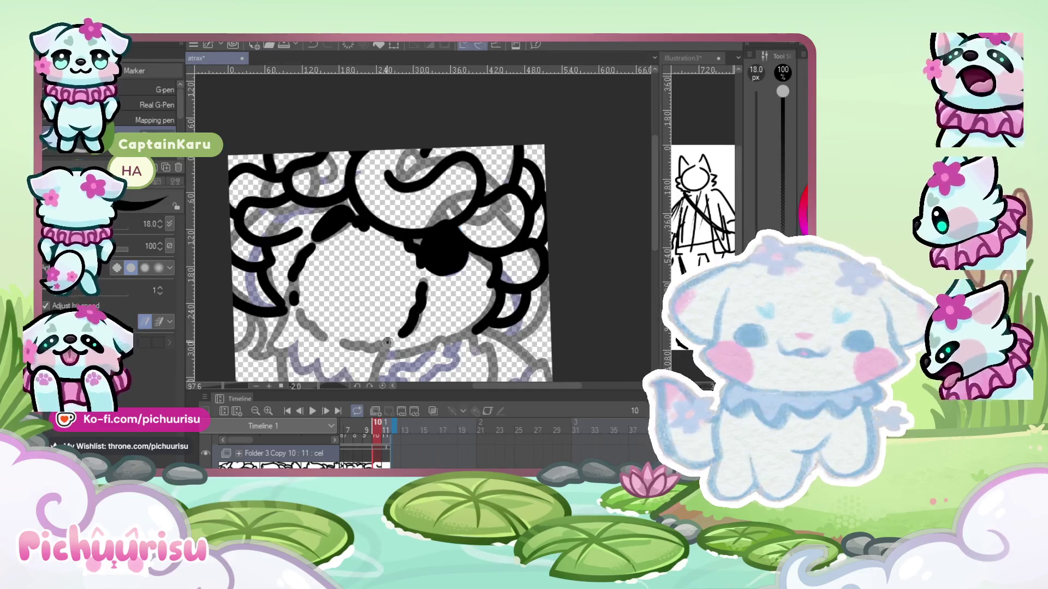
scroll(371, 264, "down", 3)
scroll(321, 273, "up", 2)
mouse_move(323, 261)
left_mouse_down()
mouse_move(319, 336)
mouse_move(354, 355)
left_mouse_up()
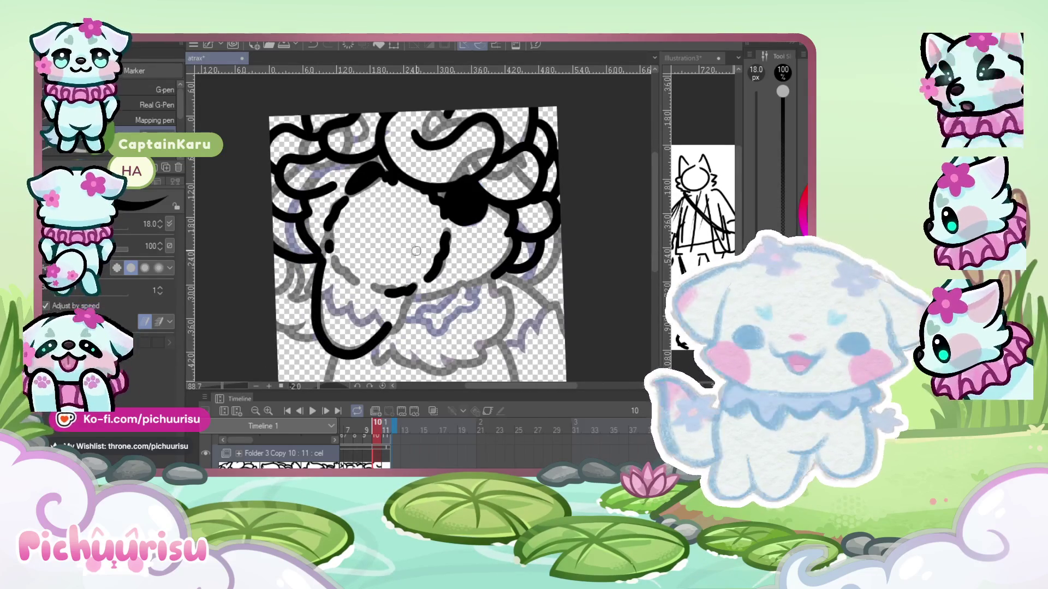
key("ctrl+z")
mouse_move(327, 246)
left_mouse_down()
mouse_move(318, 317)
mouse_move(363, 358)
mouse_move(418, 287)
left_mouse_up()
- Ink the eye-to-mouth line, the neck, and the ruff curls extending downward
scroll(307, 279, "down", 1)
scroll(304, 232, "up", 2)
scroll(290, 256, "up", 2)
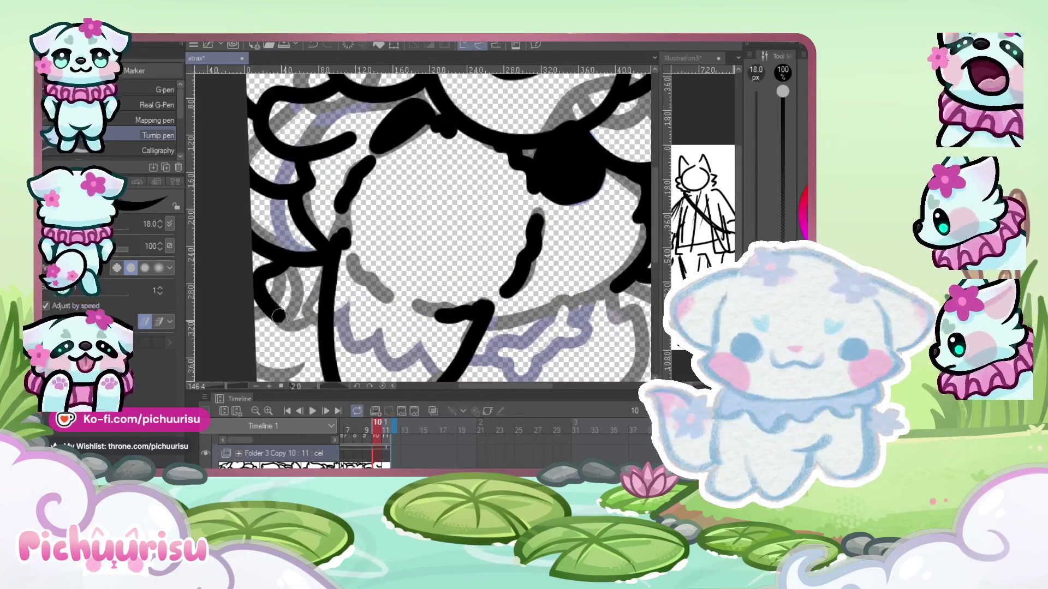
scroll(295, 289, "down", 3)
scroll(295, 289, "down", 2)
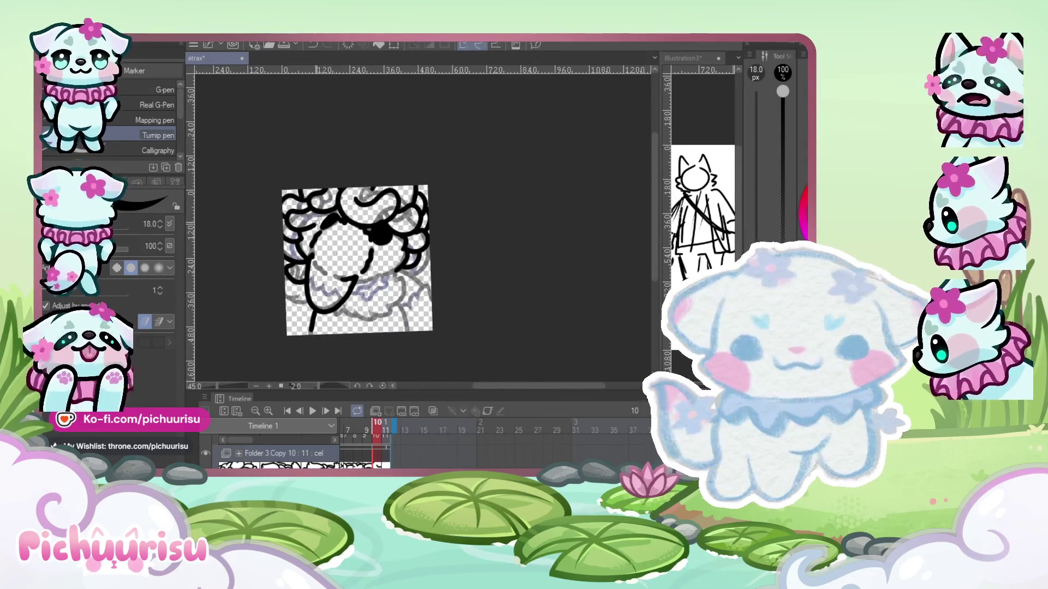
scroll(295, 273, "up", 2)
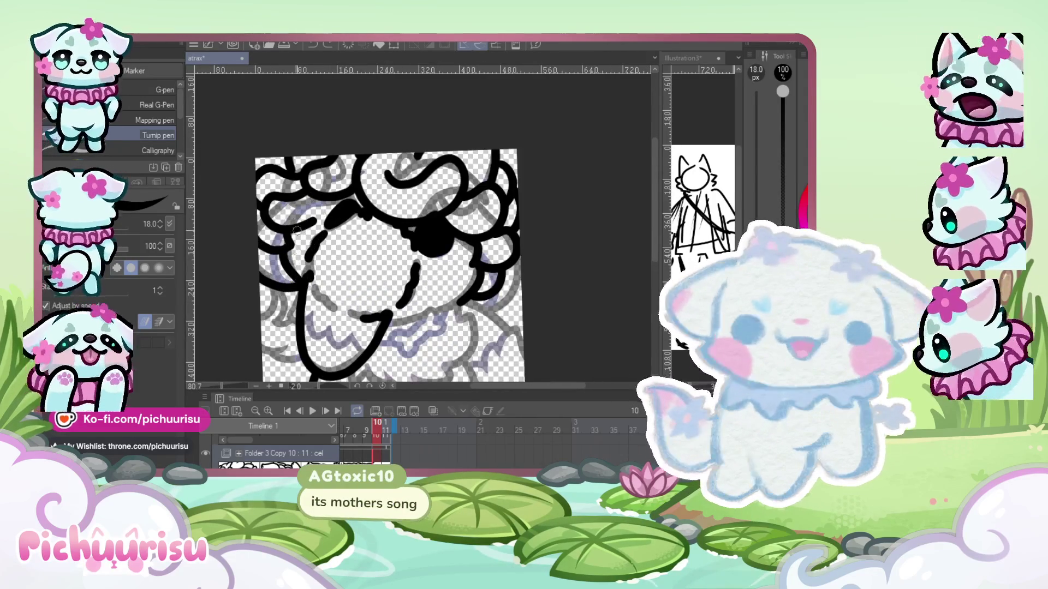
scroll(349, 262, "down", 1)
scroll(413, 235, "up", 2)
left_click_drag(413, 234, 268, 297)
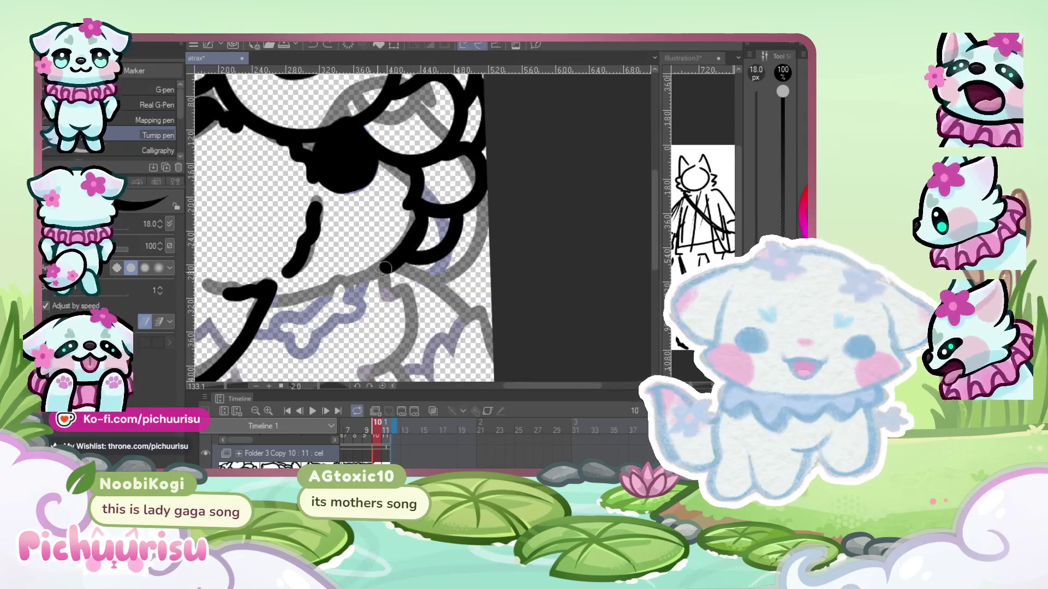
scroll(390, 263, "down", 2)
scroll(390, 263, "up", 2)
mouse_move(365, 236)
left_mouse_down()
mouse_move(382, 329)
mouse_move(316, 355)
left_mouse_up()
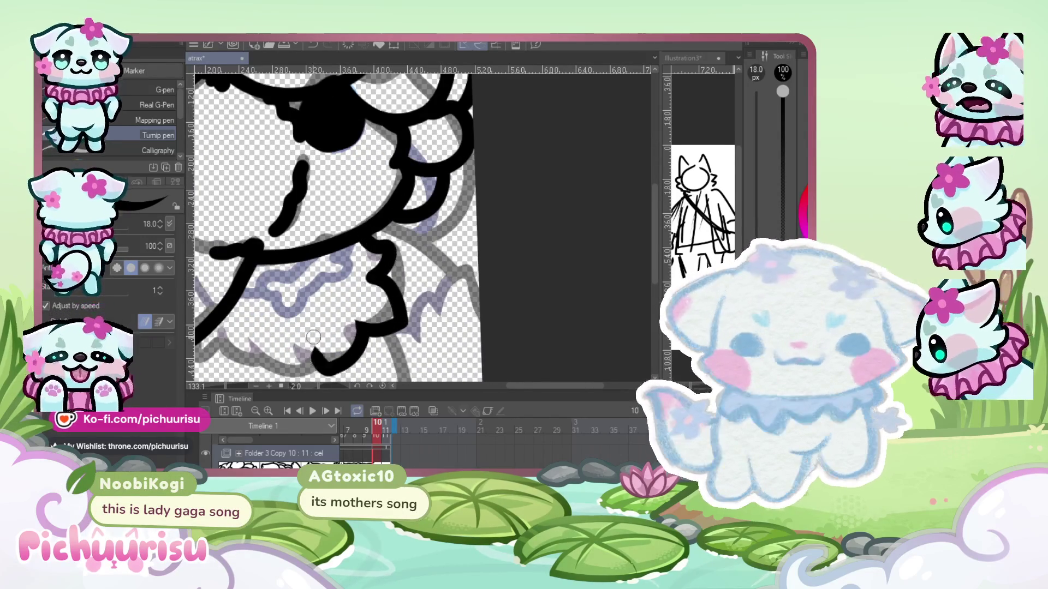
scroll(239, 315, "up", 2)
scroll(239, 315, "down", 2)
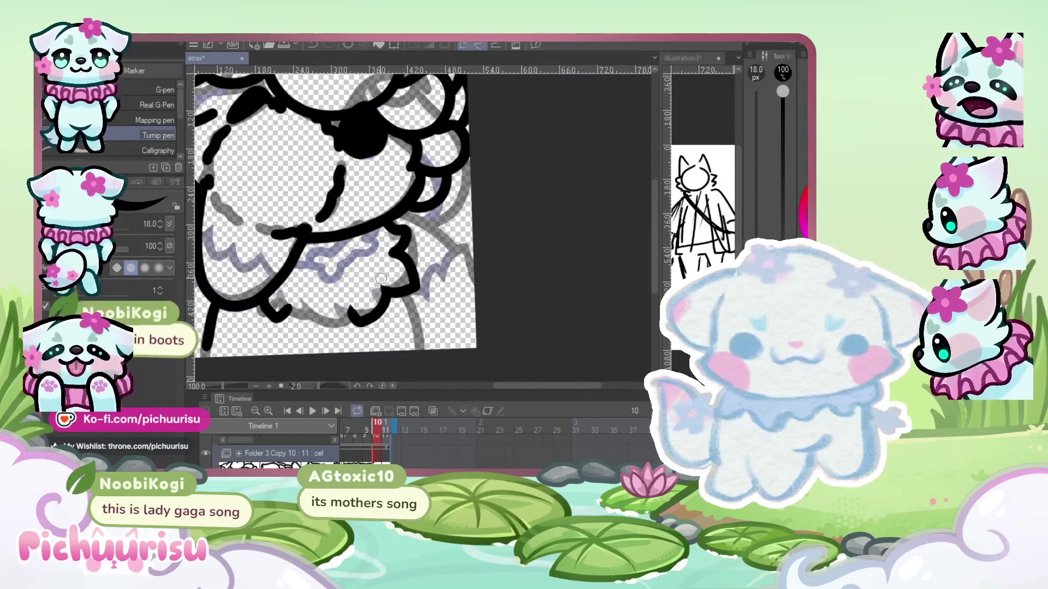
scroll(356, 329, "up", 2)
scroll(357, 329, "up", 2)
left_click_drag(357, 330, 314, 346)
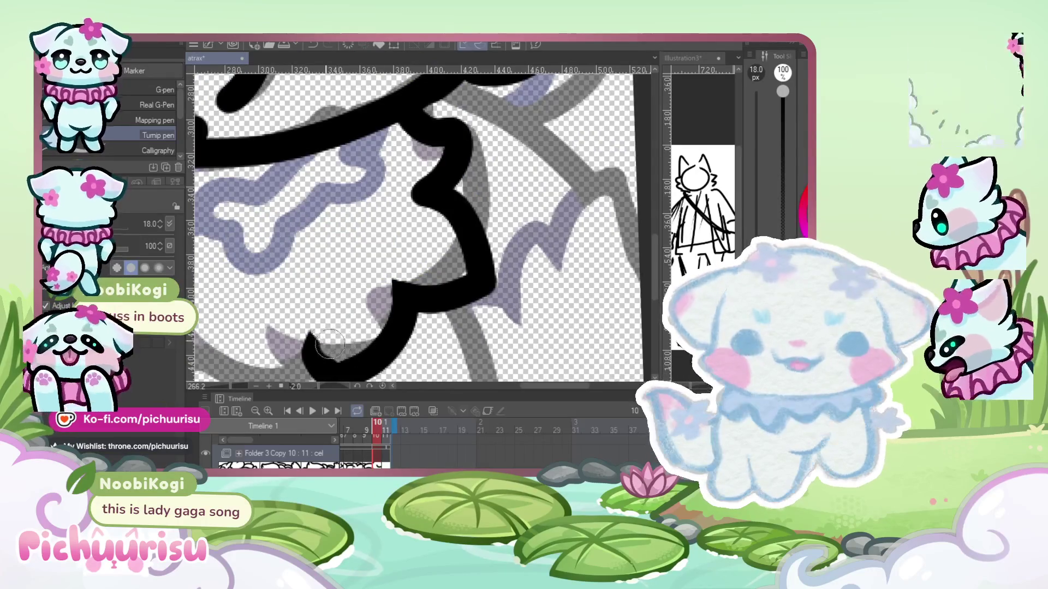
scroll(352, 284, "down", 2)
scroll(352, 284, "up", 1)
scroll(352, 285, "up", 2)
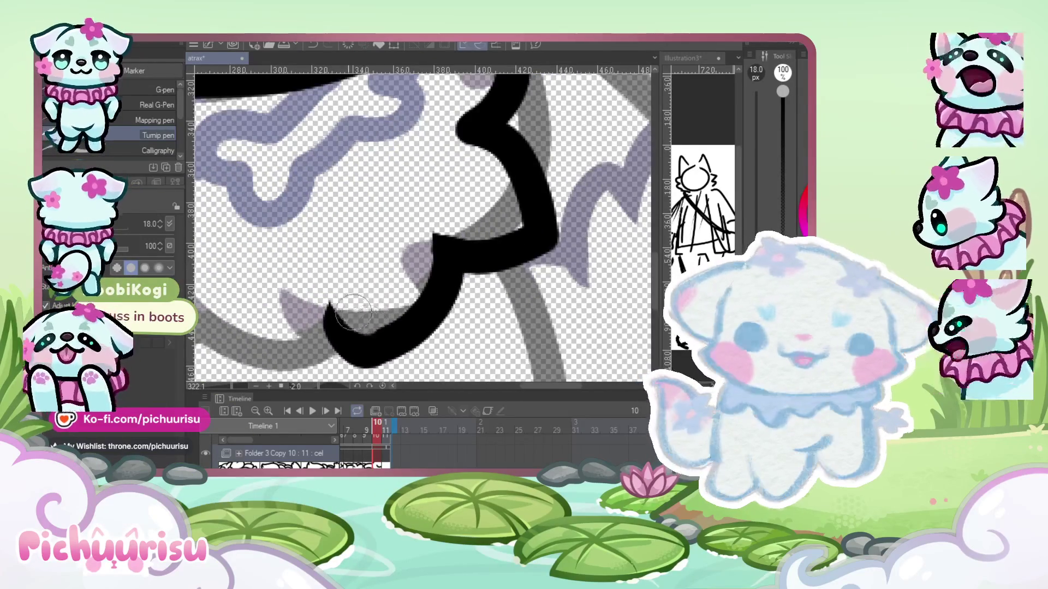
scroll(352, 285, "down", 2)
scroll(255, 328, "up", 2)
scroll(278, 254, "down", 2)
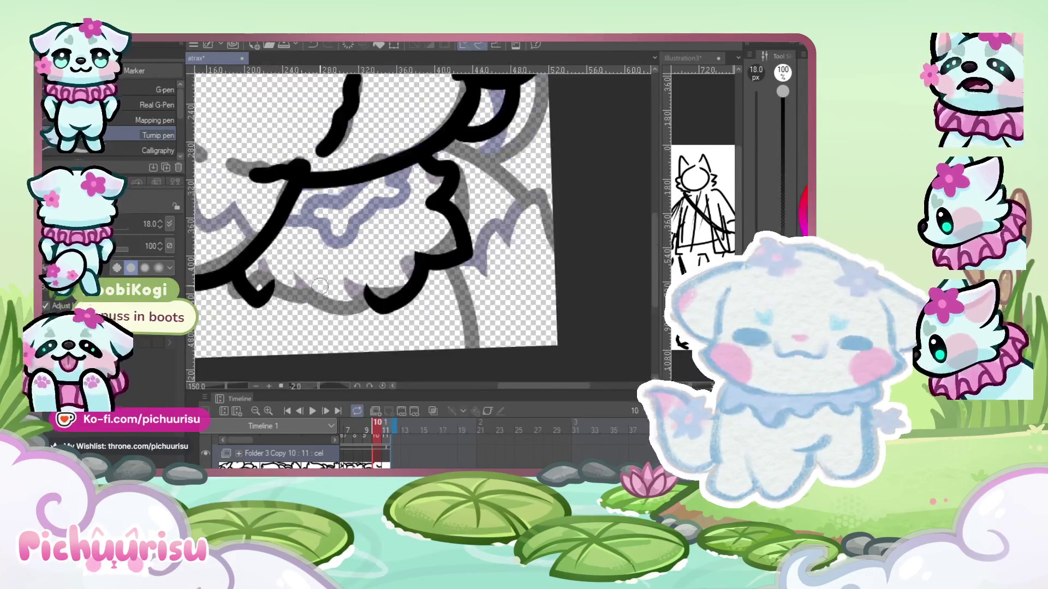
scroll(320, 287, "up", 1)
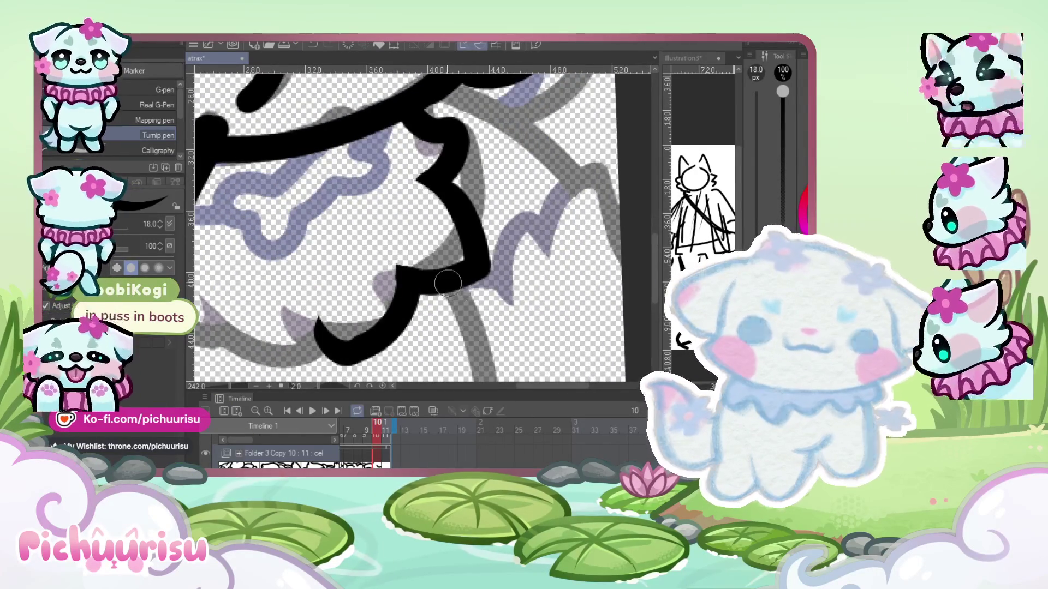
left_click_drag(450, 273, 487, 380)
scroll(488, 379, "down", 3)
scroll(367, 141, "up", 1)
scroll(484, 322, "down", 2)
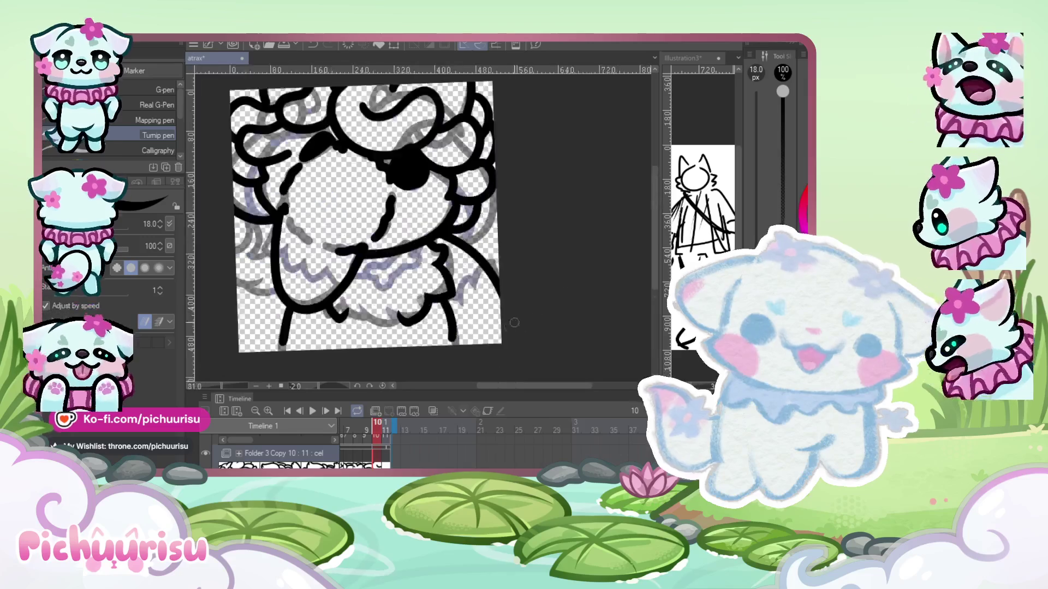
scroll(484, 322, "down", 1)
scroll(484, 322, "up", 1)
scroll(485, 322, "up", 3)
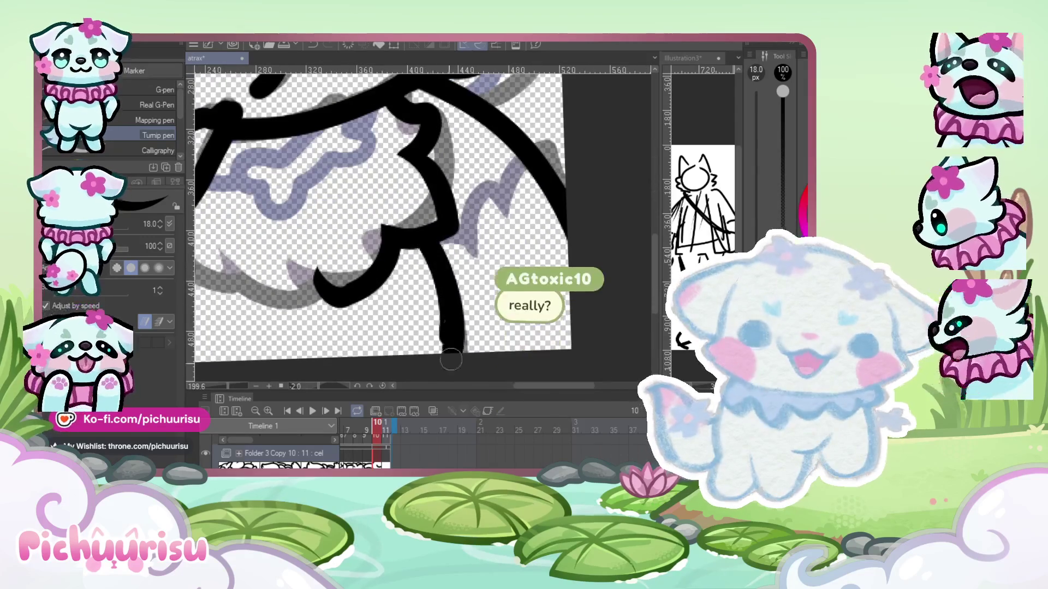
scroll(417, 315, "up", 1)
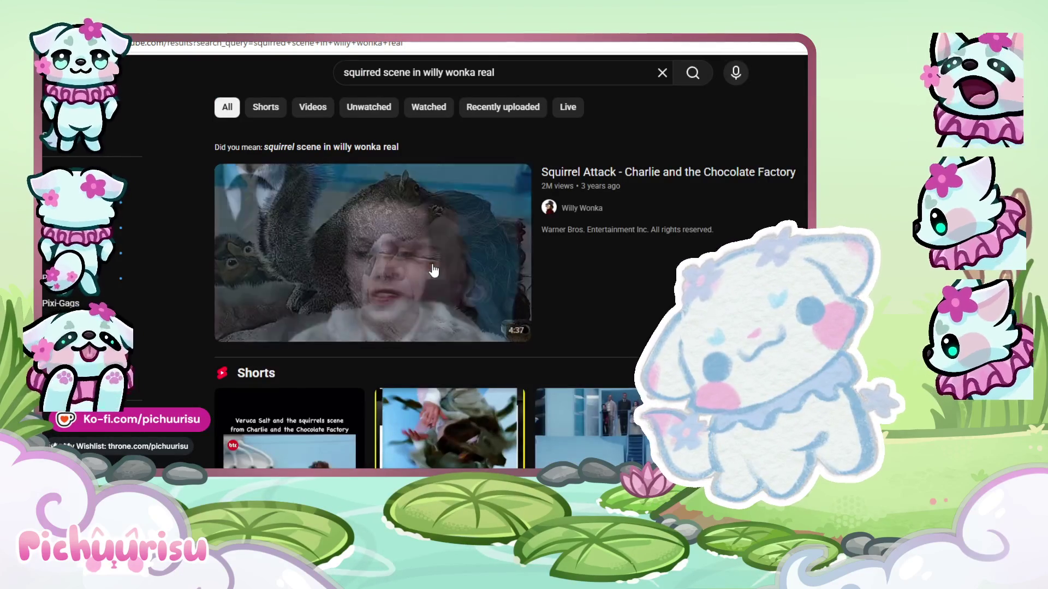
- Watch the 'How they made the squirrel scene' Short, then return to the search results
scroll(490, 233, "down", 4)
scroll(384, 255, "down", 4)
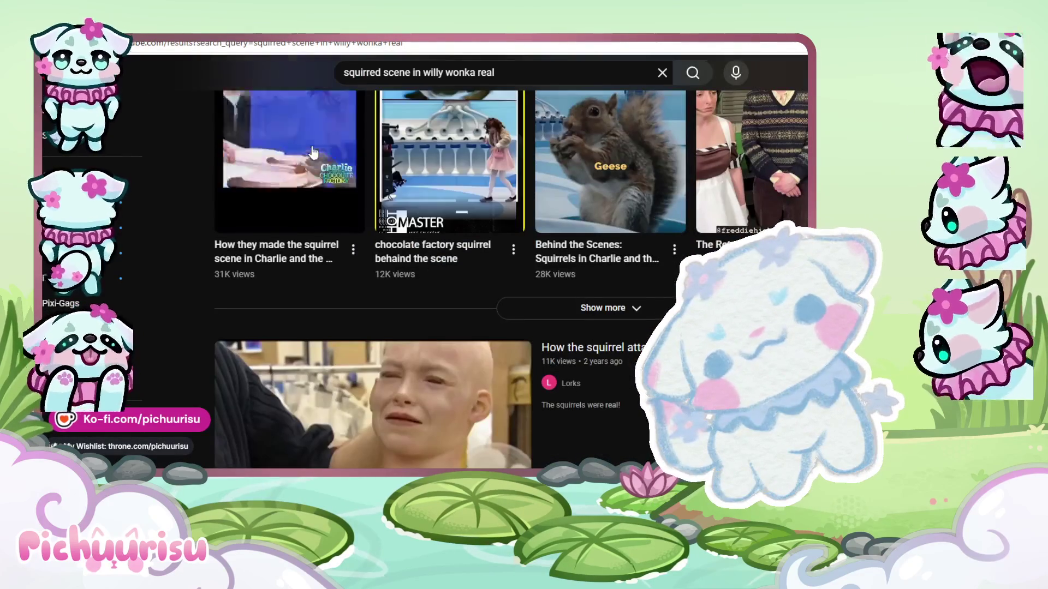
left_click(384, 255)
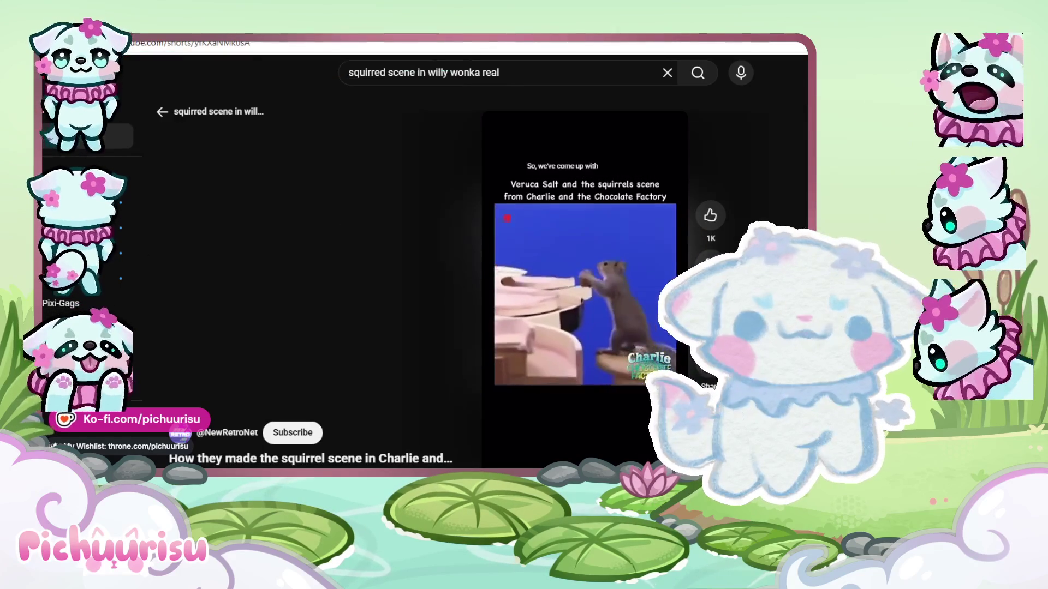
left_click(159, 108)
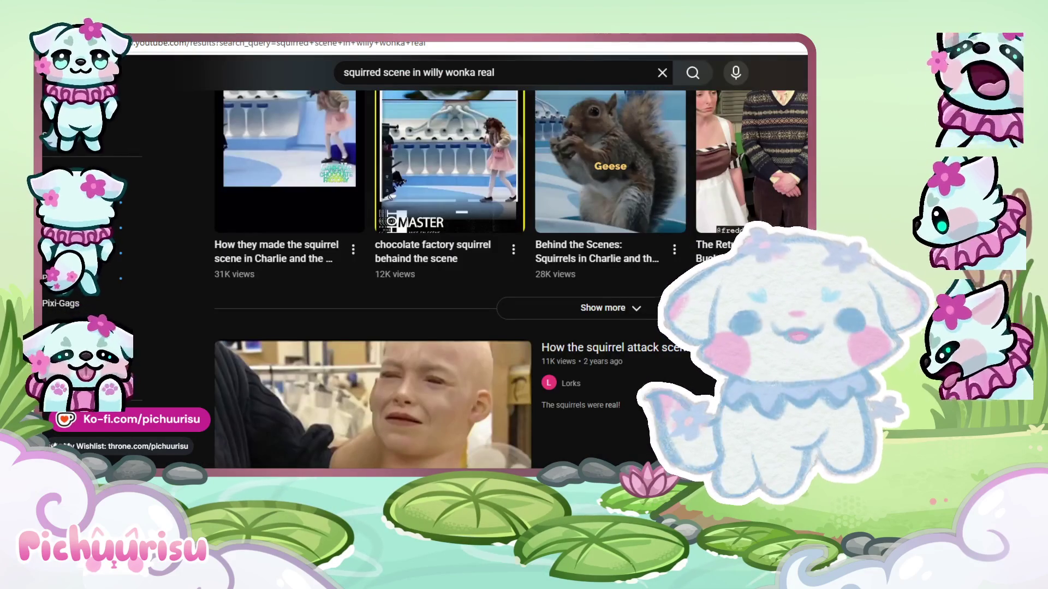
- Play the 'Behind the Scenes: Squirrels' Short
left_click(644, 144)
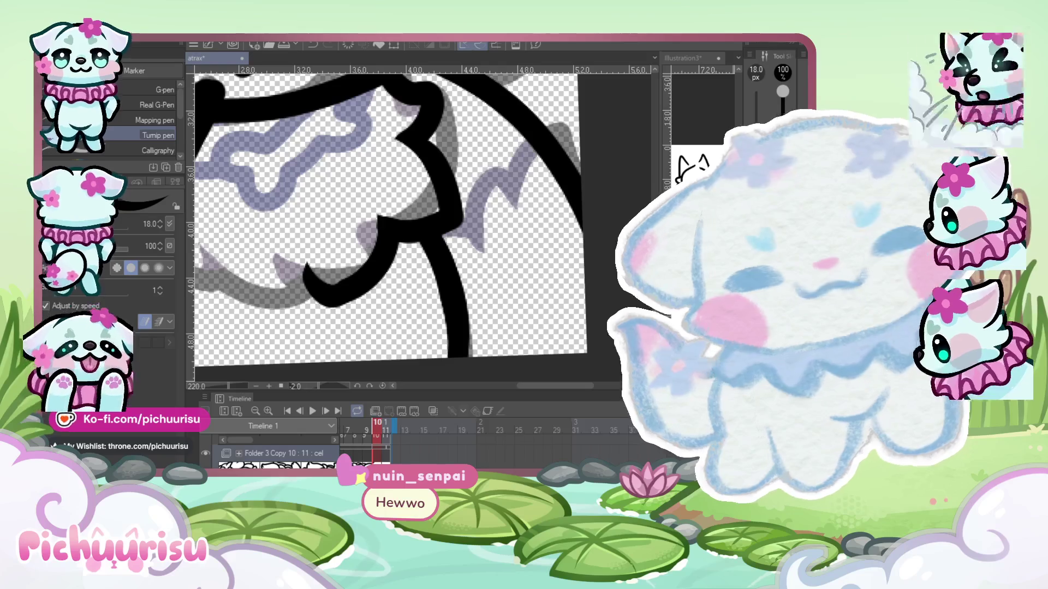
- Ink the looping curls on the head, undoing and redrawing one curved stroke
scroll(423, 244, "down", 3)
scroll(423, 243, "down", 3)
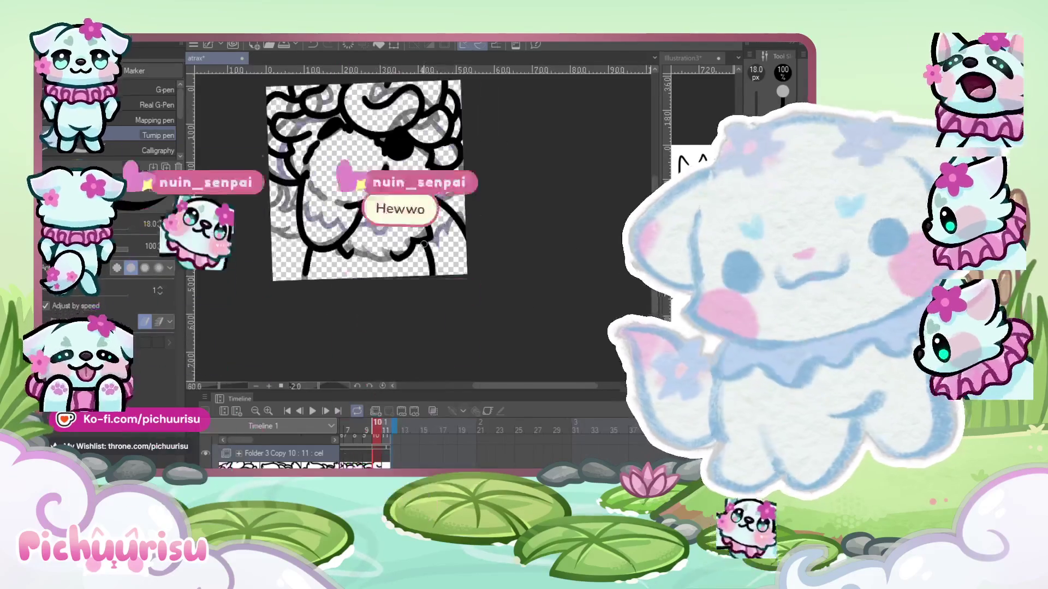
scroll(352, 213, "up", 1)
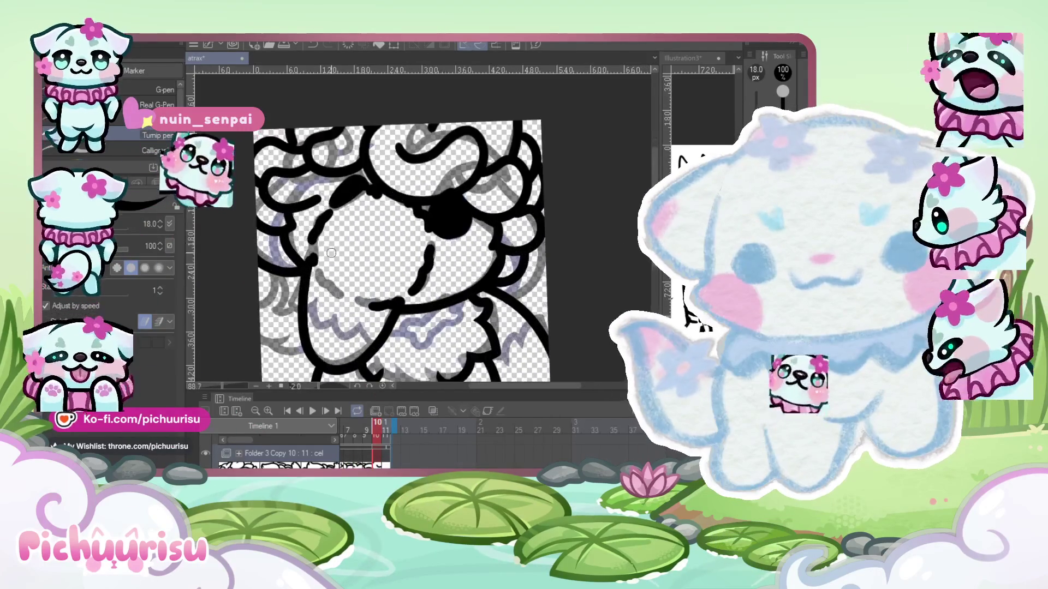
scroll(351, 213, "down", 2)
scroll(360, 229, "up", 1)
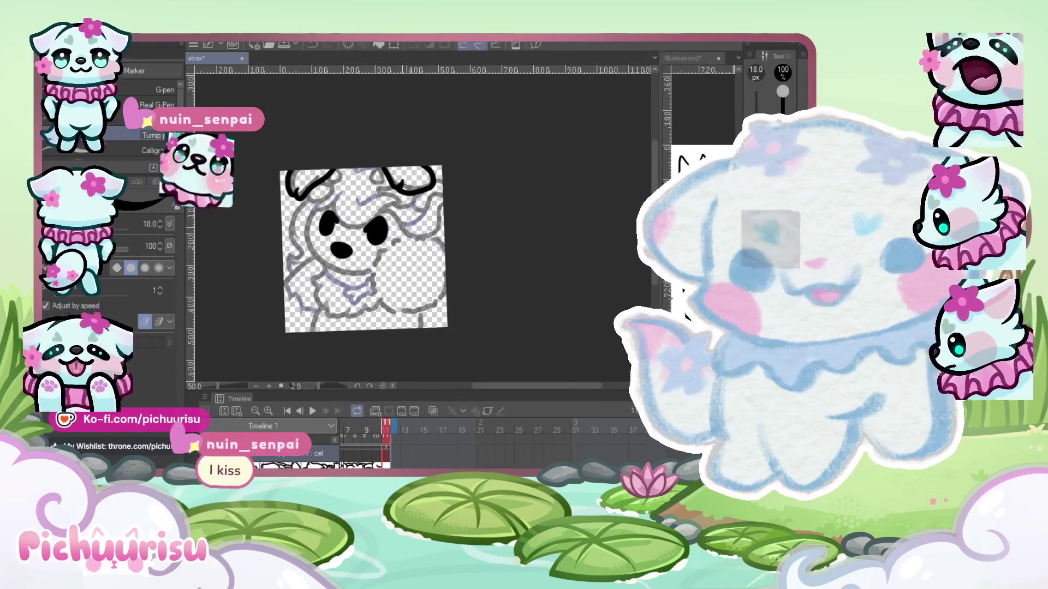
scroll(360, 229, "up", 3)
scroll(360, 229, "up", 3)
left_click_drag(305, 185, 376, 163)
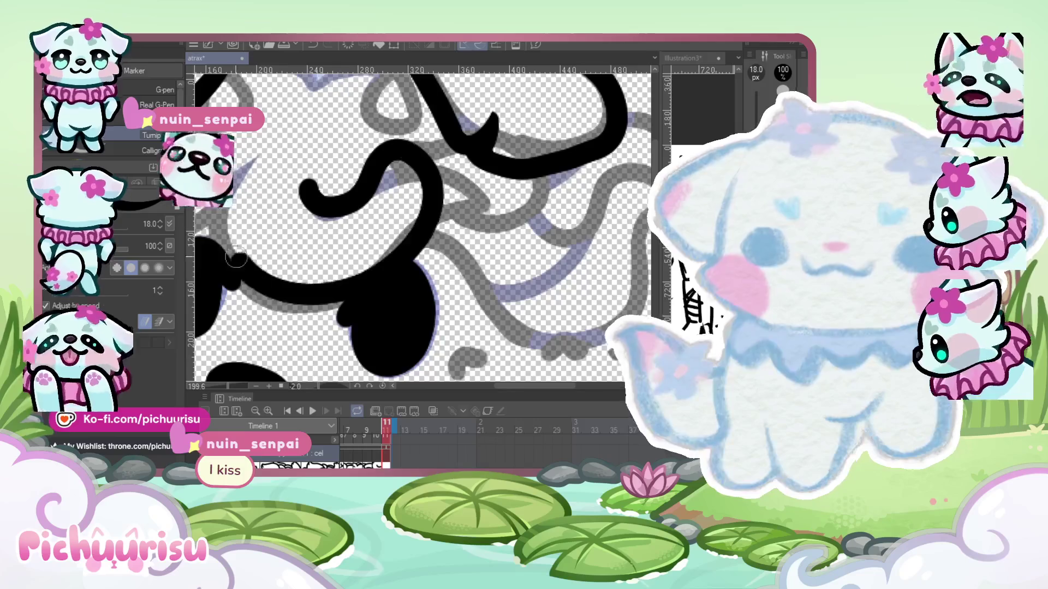
scroll(377, 162, "down", 3)
scroll(355, 164, "up", 2)
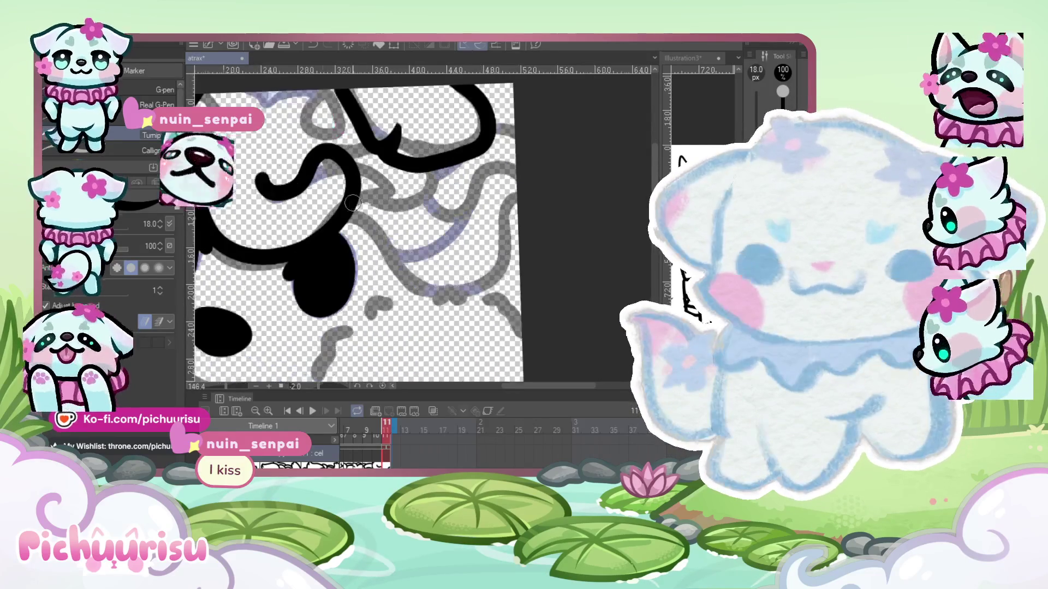
left_click_drag(252, 176, 356, 156)
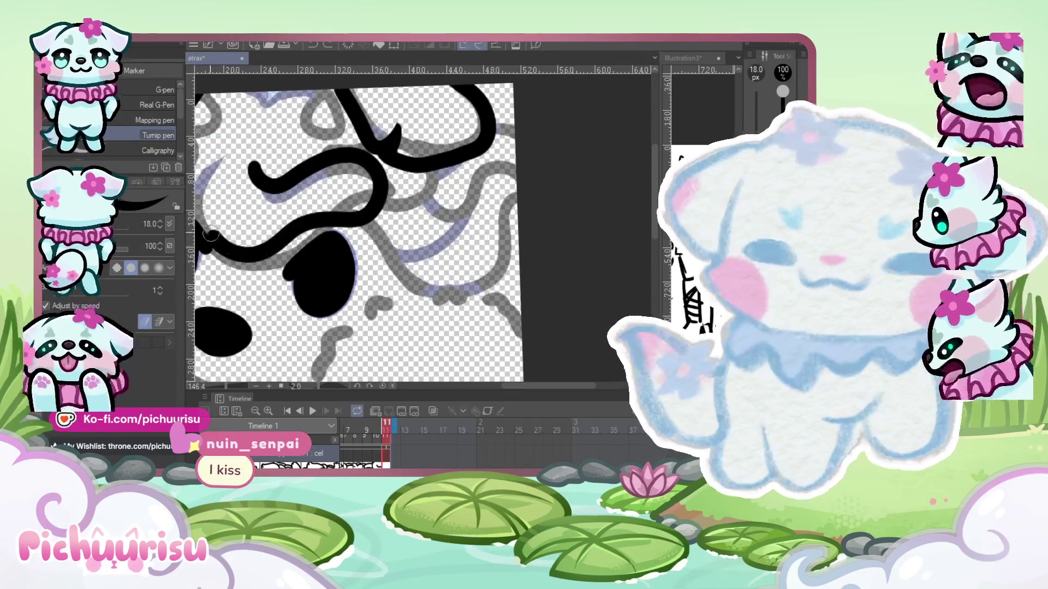
key("ctrl+z")
mouse_move(214, 147)
left_mouse_down()
mouse_move(325, 143)
mouse_move(272, 189)
left_mouse_up()
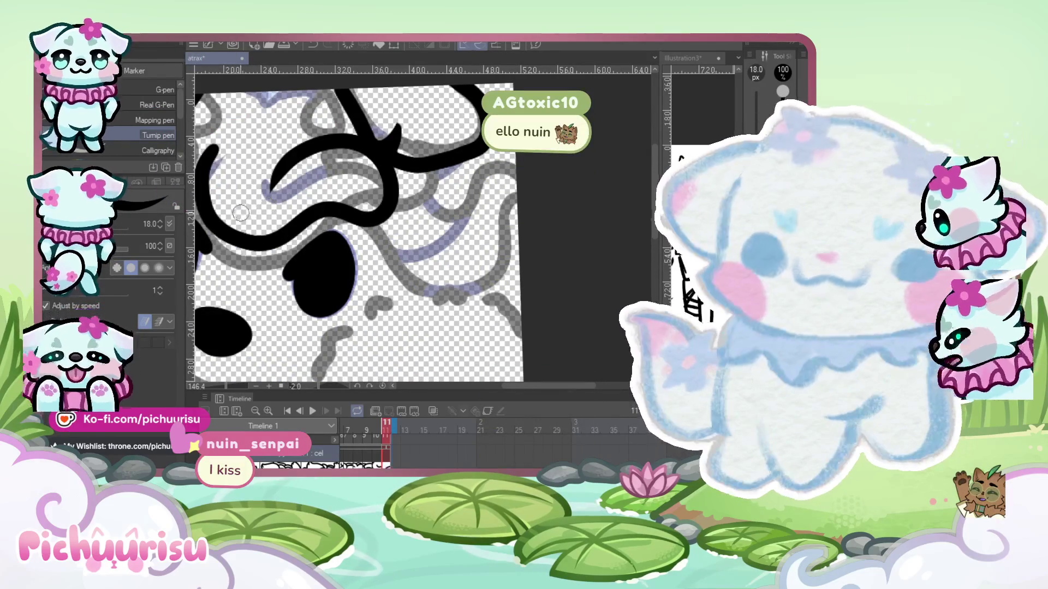
scroll(278, 168, "up", 1)
scroll(262, 208, "up", 1)
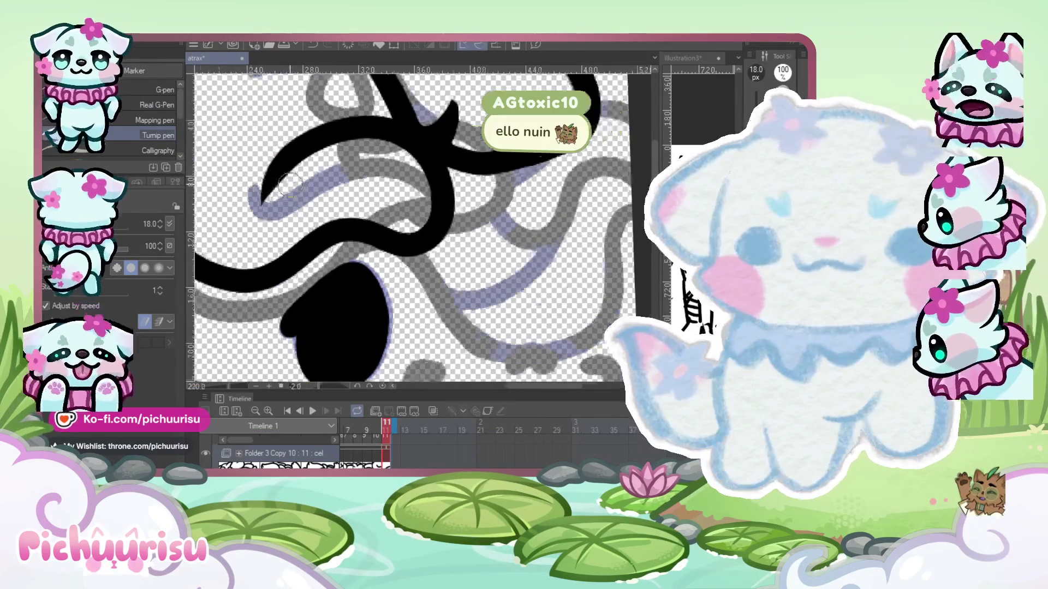
scroll(249, 236, "down", 1)
scroll(249, 236, "down", 2)
scroll(249, 236, "down", 1)
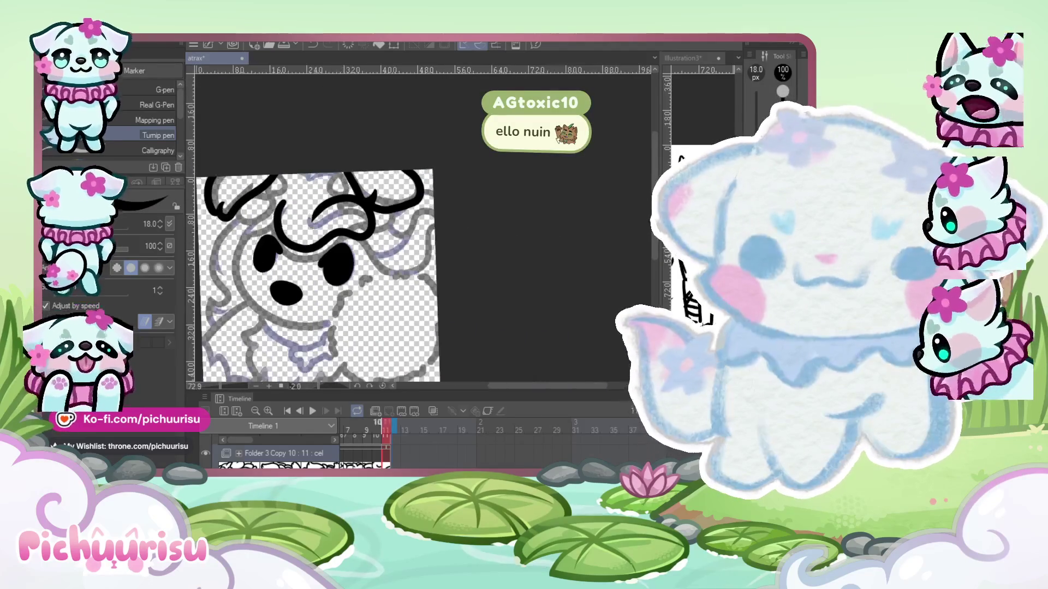
scroll(396, 215, "up", 2)
scroll(396, 215, "down", 2)
scroll(396, 214, "up", 1)
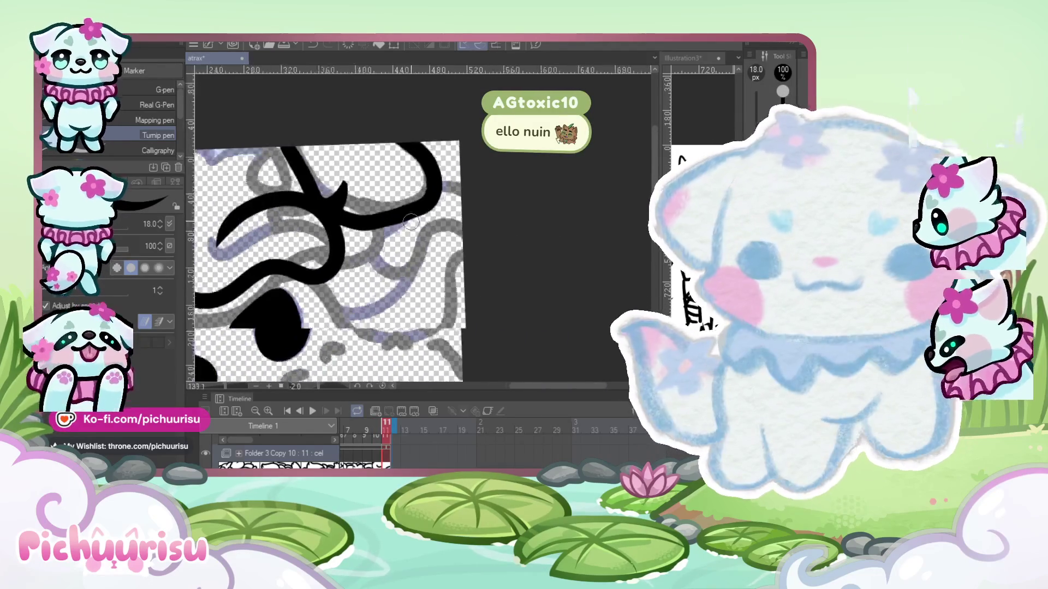
scroll(396, 215, "up", 2)
mouse_move(395, 214)
left_mouse_down()
mouse_move(299, 272)
mouse_move(371, 355)
left_mouse_up()
scroll(299, 272, "down", 1)
scroll(298, 267, "down", 1)
scroll(294, 258, "up", 2)
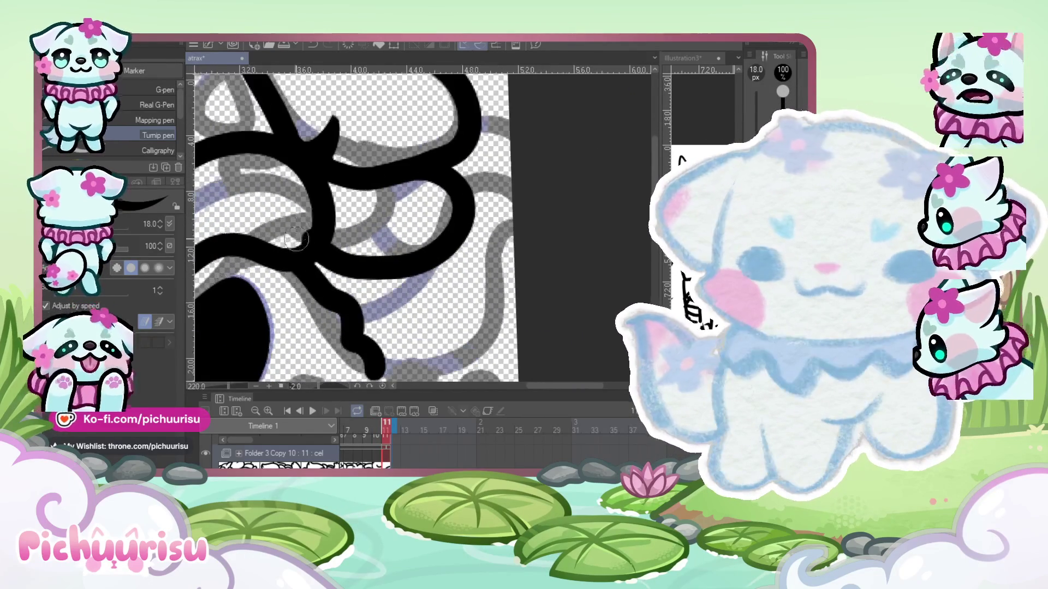
scroll(295, 256, "up", 1)
scroll(300, 216, "up", 2)
scroll(288, 228, "down", 3)
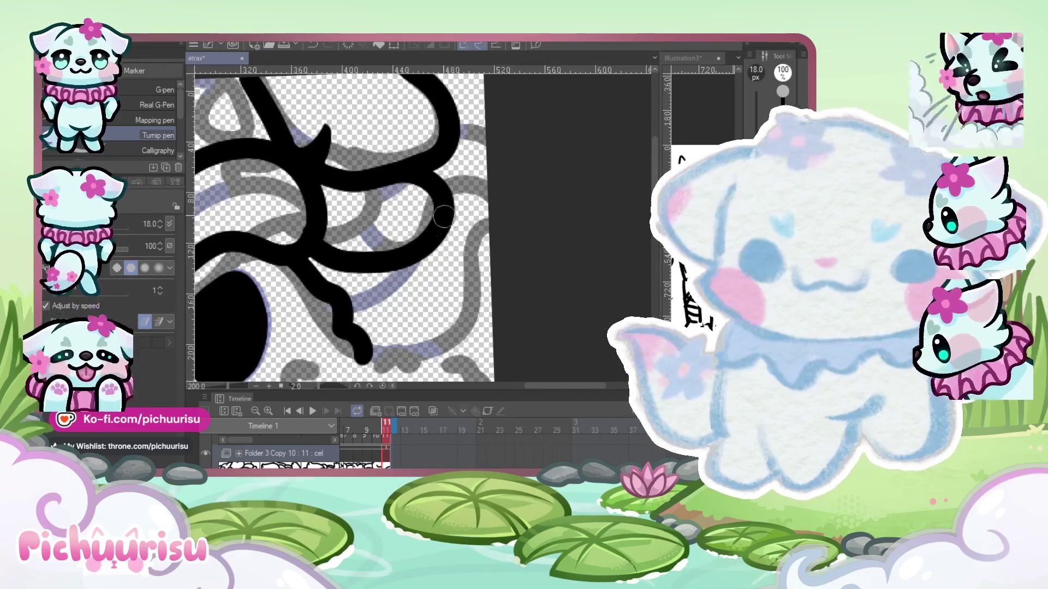
left_click_drag(452, 203, 413, 348)
scroll(455, 325, "down", 3)
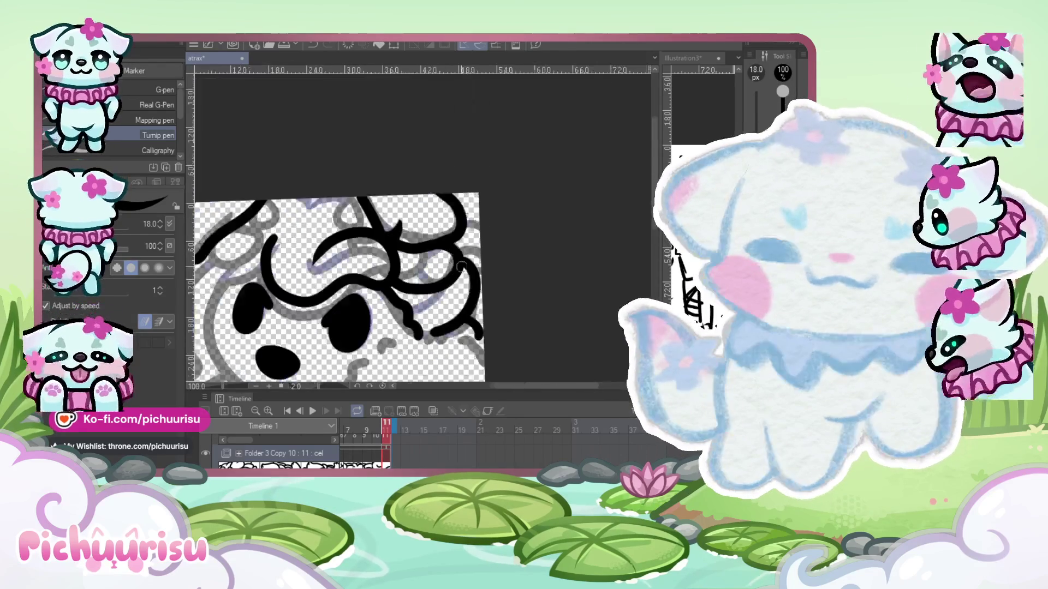
scroll(328, 274, "down", 1)
scroll(328, 274, "up", 1)
scroll(328, 274, "up", 1)
scroll(328, 274, "up", 1)
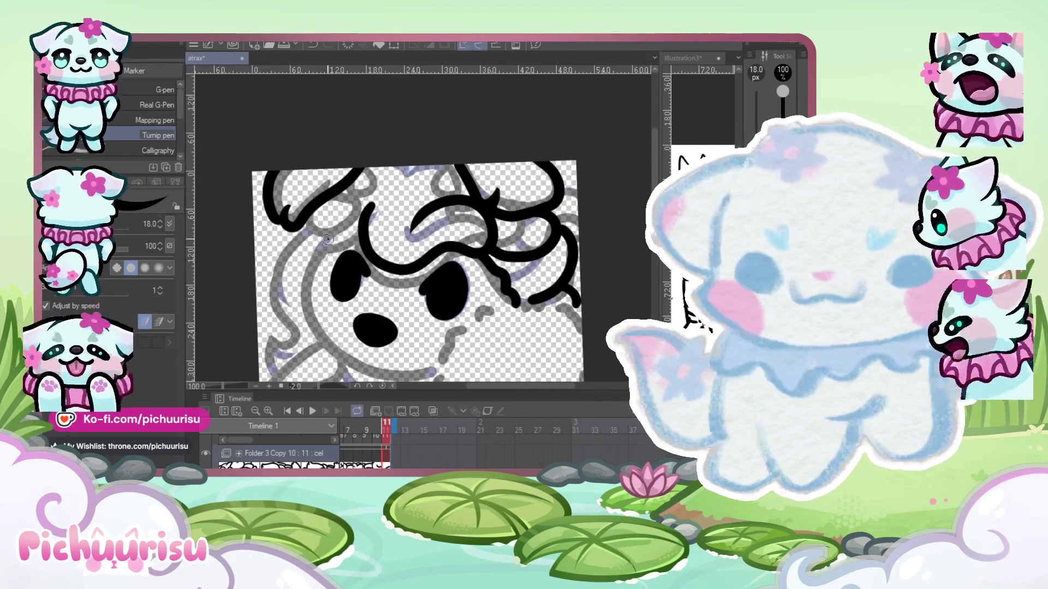
- Ink the face's left edge and lower jaw, redoing the left cheek outline
left_click_drag(326, 238, 304, 291)
left_click_drag(316, 337, 420, 377)
scroll(352, 315, "down", 1)
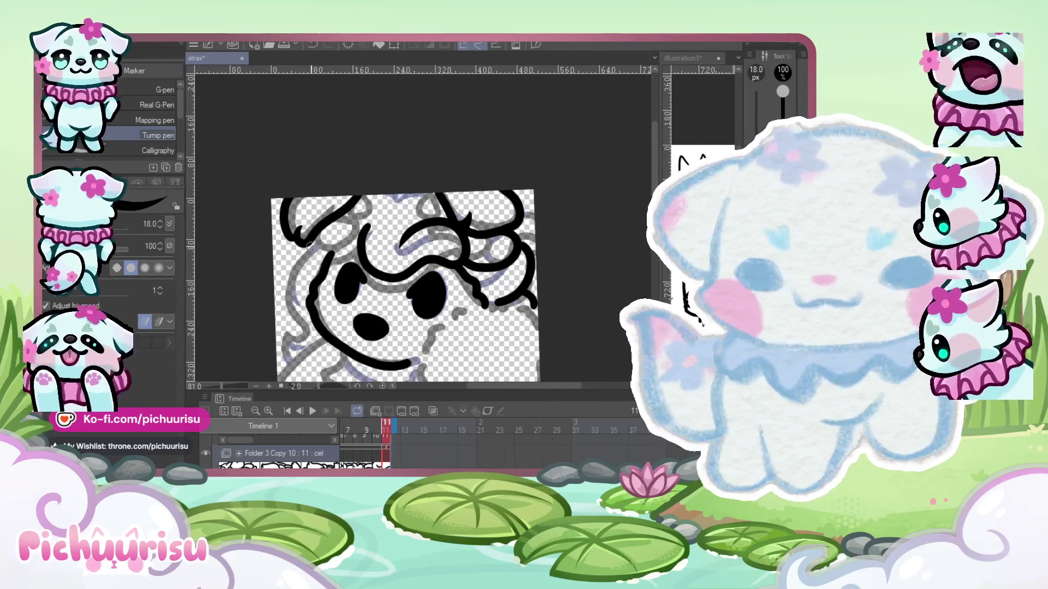
scroll(295, 311, "down", 3)
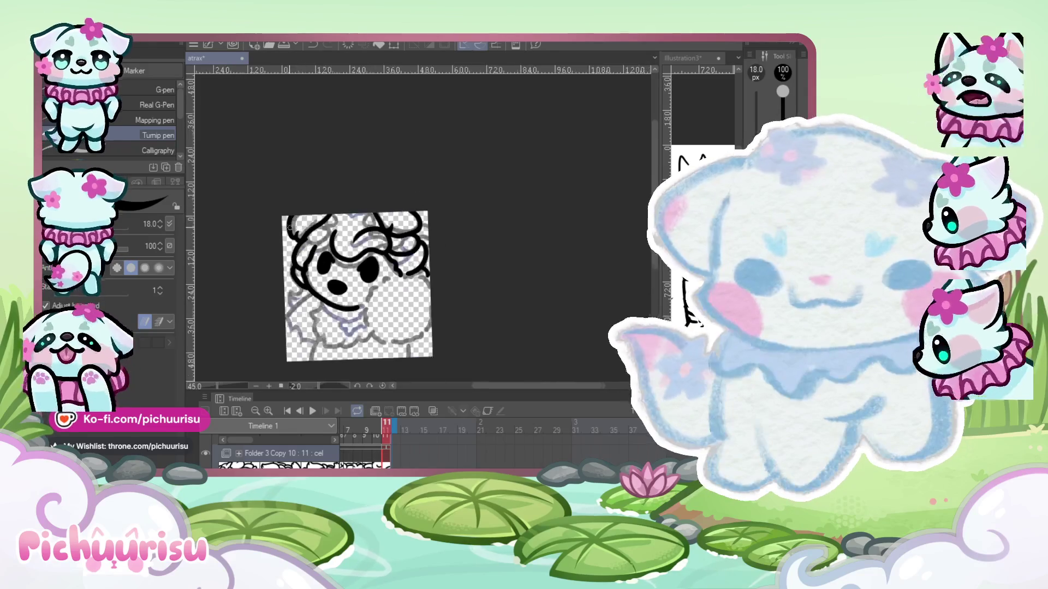
scroll(300, 245, "up", 2)
left_click_drag(305, 308, 291, 222)
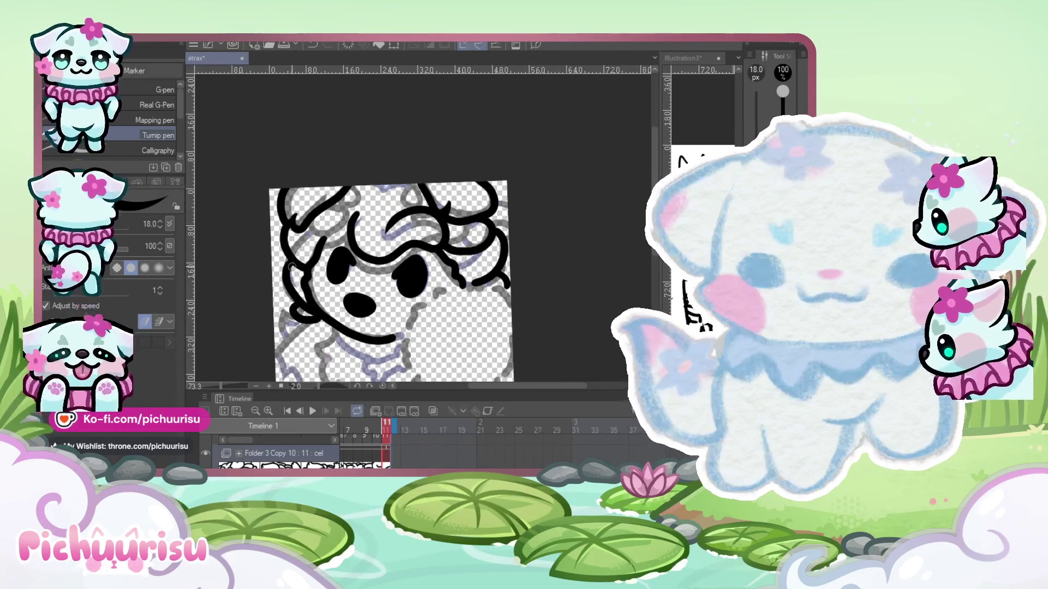
key("ctrl+z")
key("ctrl+z")
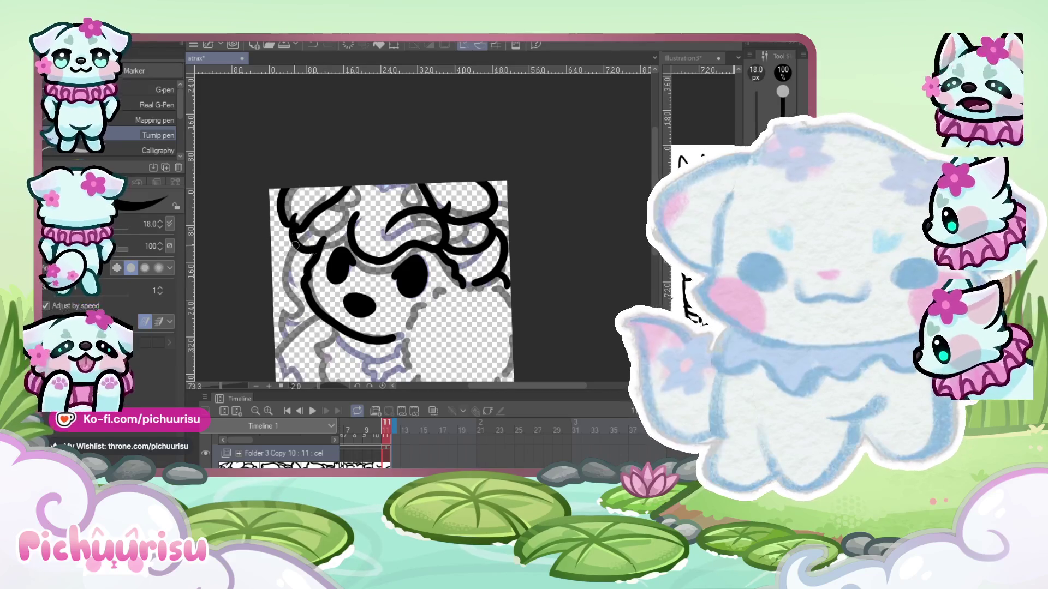
left_click_drag(295, 245, 290, 288)
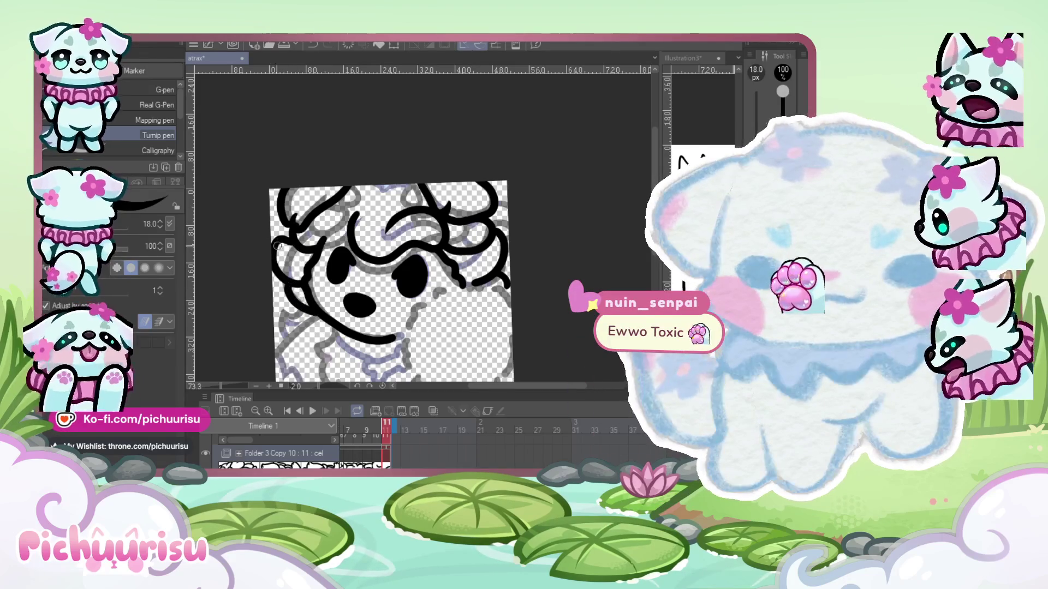
scroll(337, 198, "up", 1)
scroll(336, 197, "up", 1)
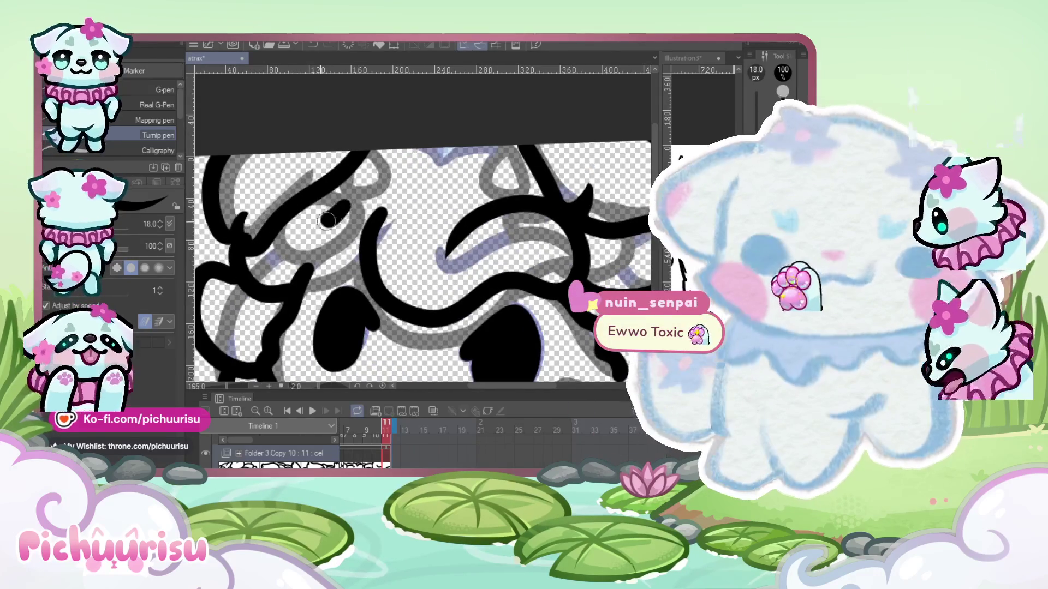
scroll(276, 273, "down", 2)
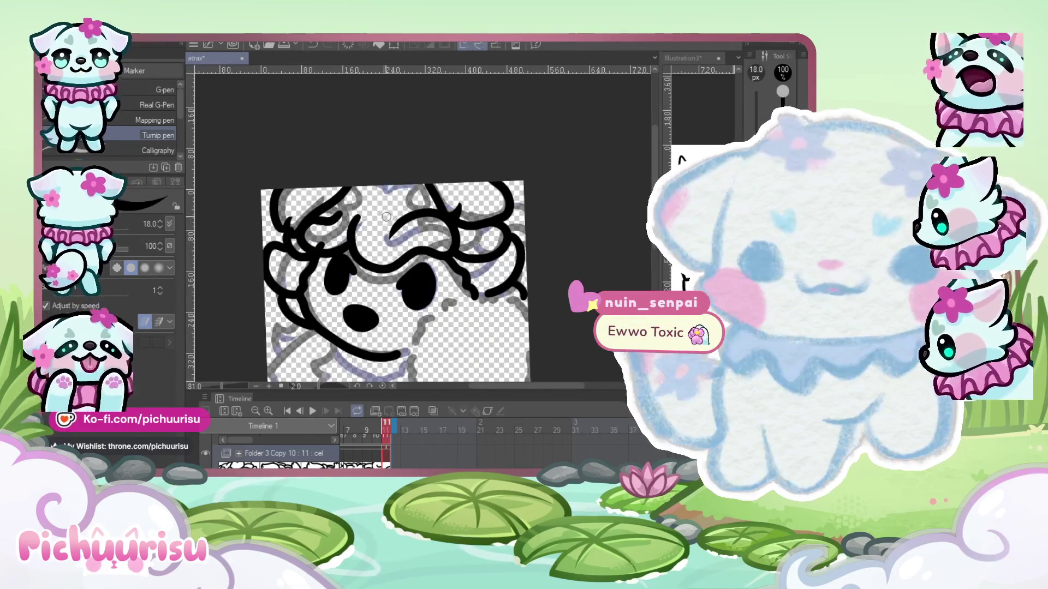
scroll(356, 219, "up", 1)
scroll(357, 220, "up", 2)
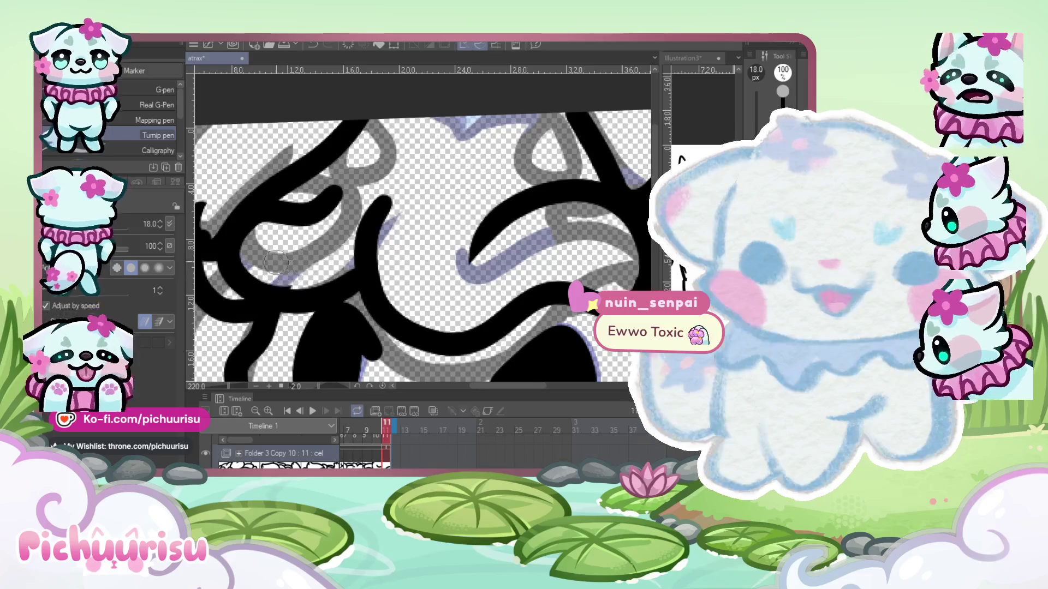
scroll(286, 279, "down", 2)
scroll(352, 223, "up", 2)
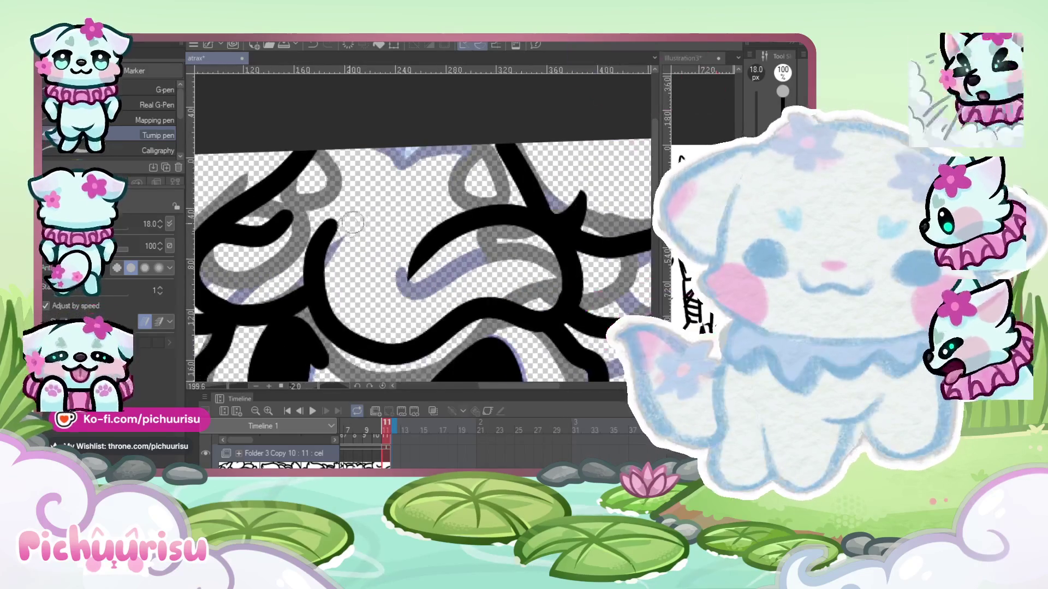
scroll(343, 230, "down", 2)
scroll(322, 239, "up", 2)
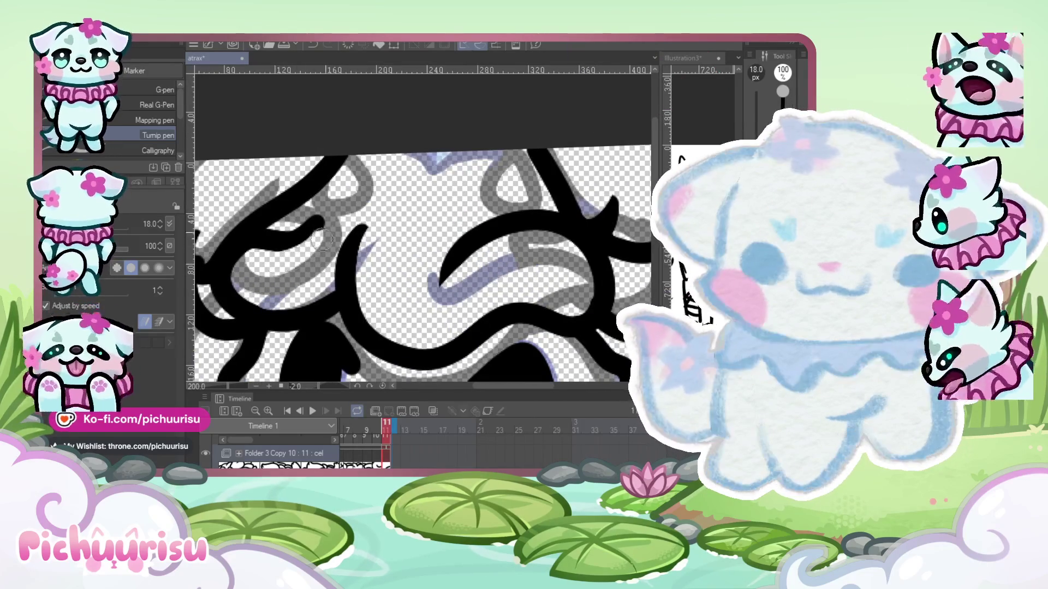
scroll(356, 242, "down", 3)
scroll(319, 202, "down", 2)
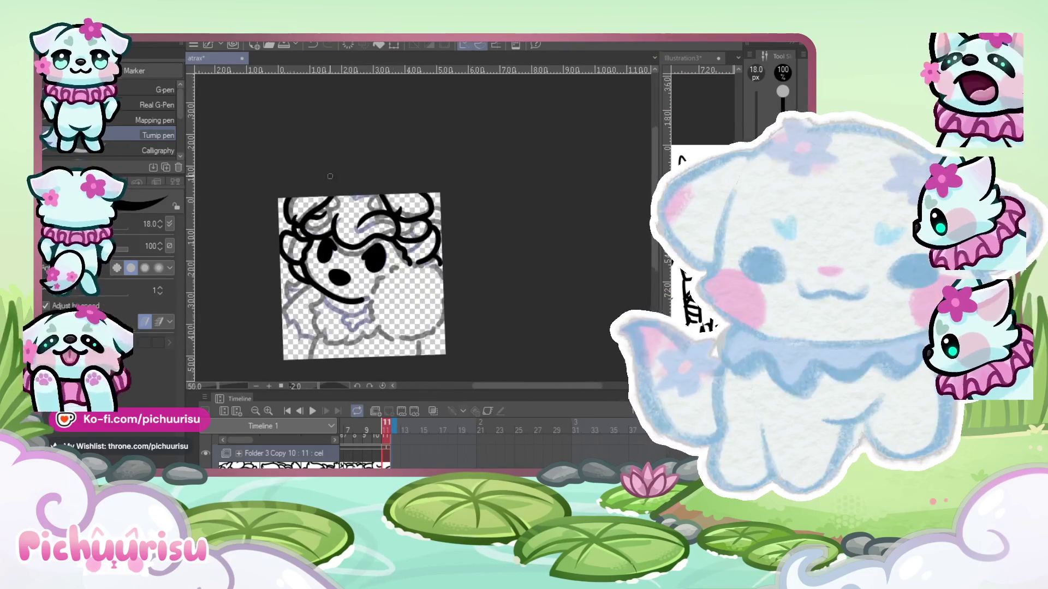
scroll(330, 176, "up", 4)
scroll(286, 171, "up", 2)
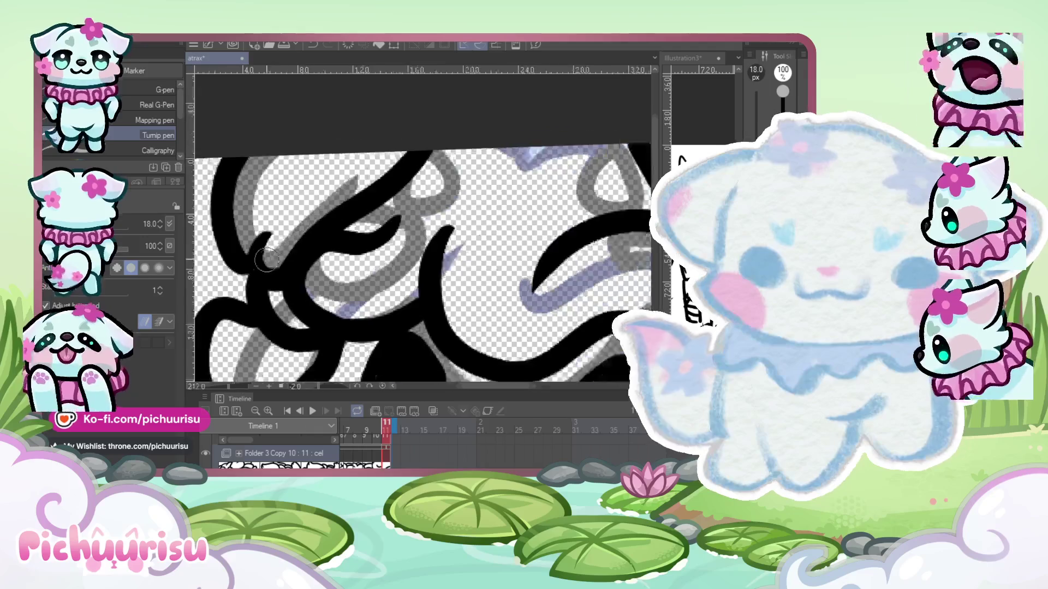
scroll(266, 261, "down", 3)
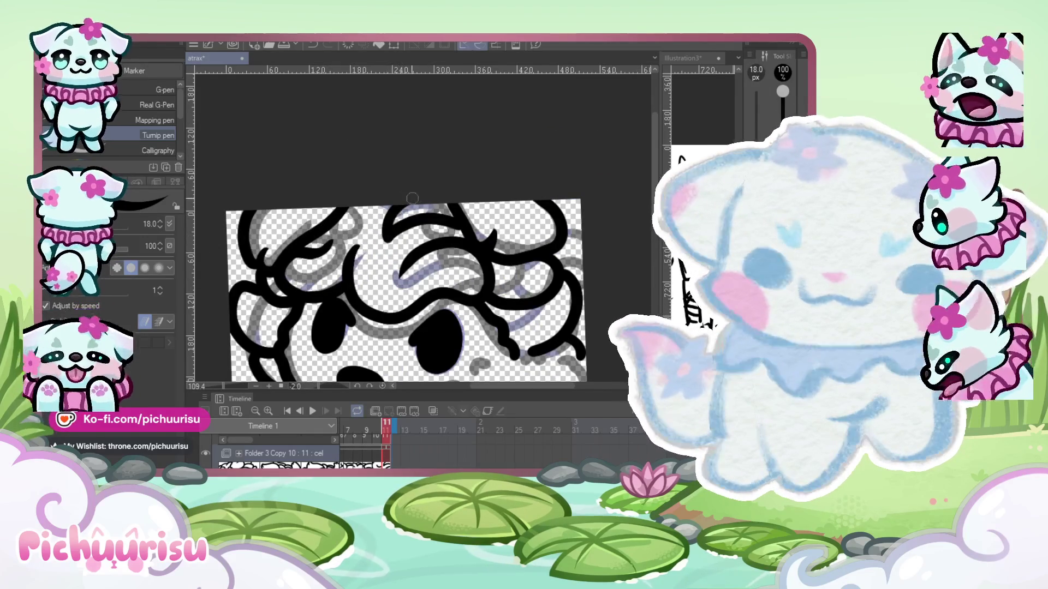
scroll(381, 236, "up", 2)
- Ink the heart-shaped tuft atop the head, redrawing its left lobe
left_click_drag(381, 237, 303, 221)
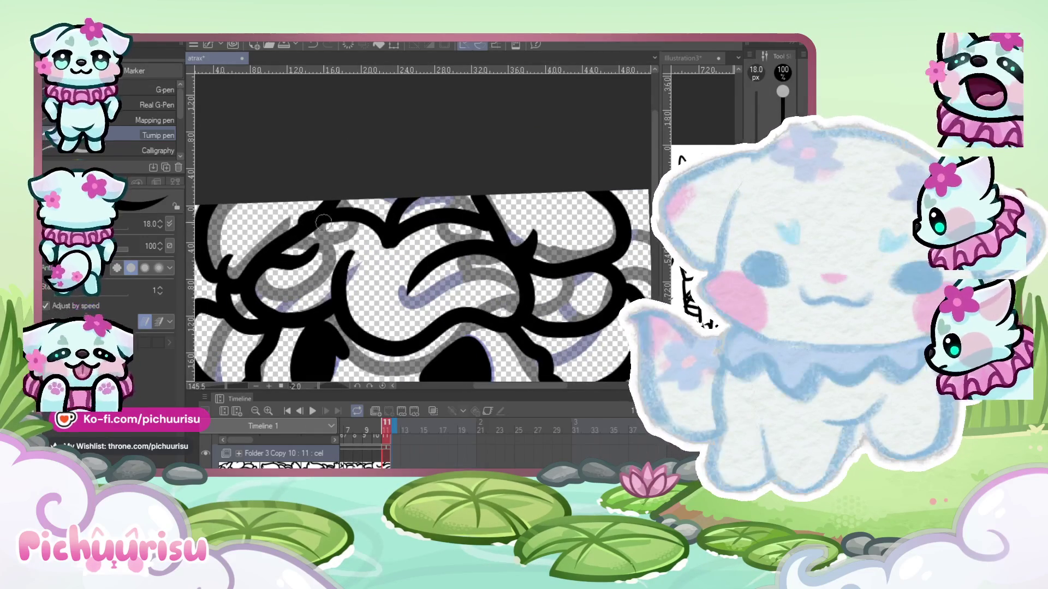
scroll(309, 203, "up", 2)
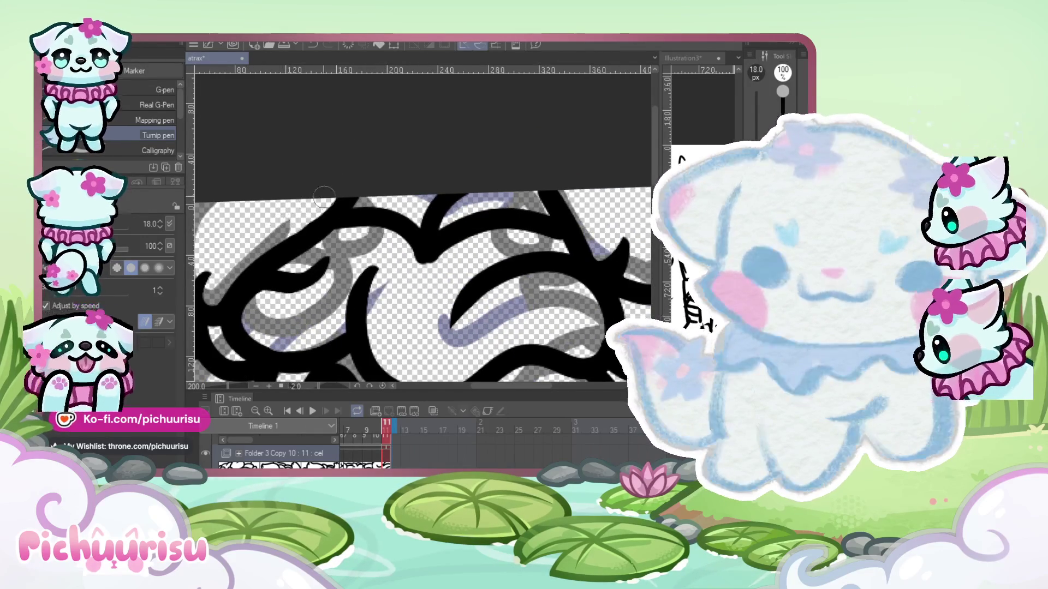
mouse_move(423, 256)
left_mouse_down()
mouse_move(358, 292)
mouse_move(413, 255)
left_mouse_up()
key("ctrl+z")
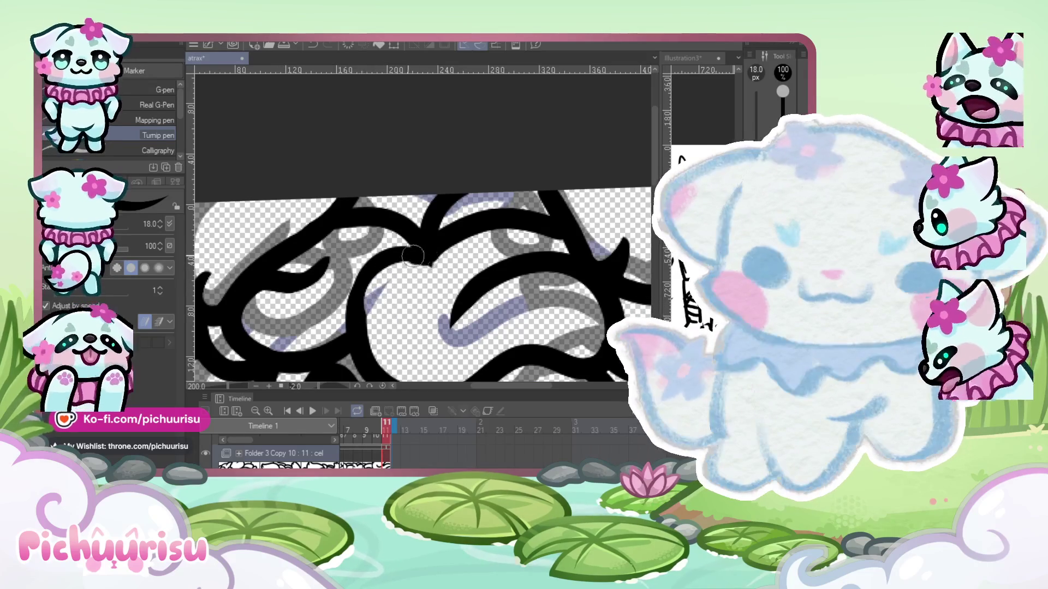
key("ctrl+z")
left_click_drag(377, 306, 417, 262)
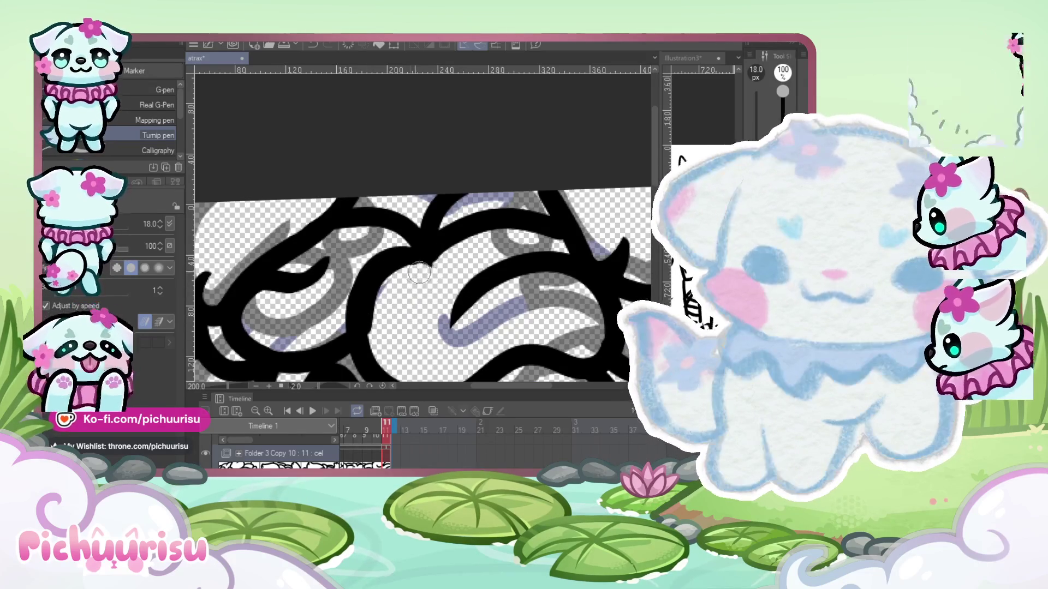
scroll(378, 321, "down", 2)
scroll(378, 321, "down", 2)
scroll(379, 321, "down", 2)
scroll(391, 253, "up", 2)
scroll(391, 252, "down", 2)
scroll(391, 252, "up", 4)
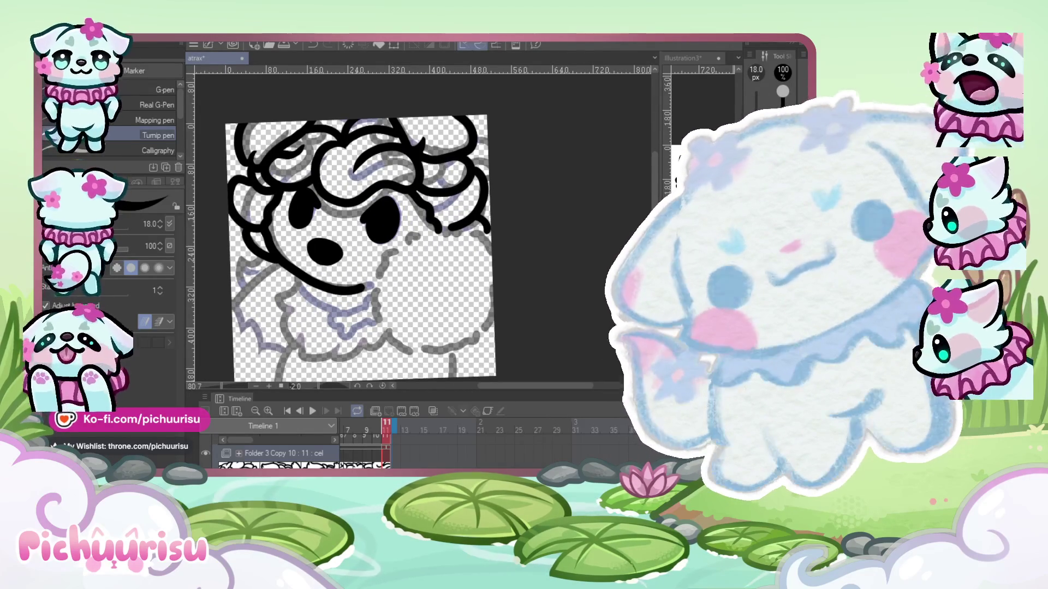
scroll(385, 238, "up", 2)
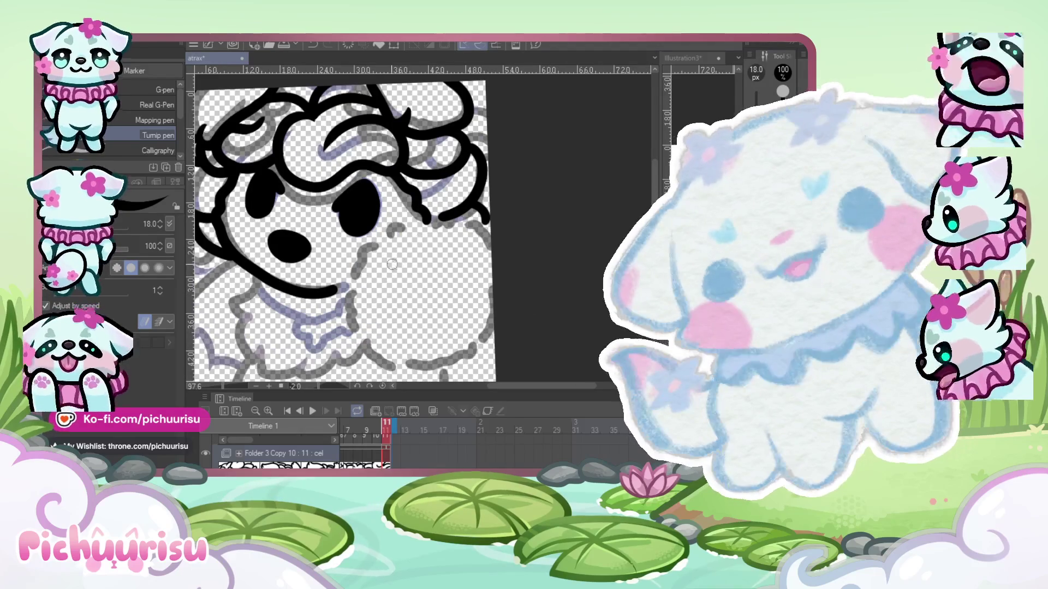
mouse_move(385, 238)
left_mouse_down()
mouse_move(368, 346)
mouse_move(480, 352)
mouse_move(494, 315)
left_mouse_up()
mouse_move(394, 229)
left_mouse_down()
mouse_move(429, 221)
mouse_move(481, 233)
left_mouse_up()
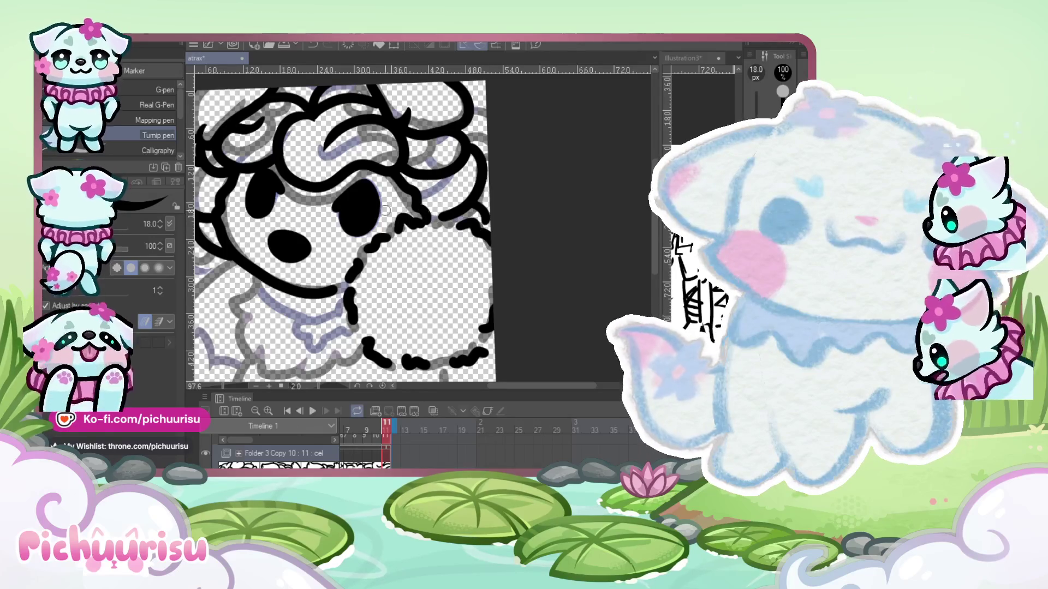
scroll(385, 210, "down", 3)
scroll(308, 198, "up", 4)
left_click_drag(308, 198, 303, 248)
mouse_move(290, 285)
left_mouse_down()
mouse_move(322, 299)
mouse_move(305, 316)
left_mouse_up()
scroll(316, 295, "down", 3)
scroll(316, 295, "up", 3)
scroll(317, 295, "down", 4)
scroll(338, 229, "up", 3)
scroll(338, 229, "up", 2)
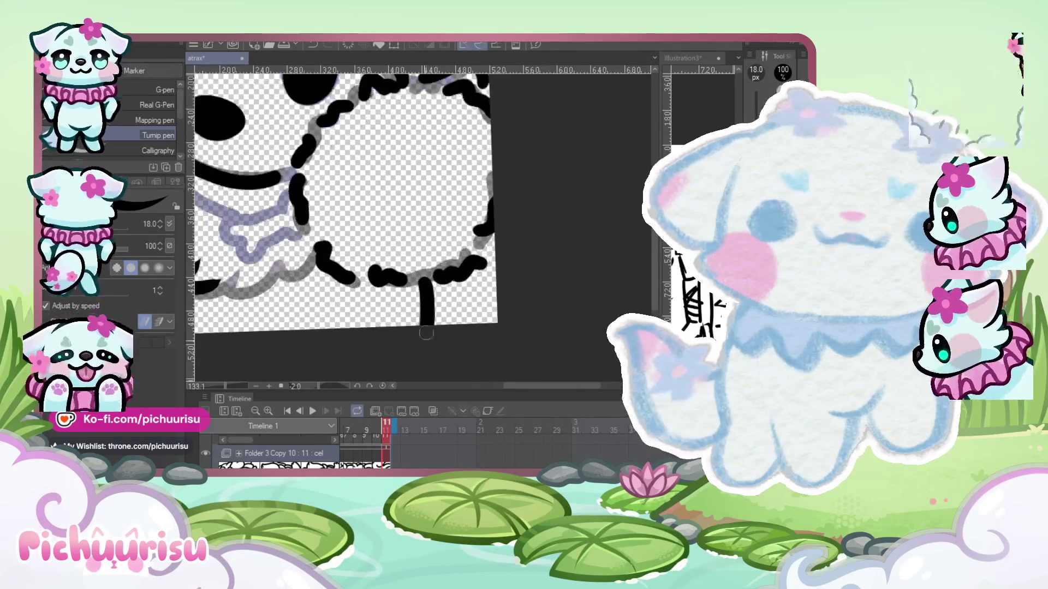
scroll(338, 230, "down", 5)
scroll(370, 285, "up", 1)
scroll(369, 284, "up", 3)
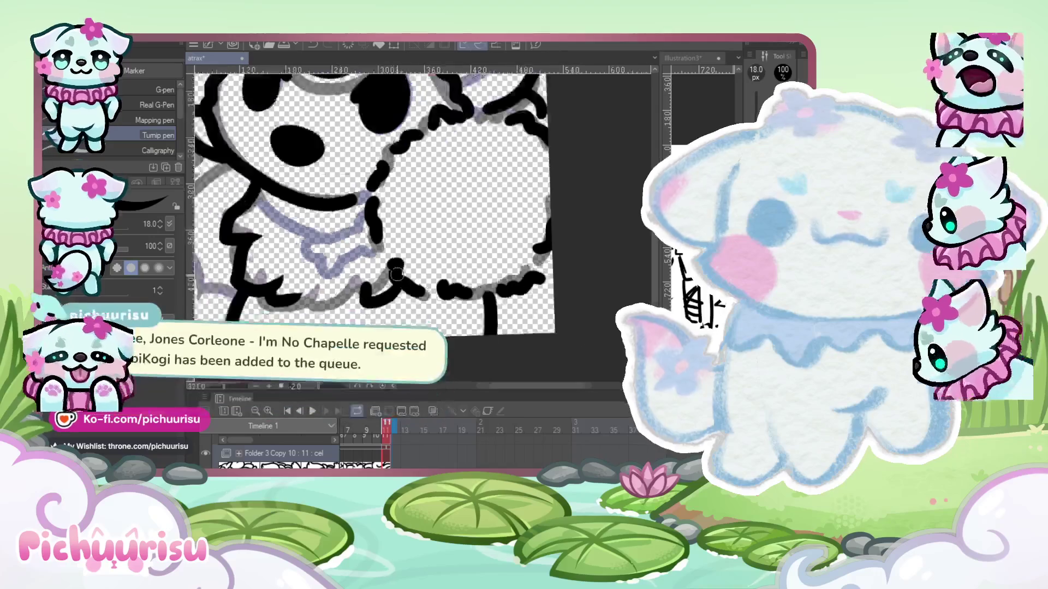
scroll(349, 246, "down", 4)
scroll(337, 208, "up", 2)
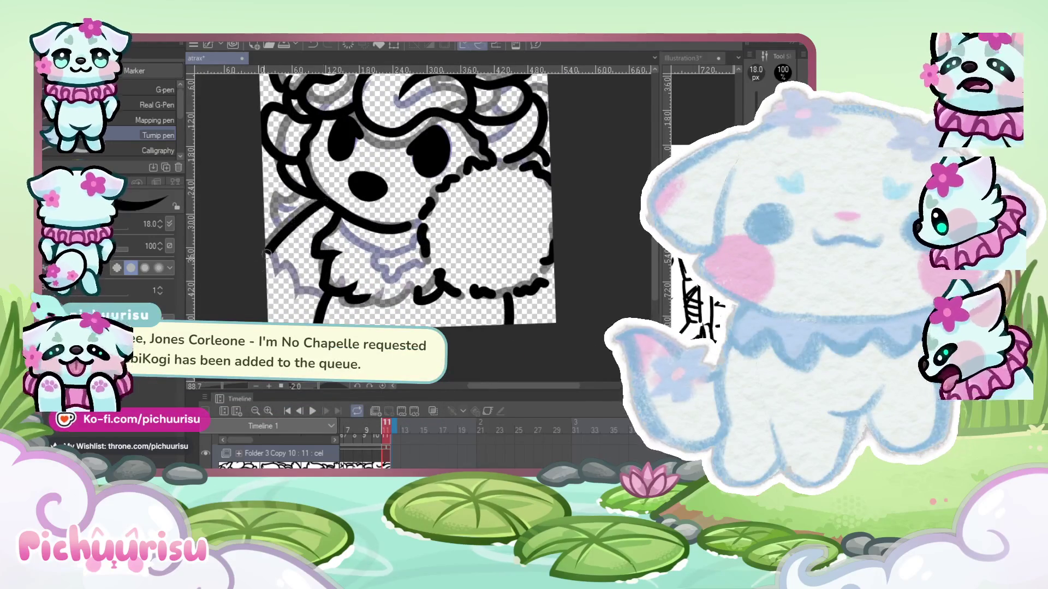
scroll(267, 253, "down", 2)
scroll(274, 246, "up", 1)
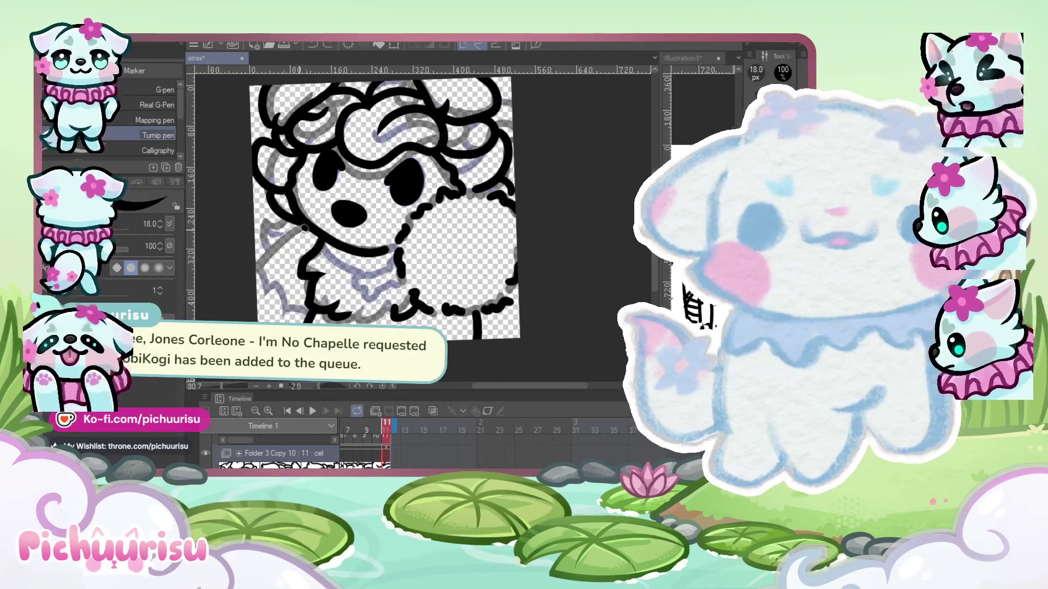
left_click_drag(304, 229, 256, 275)
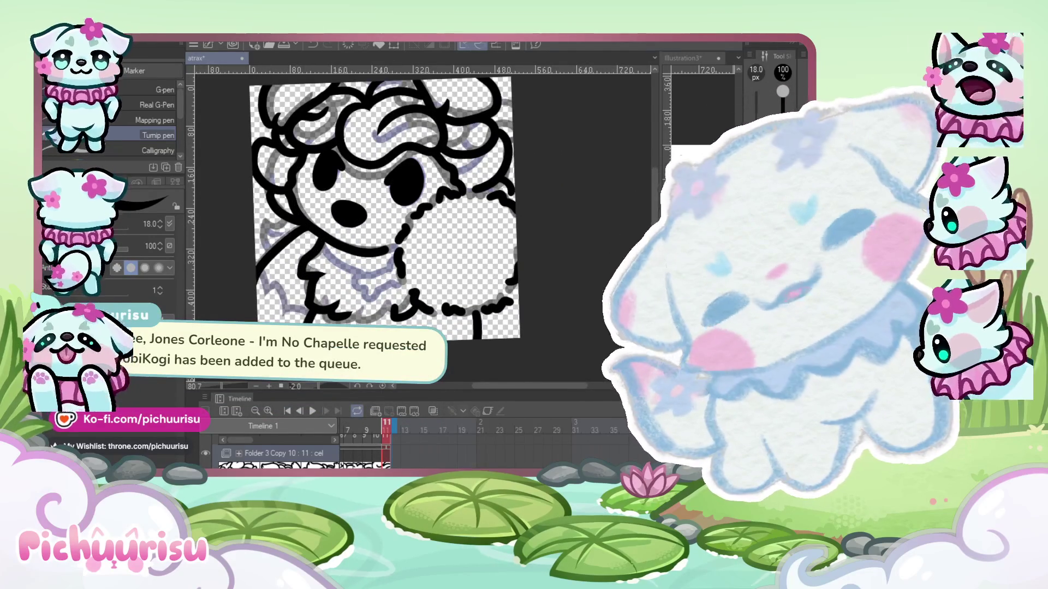
scroll(385, 252, "down", 1)
scroll(385, 253, "up", 6)
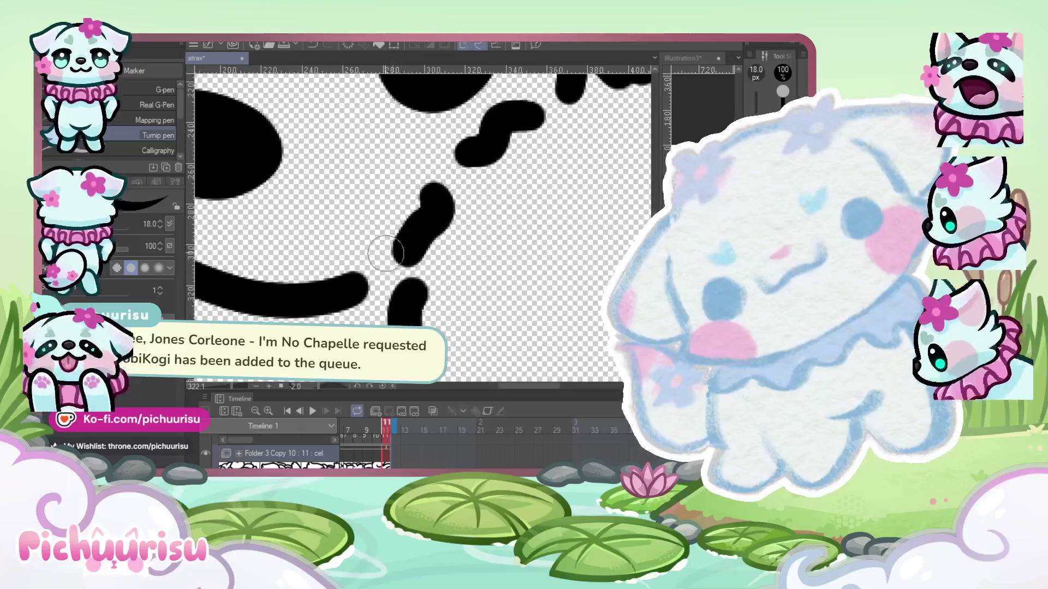
scroll(415, 282, "down", 5)
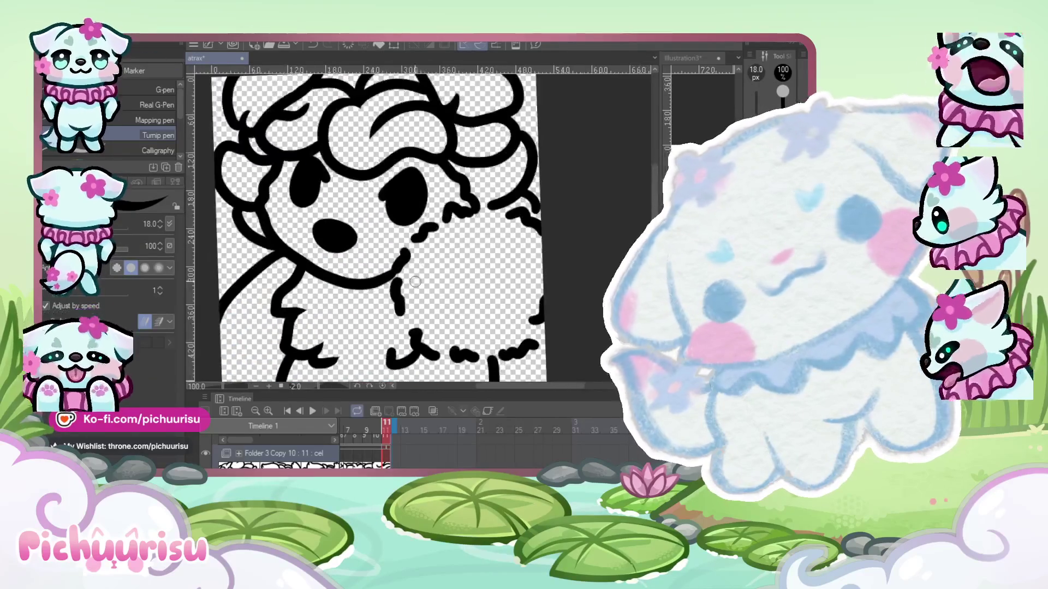
scroll(415, 282, "down", 4)
left_click(311, 413)
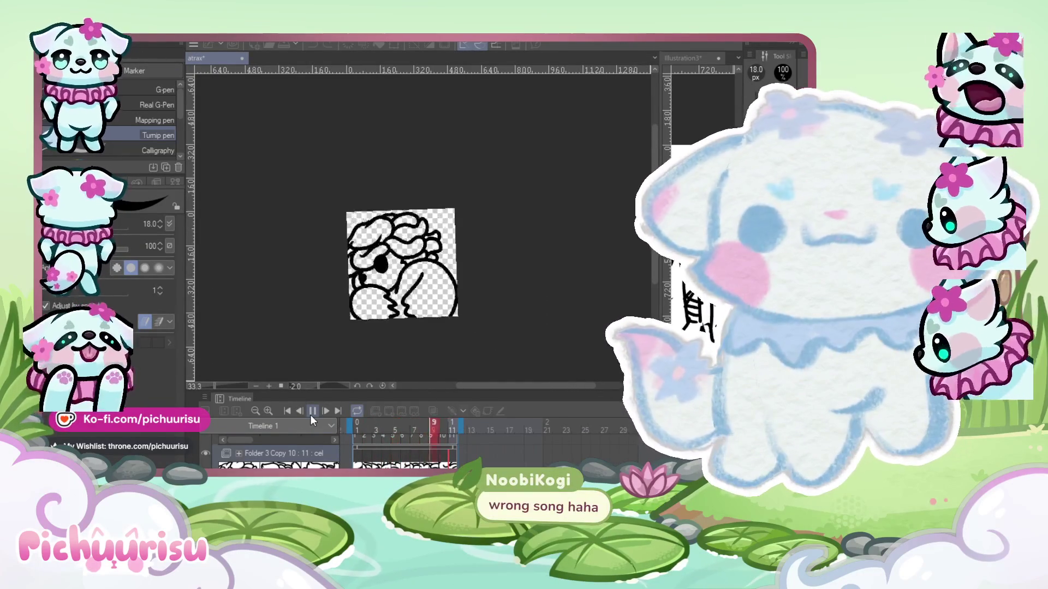
- Stop the line-art animation playback in the Timeline
left_click(310, 415)
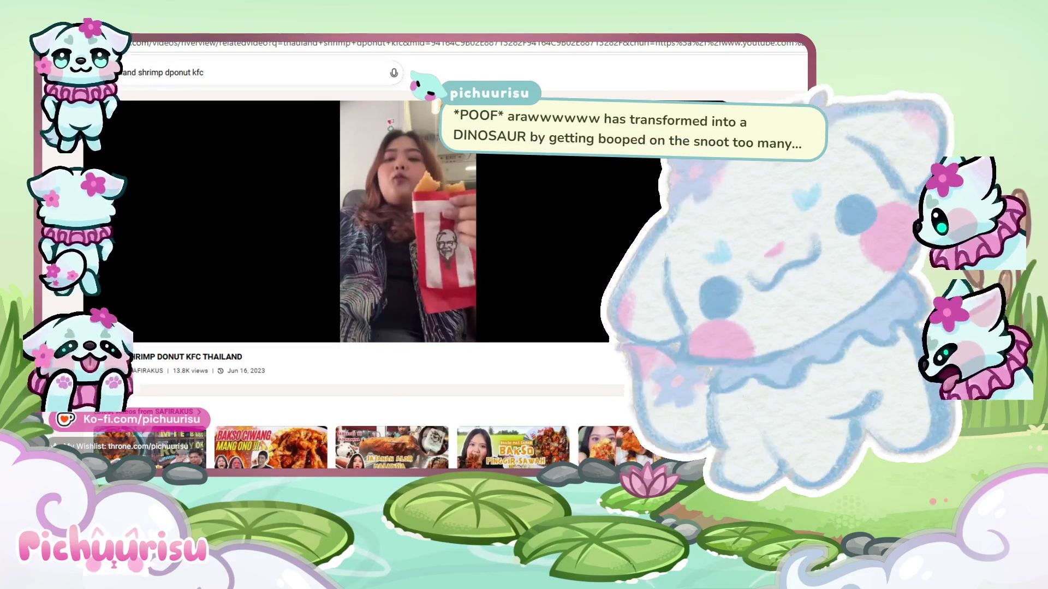
- Pause and resume the shrimp donut review, then seek ahead to 0:20 and scrub near the end
mouse_move(407, 221)
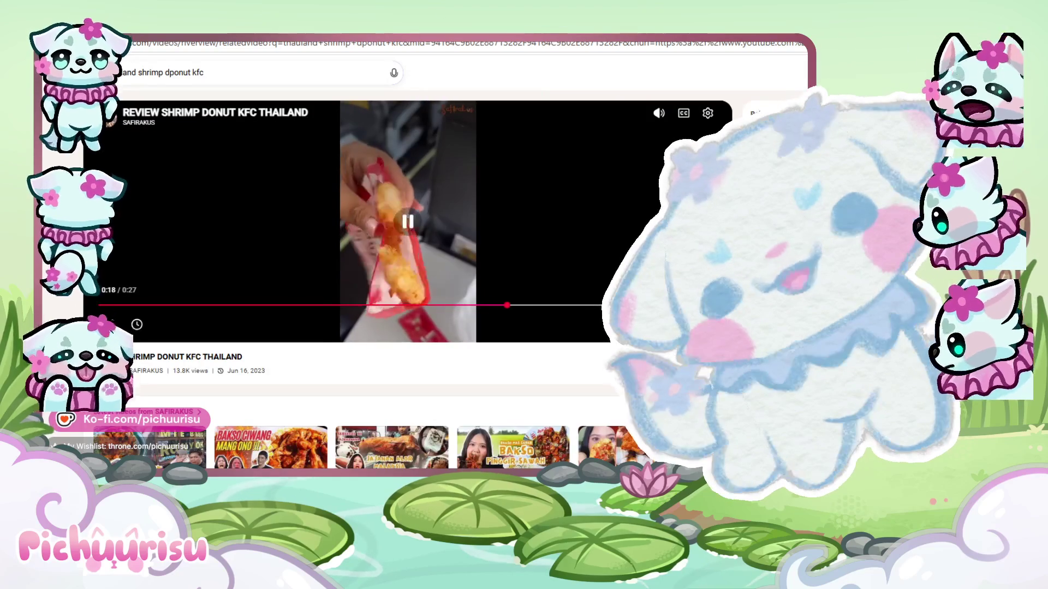
left_click(407, 223)
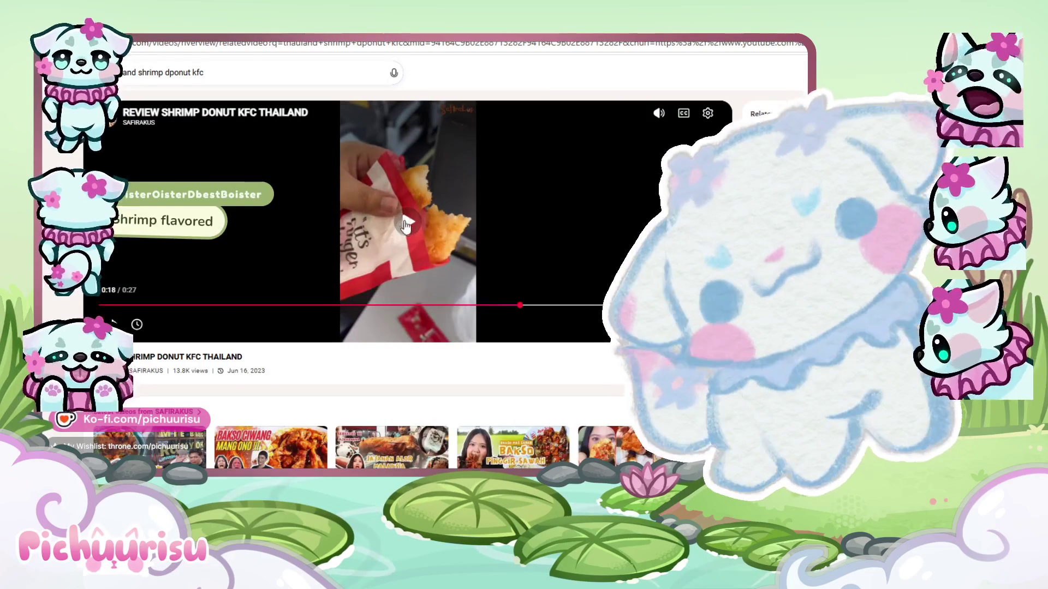
left_click(407, 221)
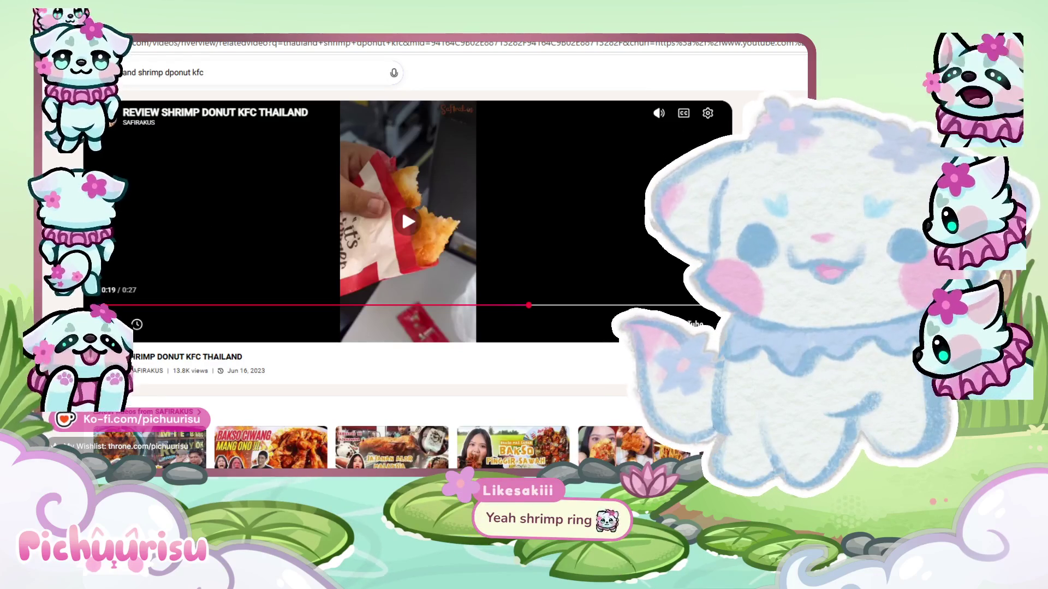
left_click(565, 308)
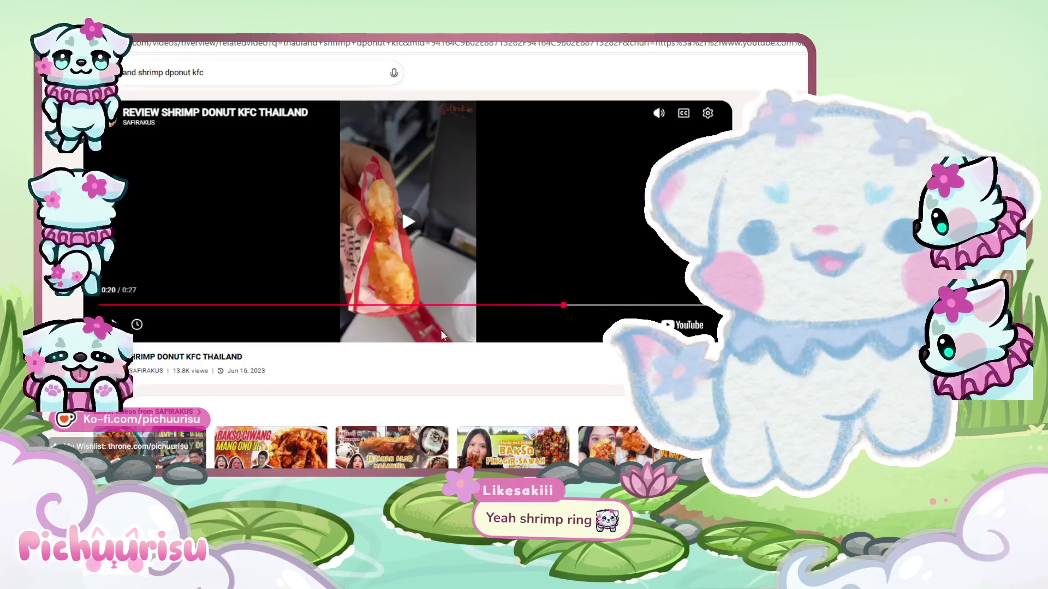
mouse_move(613, 306)
left_mouse_down()
mouse_move(676, 307)
mouse_move(552, 307)
left_mouse_up()
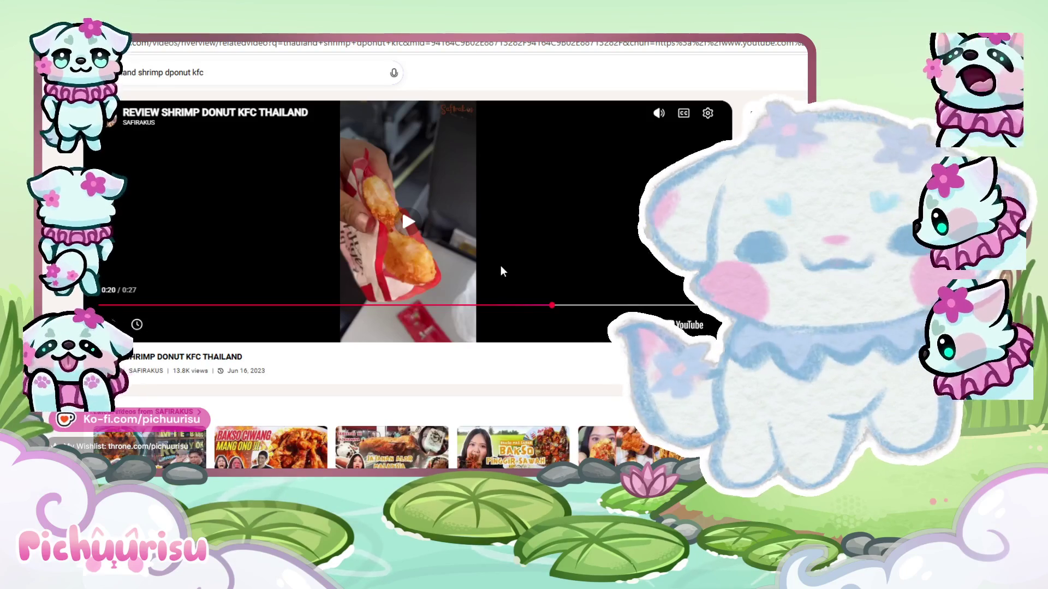
left_click(404, 297)
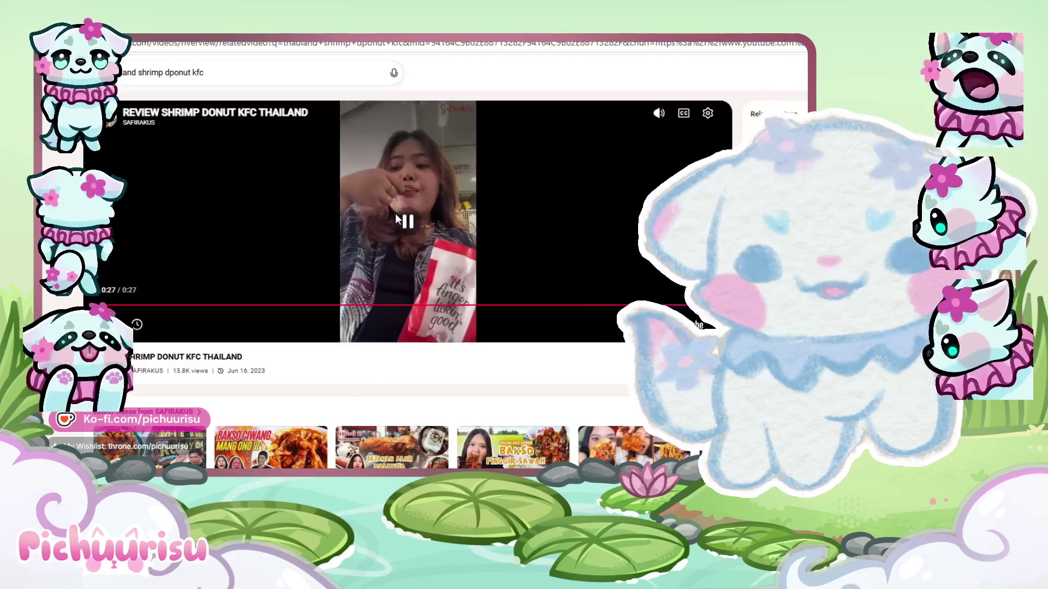
- Play the KFC chicken ad briefly, rewind it to 0:00 and dismiss the Share dialog
left_click(431, 217)
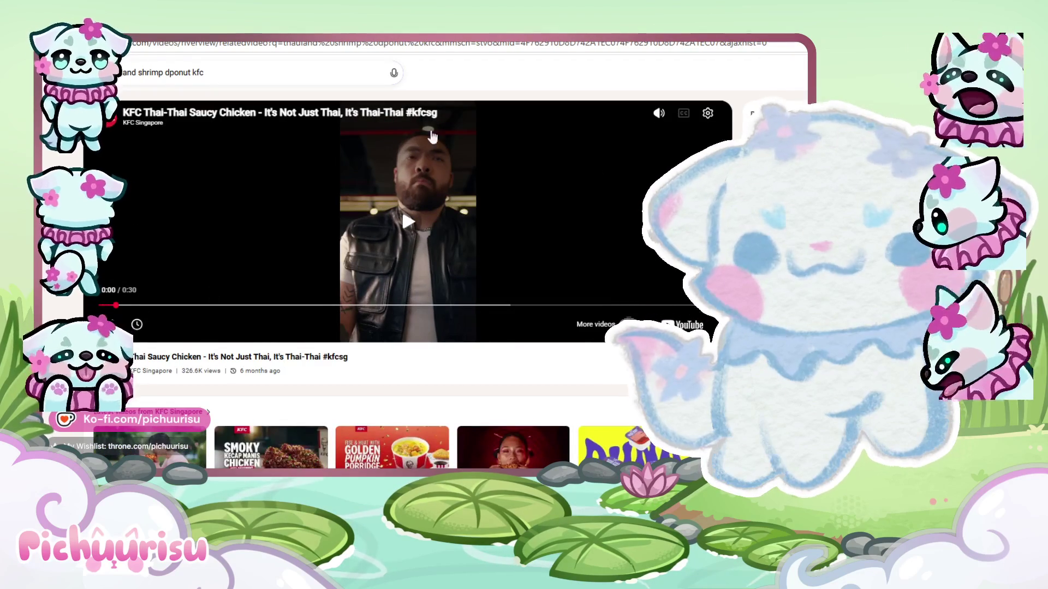
left_click(398, 226)
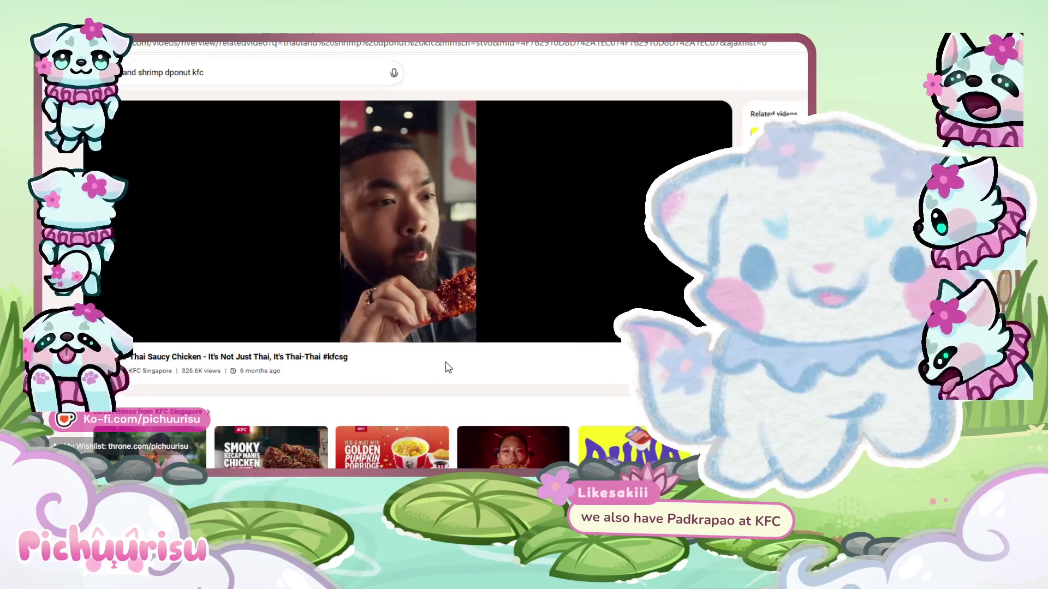
left_click(404, 221)
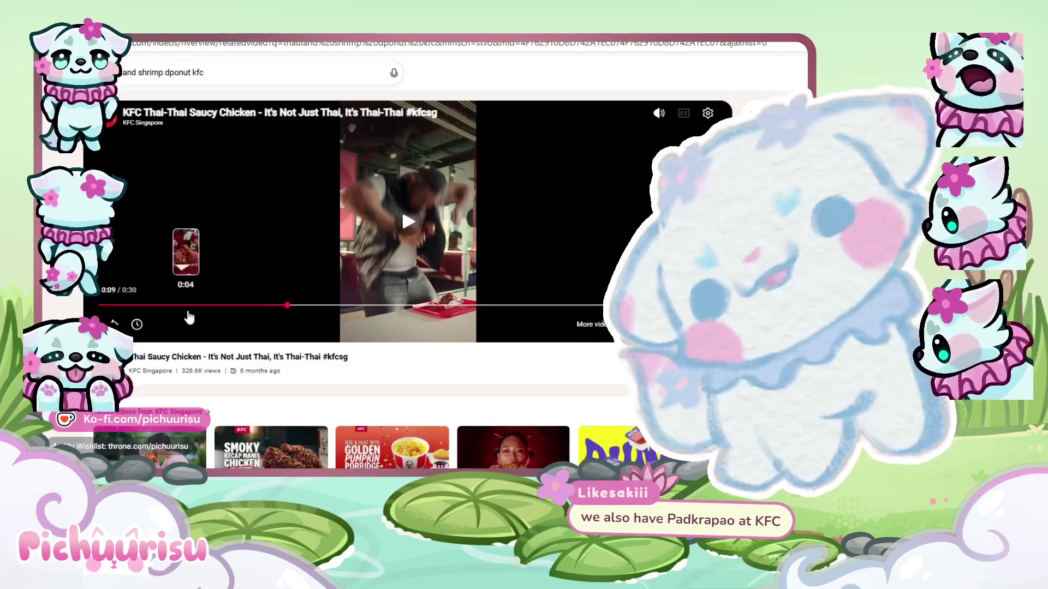
left_click_drag(205, 312, 112, 306)
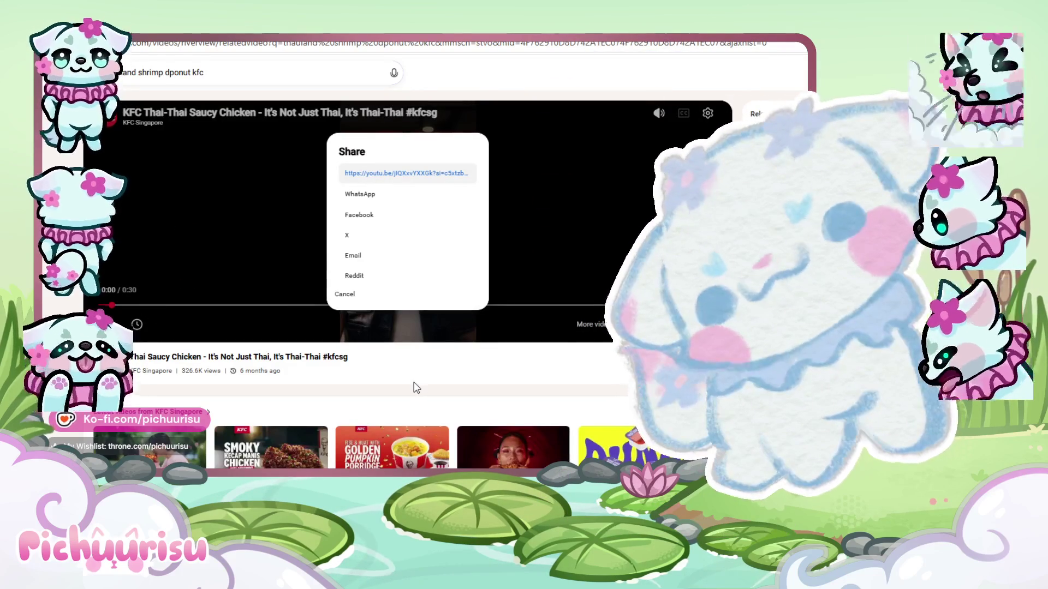
left_click(346, 295)
- Replay the KFC ad from the start, pause it at 0:28, and return to Clip Studio Paint
left_click(410, 223)
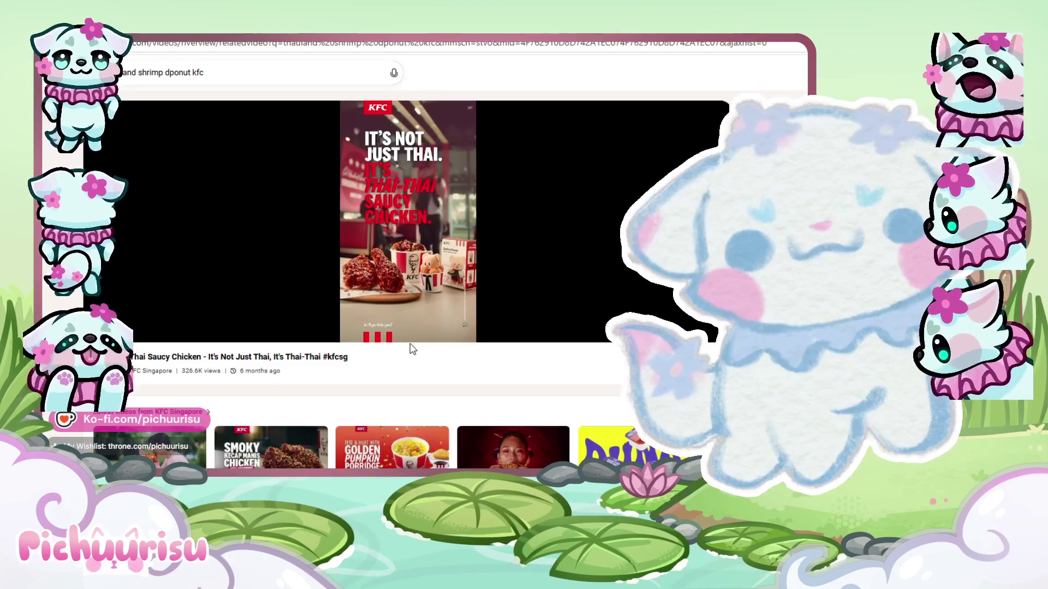
mouse_move(441, 218)
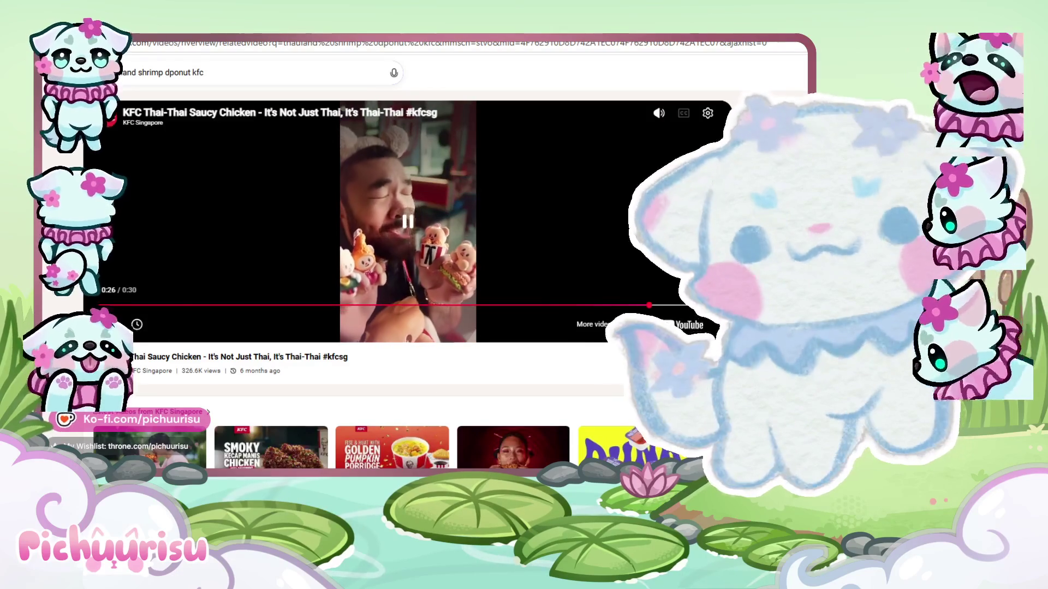
left_click(413, 215)
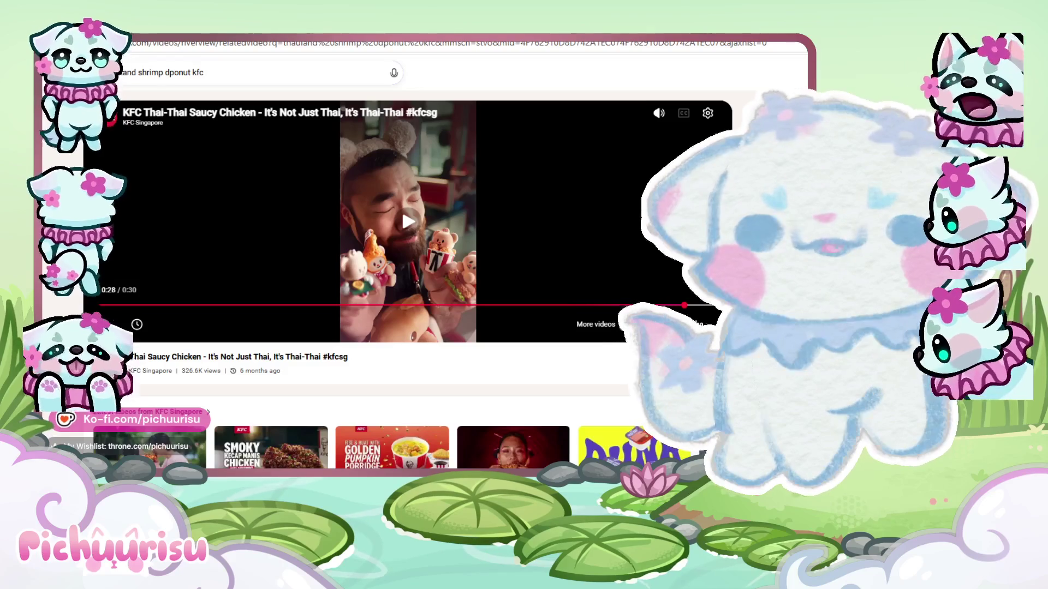
key("alt+Tab")
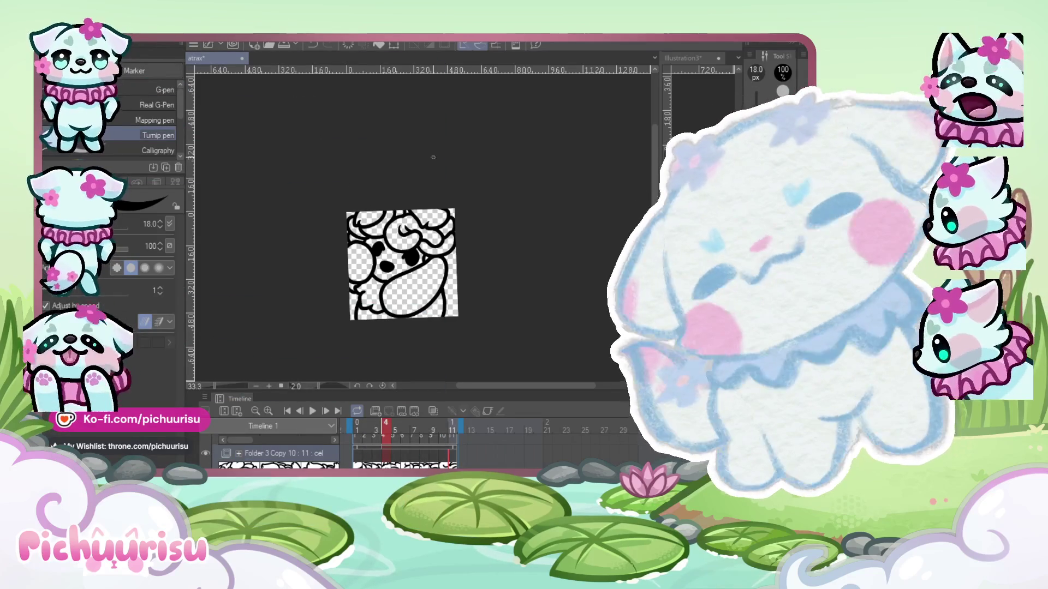
- Stop the atrax animation playback at frame 7
scroll(434, 159, "down", 1)
scroll(434, 164, "up", 1)
scroll(404, 186, "up", 1)
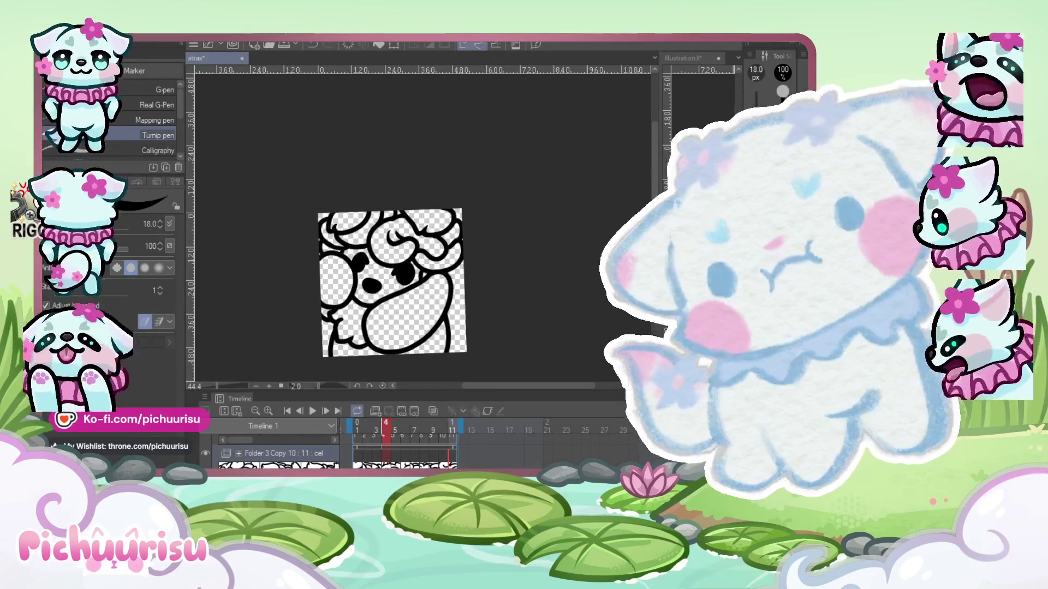
scroll(385, 219, "up", 1)
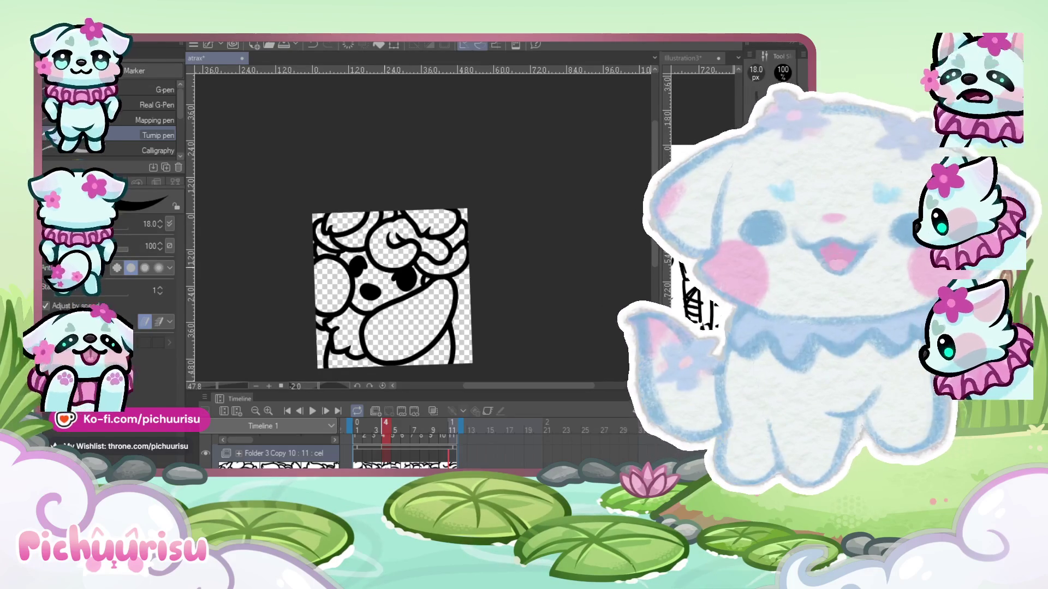
left_click(311, 414)
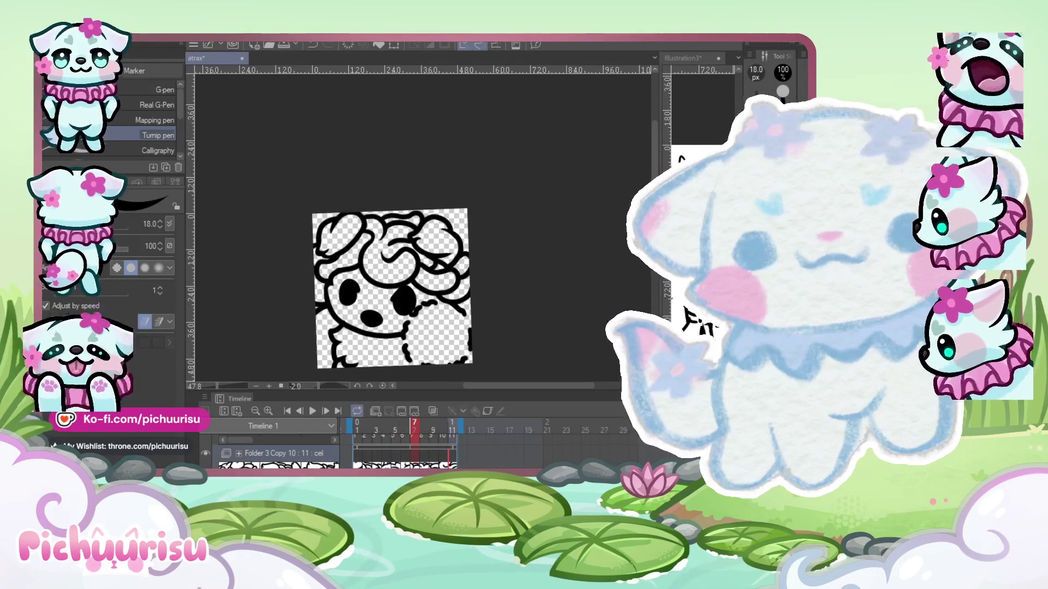
- Widen the Illustration3 pane and paste the character reference art into it
left_click_drag(657, 194, 472, 194)
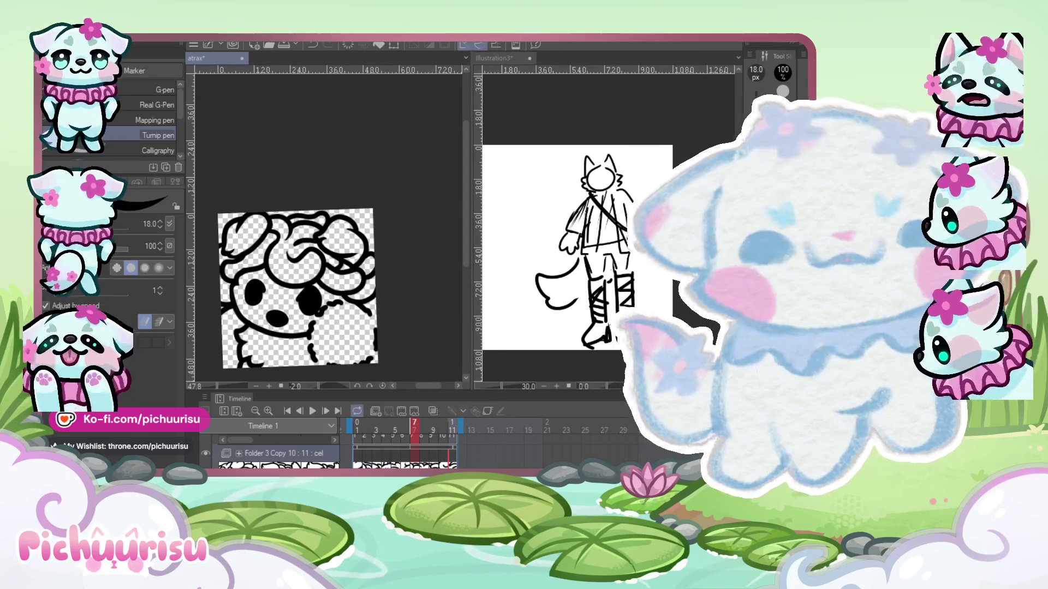
left_click(494, 58)
key("ctrl+v")
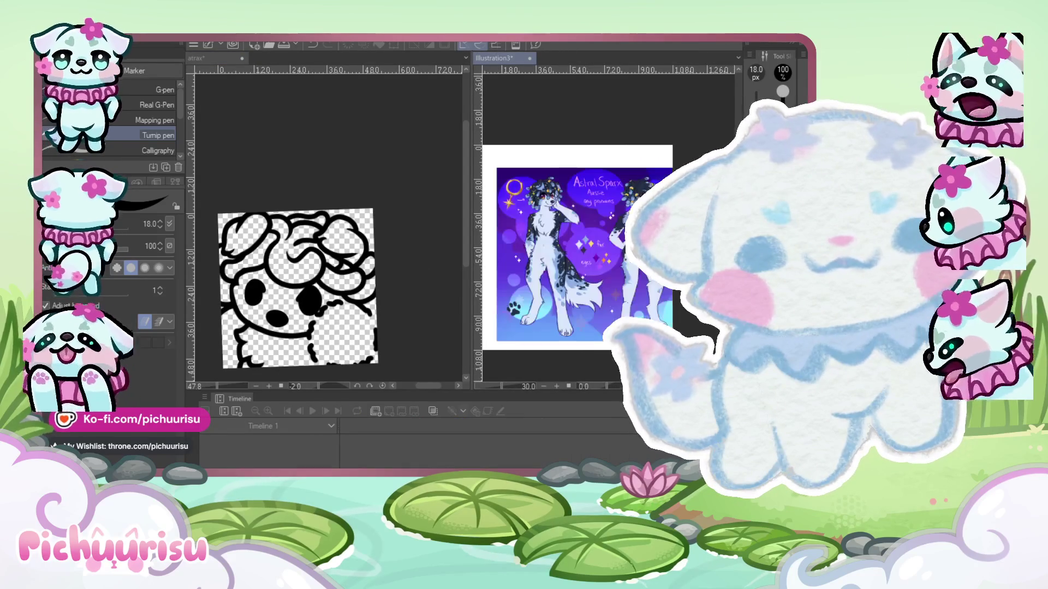
scroll(546, 213, "up", 3)
scroll(561, 227, "up", 2)
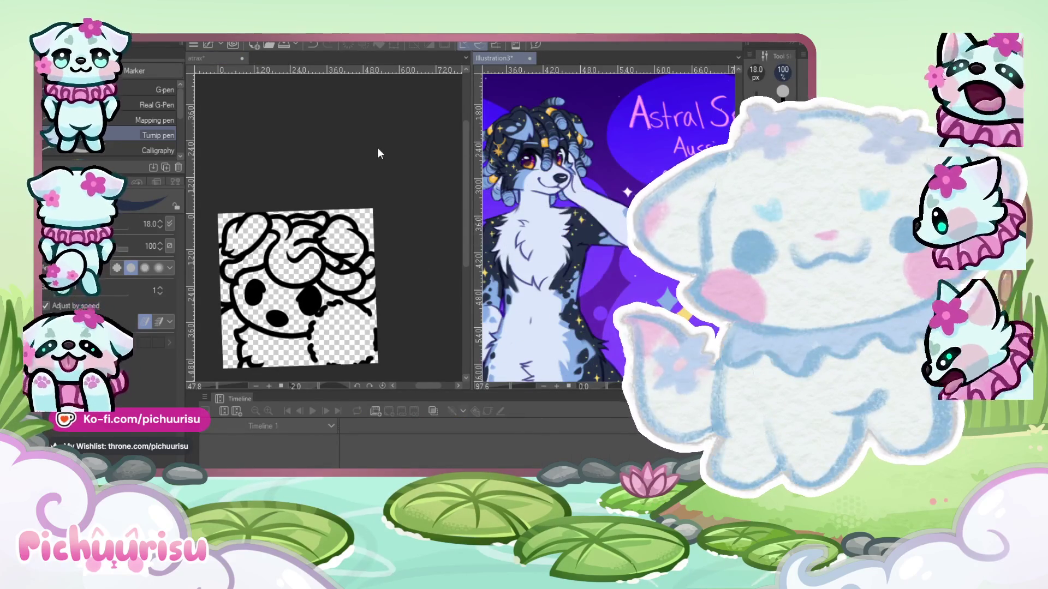
- Back on the atrax canvas, sample the white fur colour from the reference
left_click(396, 137)
scroll(396, 138, "down", 1)
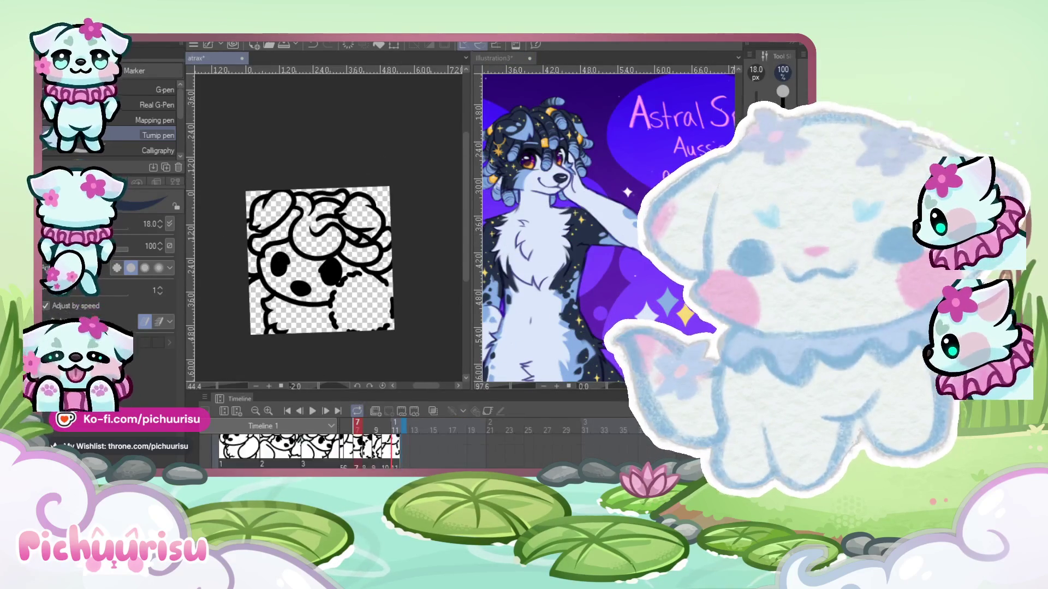
left_click(561, 279, "alt")
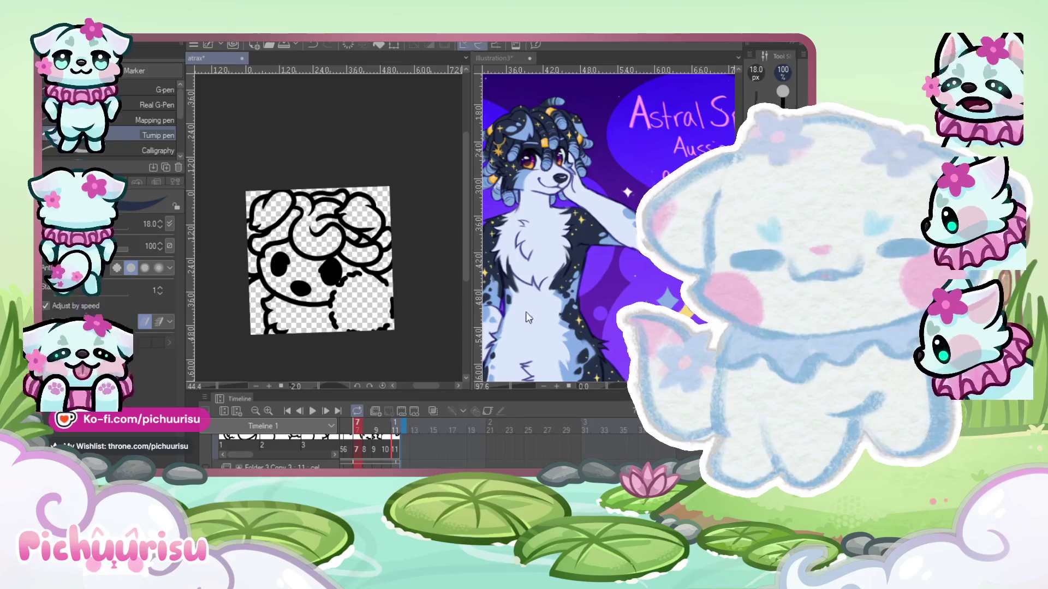
left_click(366, 150)
left_click_drag(422, 387, 404, 388)
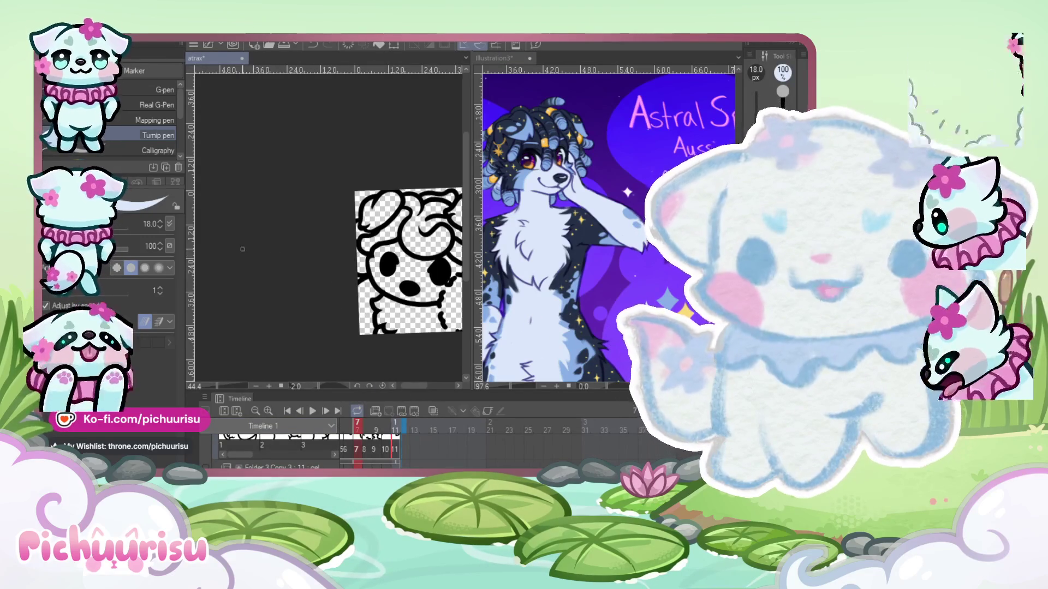
- Centre the animation drawing in view and stop playback at frame 1
left_click_drag(268, 254, 200, 218)
scroll(306, 452, "up", 2)
scroll(306, 452, "up", 2)
scroll(305, 452, "up", 2)
scroll(306, 452, "up", 2)
scroll(306, 452, "up", 2)
scroll(305, 452, "up", 2)
scroll(306, 452, "up", 2)
scroll(306, 451, "up", 2)
scroll(306, 452, "up", 2)
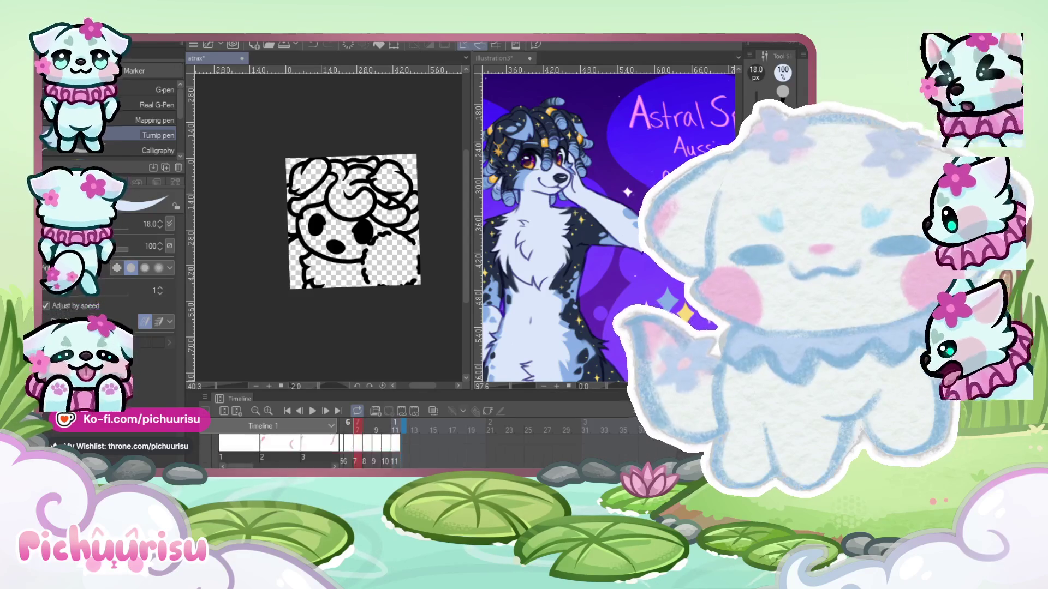
scroll(305, 452, "up", 2)
scroll(305, 452, "up", 2)
scroll(306, 451, "up", 2)
scroll(306, 452, "up", 2)
scroll(305, 452, "up", 2)
scroll(306, 452, "up", 2)
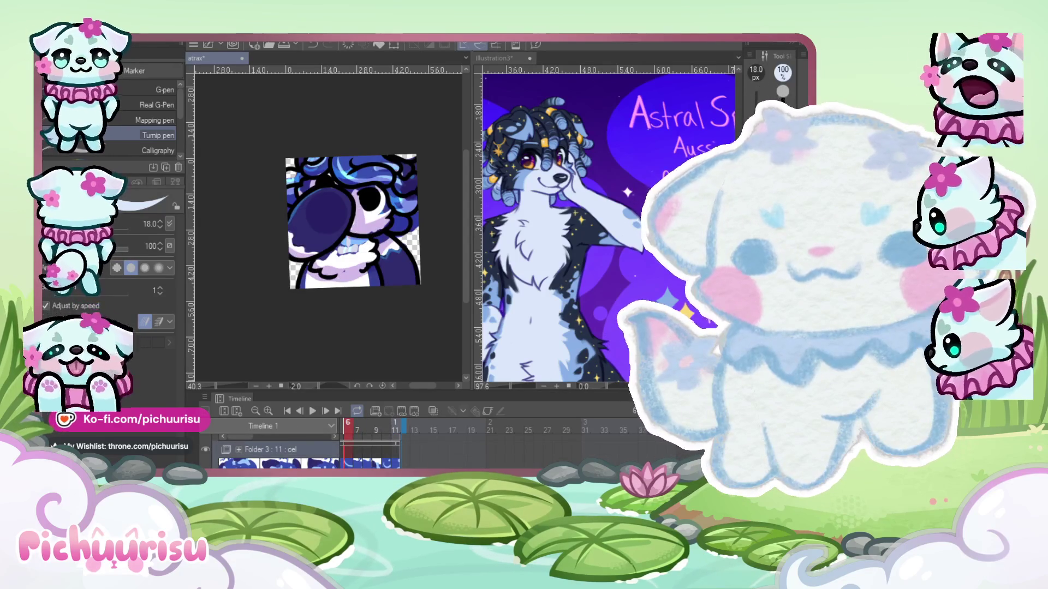
scroll(305, 452, "down", 2)
scroll(306, 452, "down", 2)
scroll(209, 437, "up", 2)
scroll(209, 437, "up", 2)
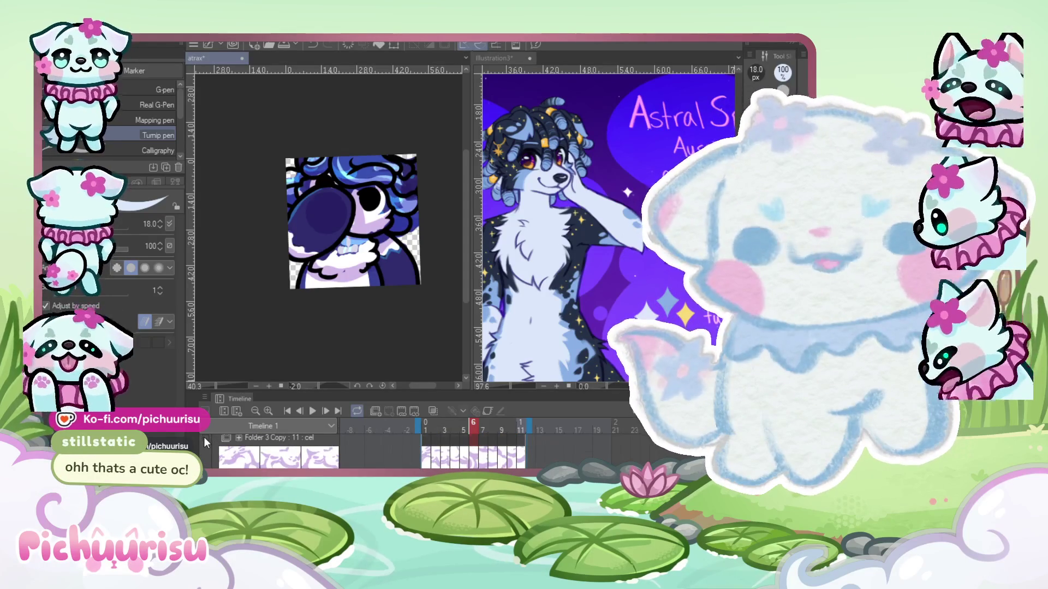
scroll(205, 437, "down", 1)
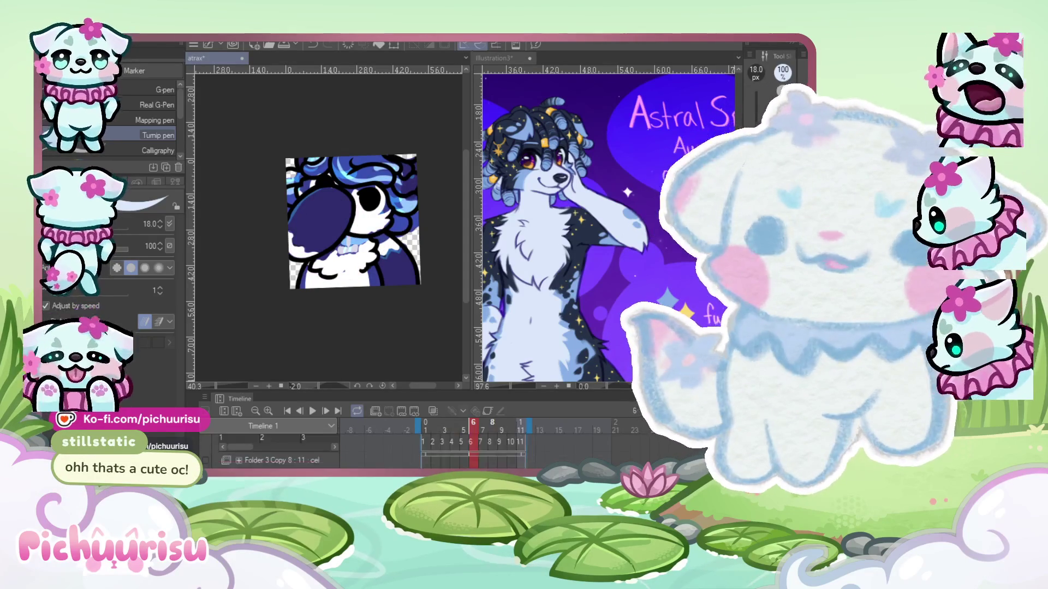
scroll(278, 445, "up", 1)
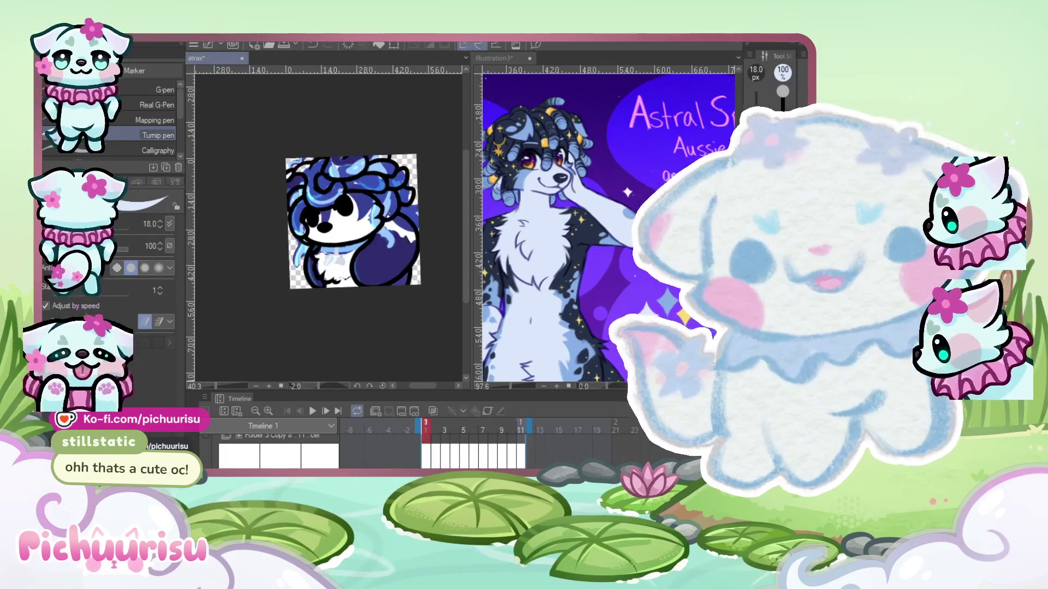
key("space")
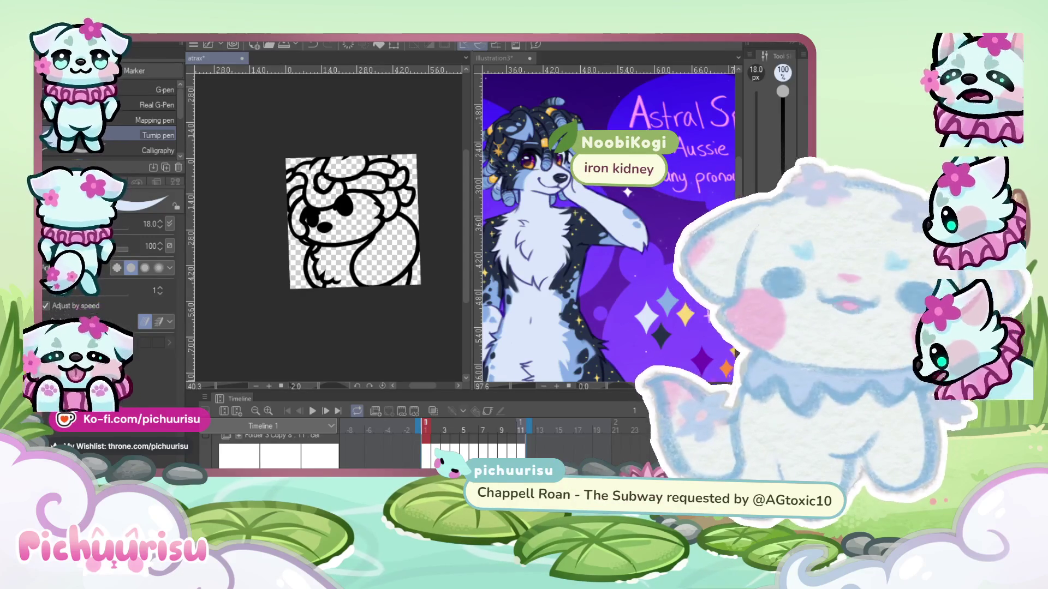
left_click_drag(471, 135, 217, 135)
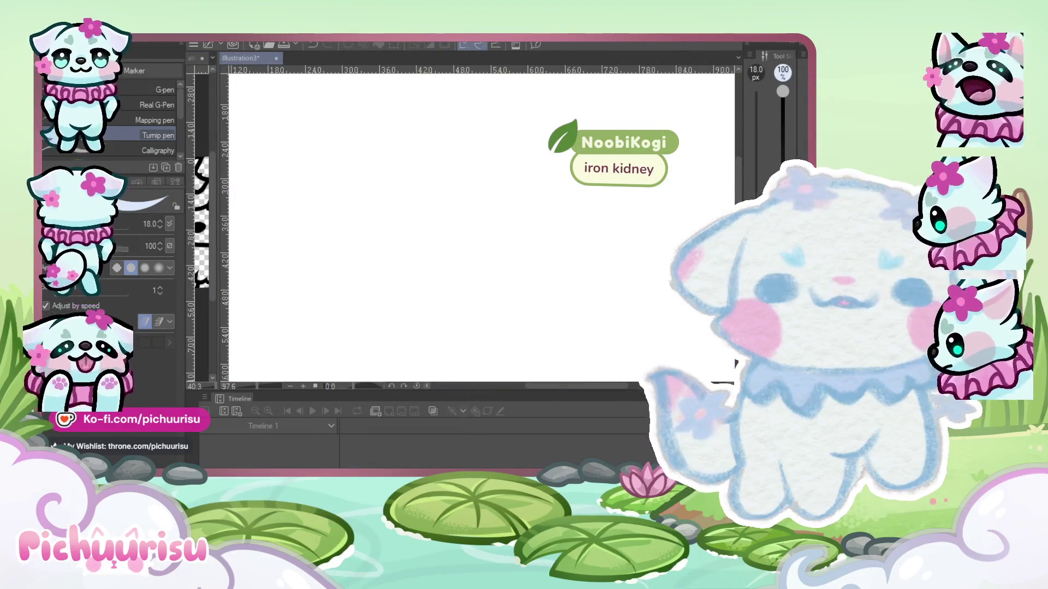
- Hand-letter BAD GUYS 2 in blue on the first line
scroll(406, 300, "down", 1)
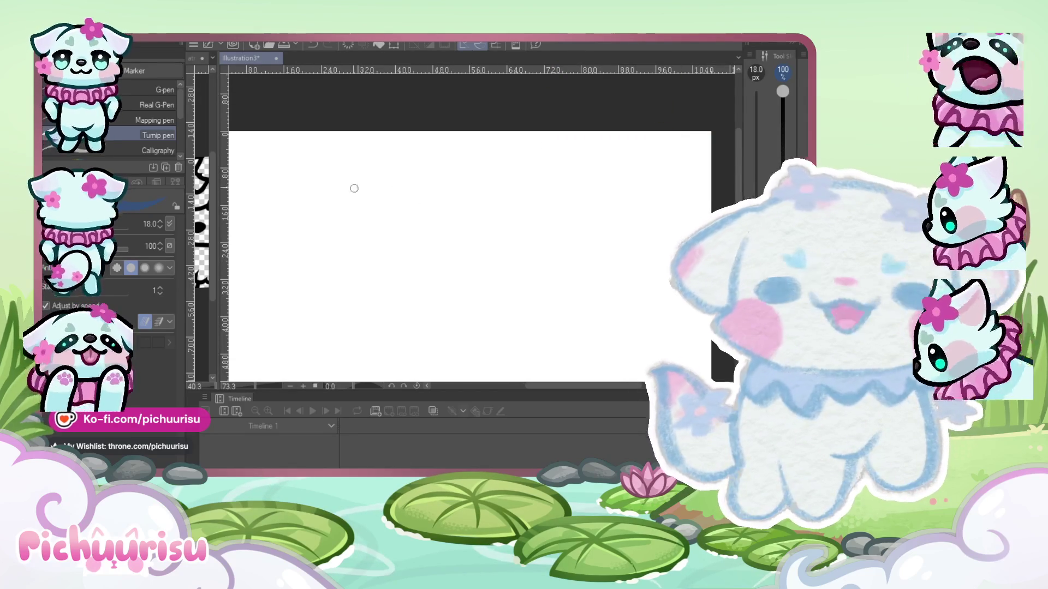
scroll(327, 190, "down", 1)
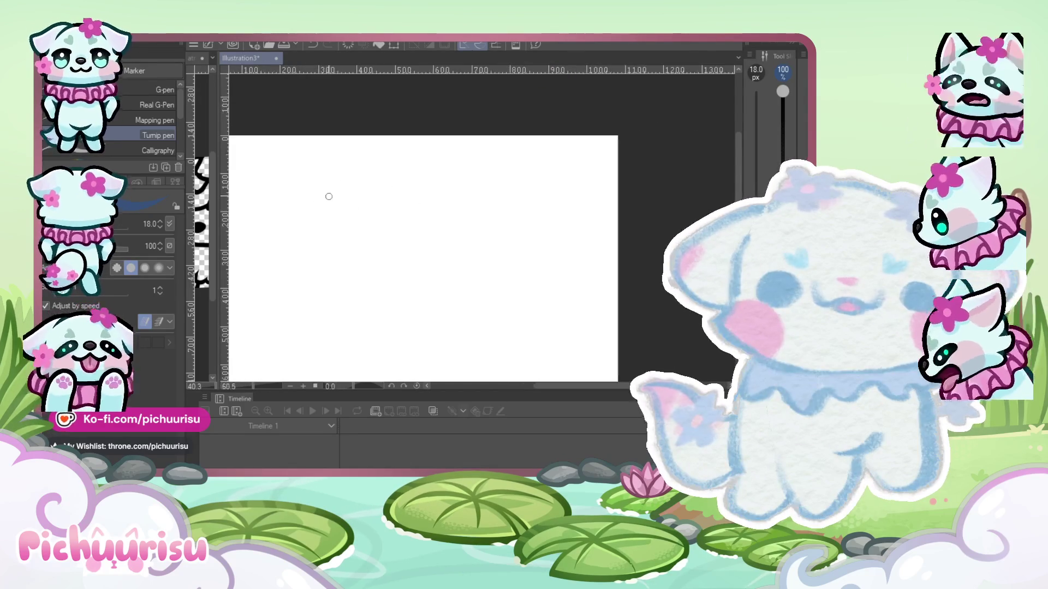
mouse_move(267, 197)
left_mouse_down()
mouse_move(271, 247)
mouse_move(315, 243)
mouse_move(312, 223)
mouse_move(321, 245)
left_mouse_up()
left_click_drag(320, 199, 322, 243)
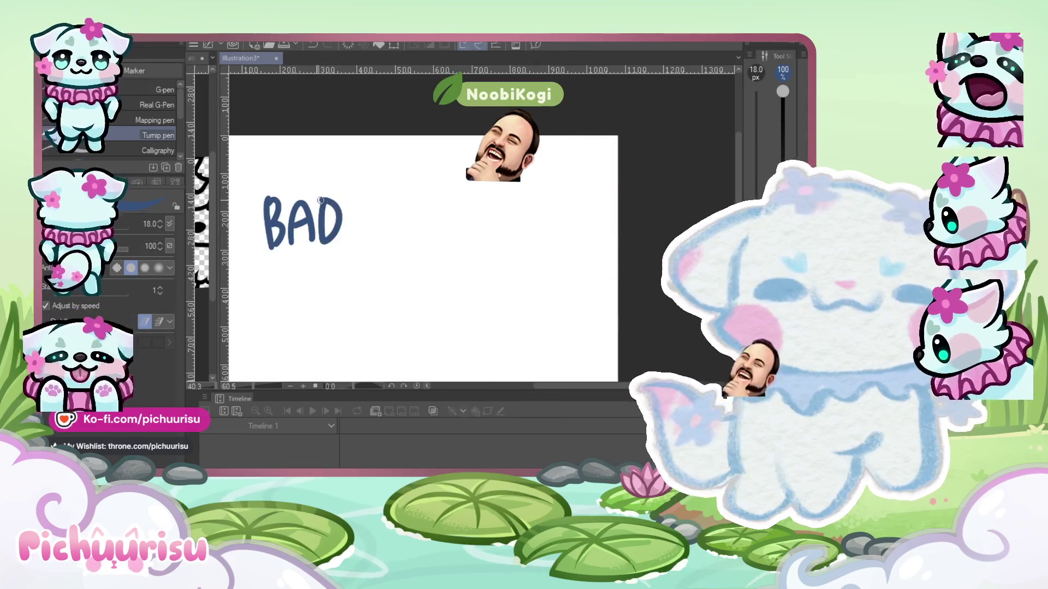
mouse_move(408, 189)
left_mouse_down()
mouse_move(394, 217)
mouse_move(447, 191)
mouse_move(467, 210)
left_mouse_up()
left_click_drag(478, 186, 467, 226)
scroll(372, 147, "down", 1)
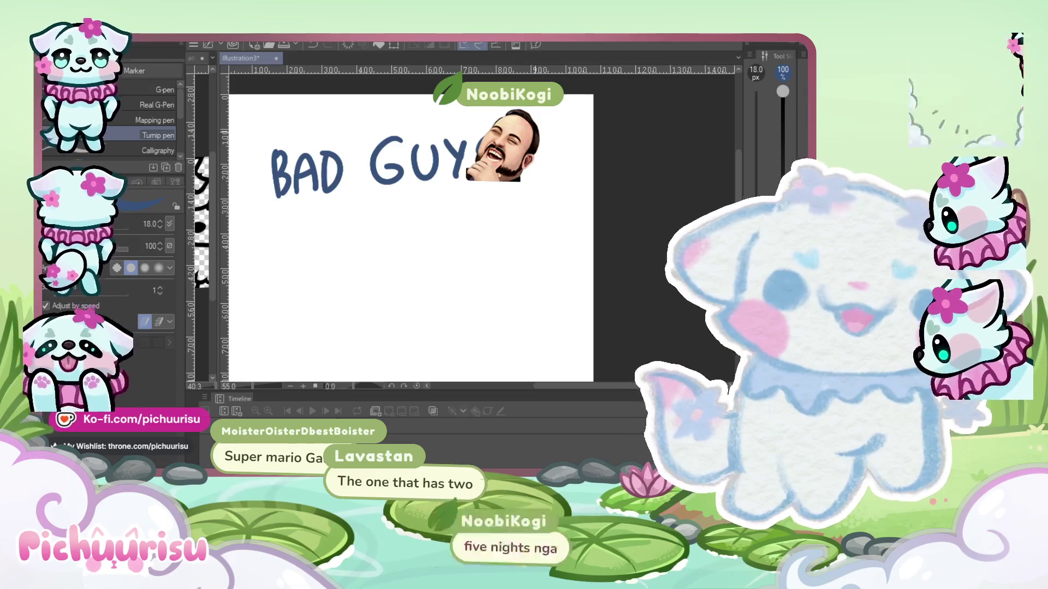
left_click_drag(524, 143, 551, 176)
- Hand-letter FNAF 2 on the second line
left_click_drag(275, 228, 283, 273)
mouse_move(273, 230)
left_mouse_down()
mouse_move(292, 228)
mouse_move(294, 249)
left_mouse_up()
left_click_drag(307, 255, 309, 270)
left_click_drag(306, 229, 332, 267)
mouse_move(335, 224)
left_mouse_down()
mouse_move(336, 267)
mouse_move(370, 216)
mouse_move(380, 265)
left_mouse_up()
mouse_move(355, 248)
left_mouse_down()
mouse_move(377, 247)
mouse_move(397, 265)
left_mouse_up()
left_click_drag(392, 219, 410, 217)
left_click_drag(391, 241, 465, 251)
scroll(302, 270, "down", 1)
scroll(302, 270, "up", 1)
- Letter GOAT on the third line, dot bullets before BAD GUYS 2 and GOAT, and zoom out
mouse_move(322, 260)
left_mouse_down()
mouse_move(285, 287)
mouse_move(359, 254)
mouse_move(413, 279)
mouse_move(458, 258)
left_mouse_up()
left_click_drag(447, 259, 448, 306)
left_click_drag(254, 142, 259, 149)
left_click_drag(261, 286, 264, 292)
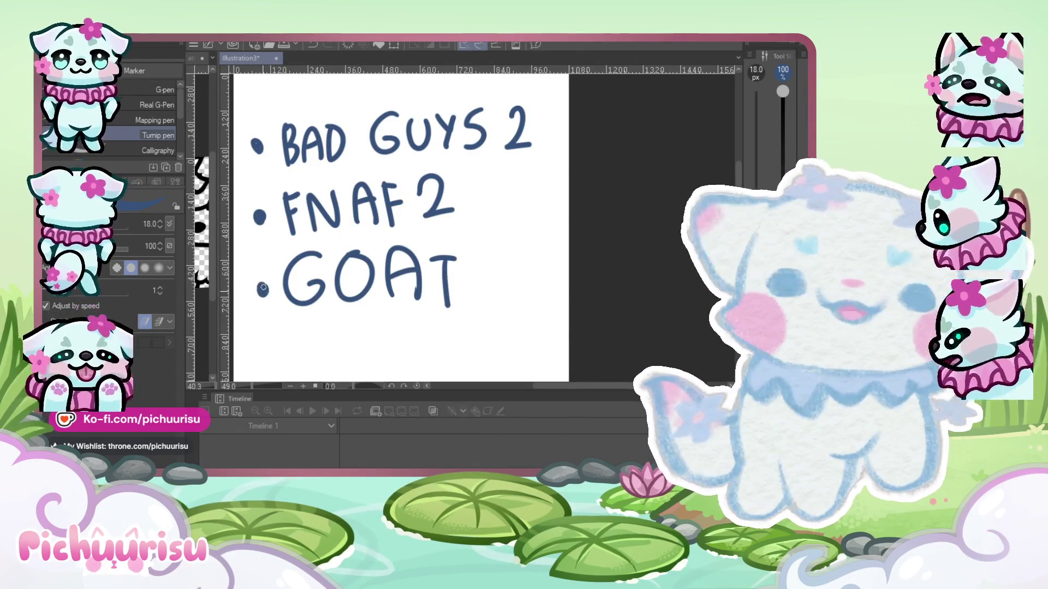
key("ctrl+minus")
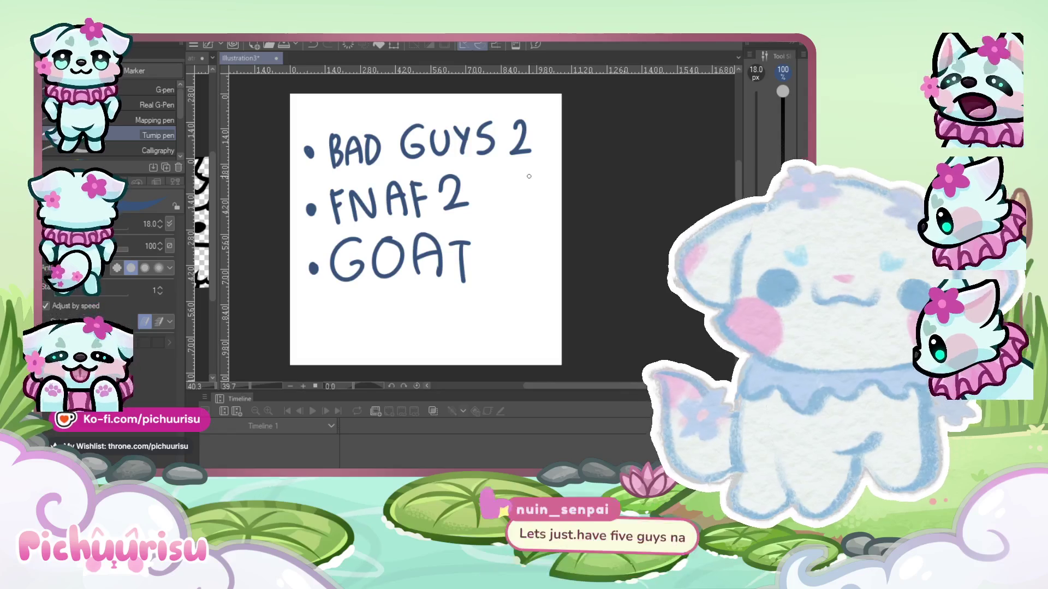
key("ctrl+t")
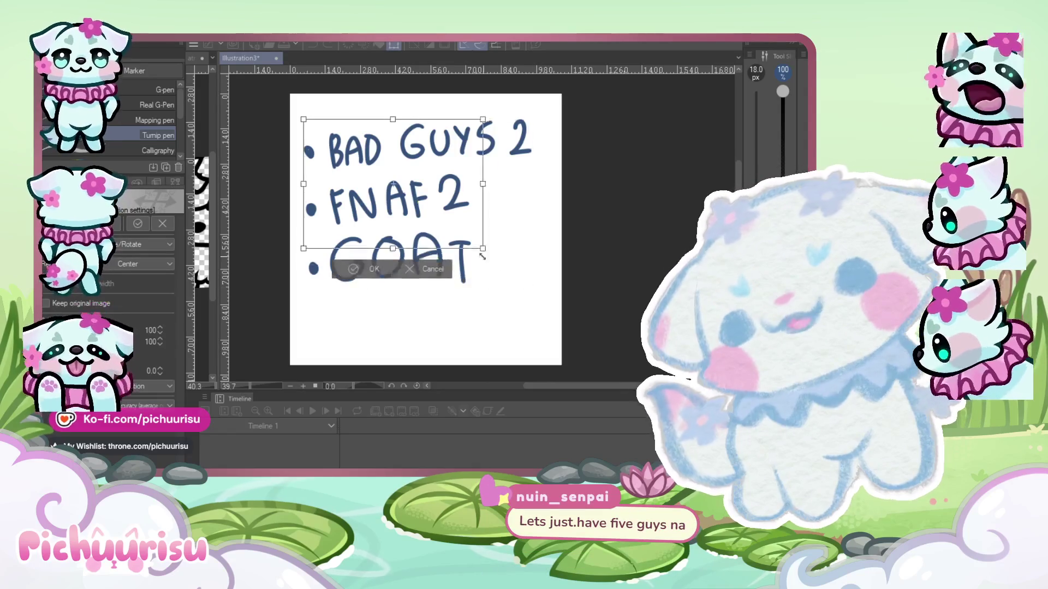
- Scale the handwritten list to 84%, nudge it down, rotate it level, and commit
left_click_drag(531, 283, 495, 257)
left_click_drag(452, 206, 451, 222)
left_click_drag(572, 201, 571, 211)
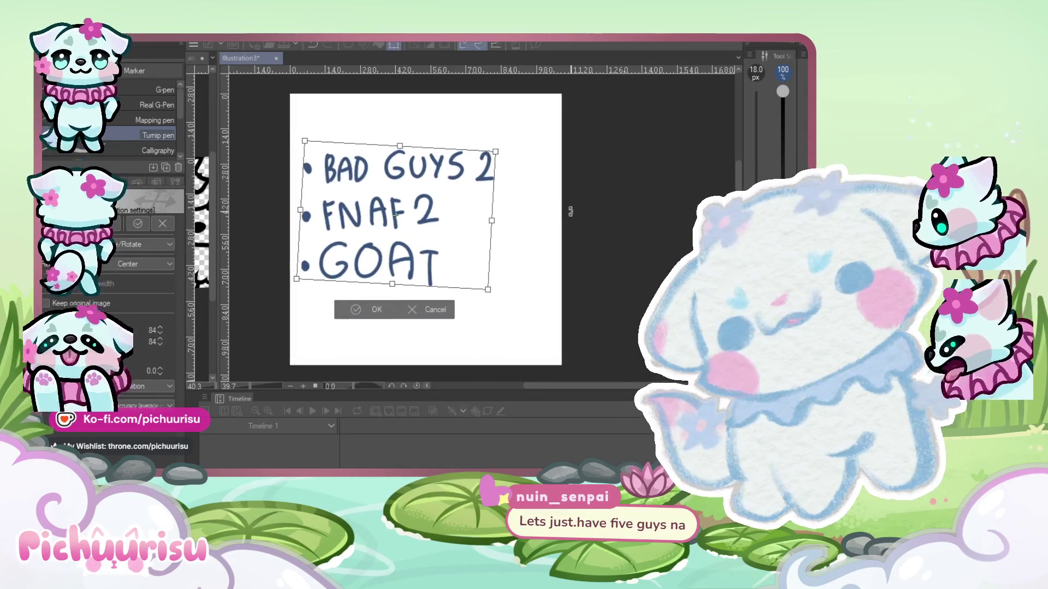
key("Return")
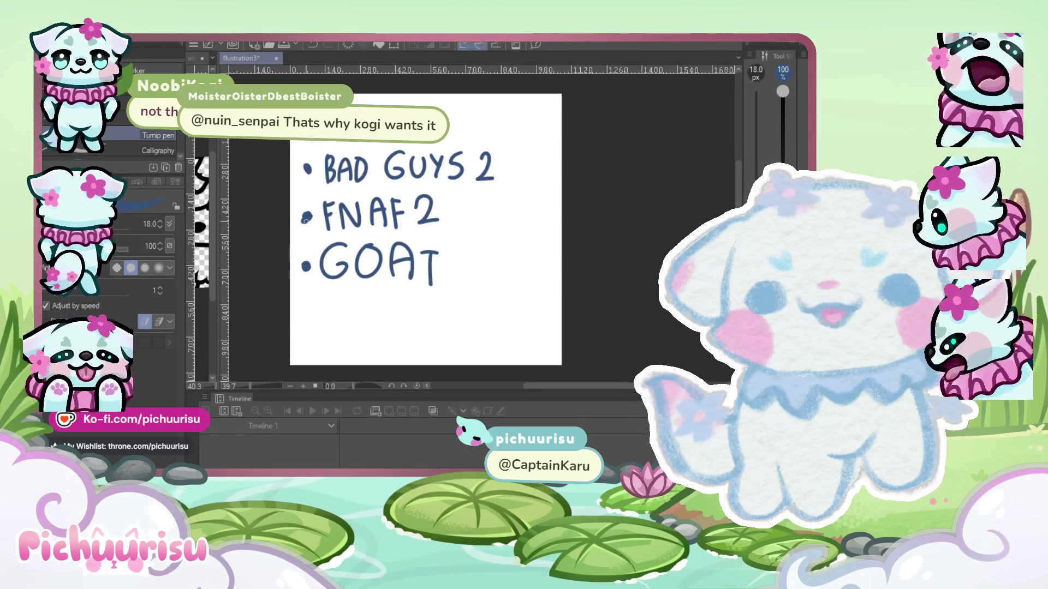
- Redraw the FNAF 2 and BAD GUYS 2 bullets as flowers and add a red tally beside FNAF 2
left_click_drag(310, 224, 312, 217)
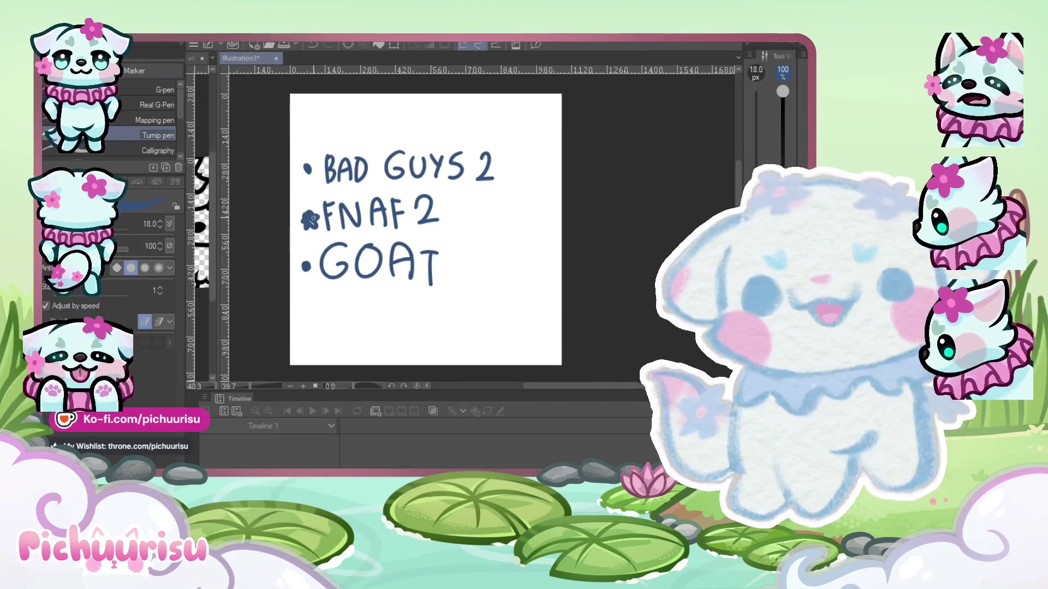
left_click_drag(309, 168, 317, 171)
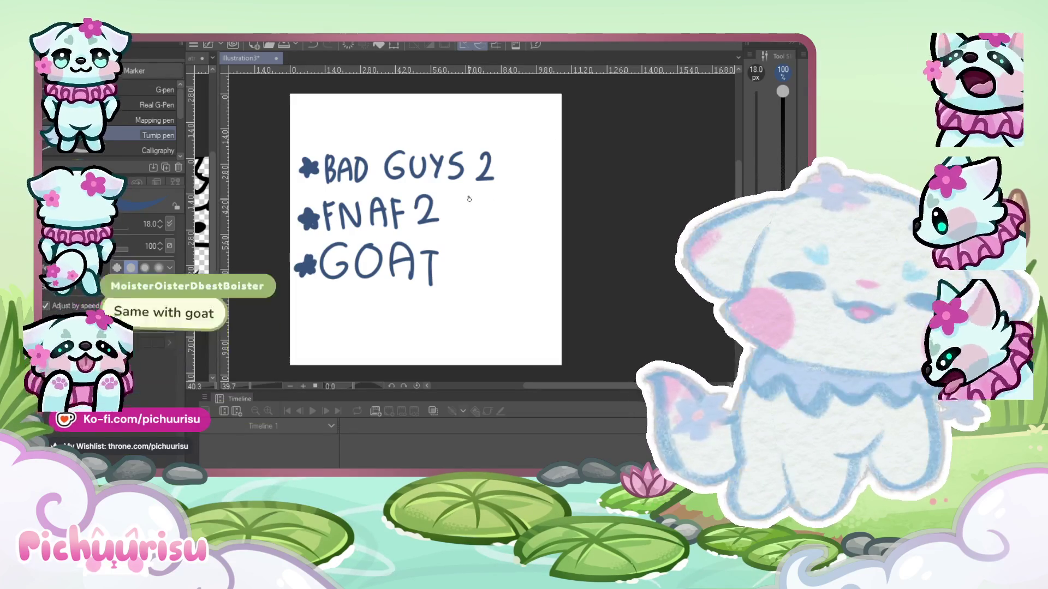
left_click_drag(470, 197, 470, 225)
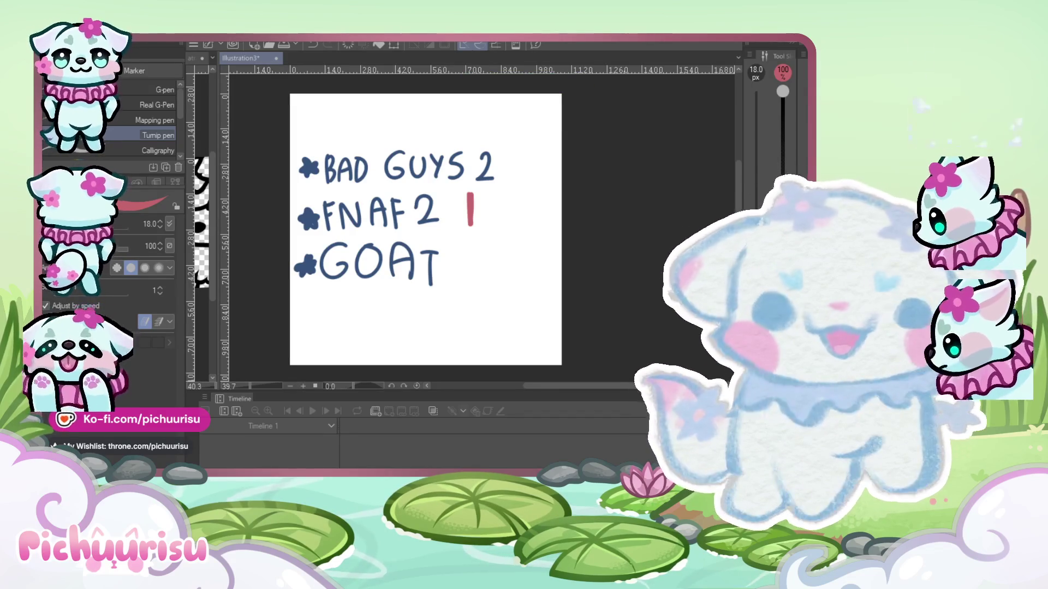
scroll(457, 256, "down", 1)
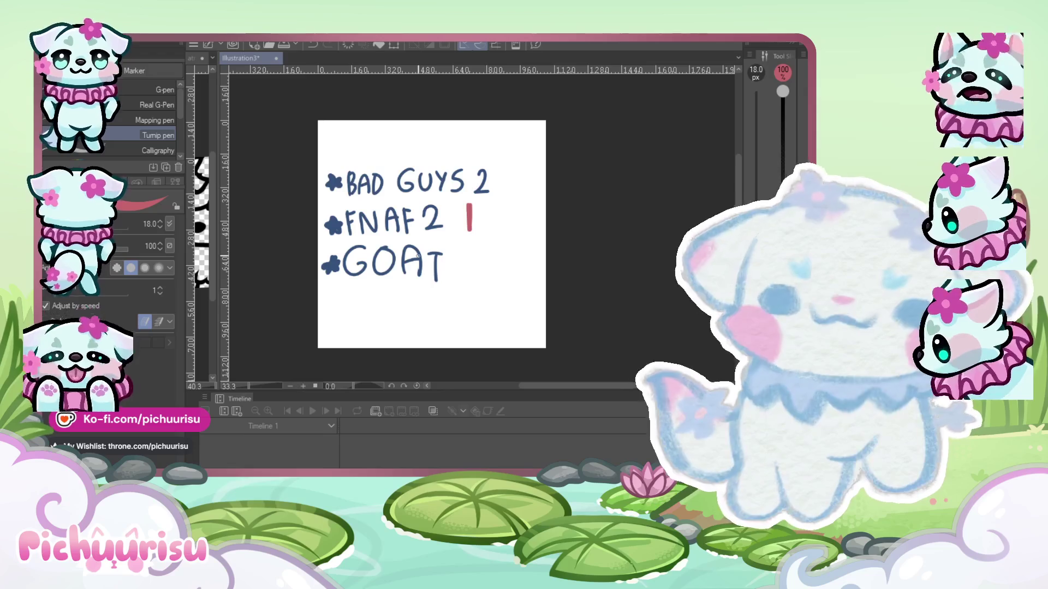
key("j")
scroll(494, 219, "up", 1)
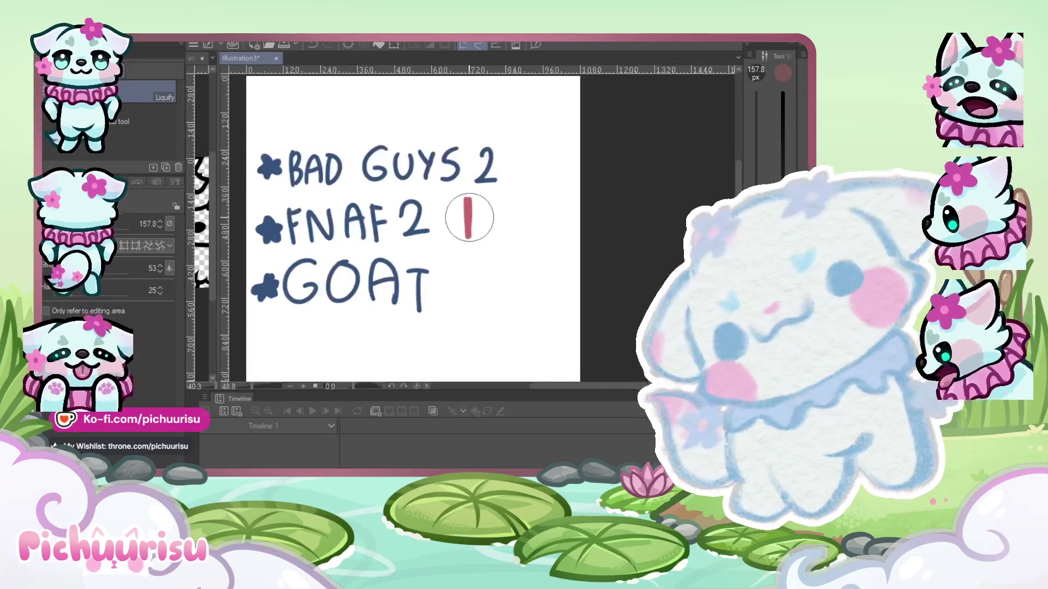
scroll(494, 213, "up", 1)
left_click_drag(492, 210, 487, 240)
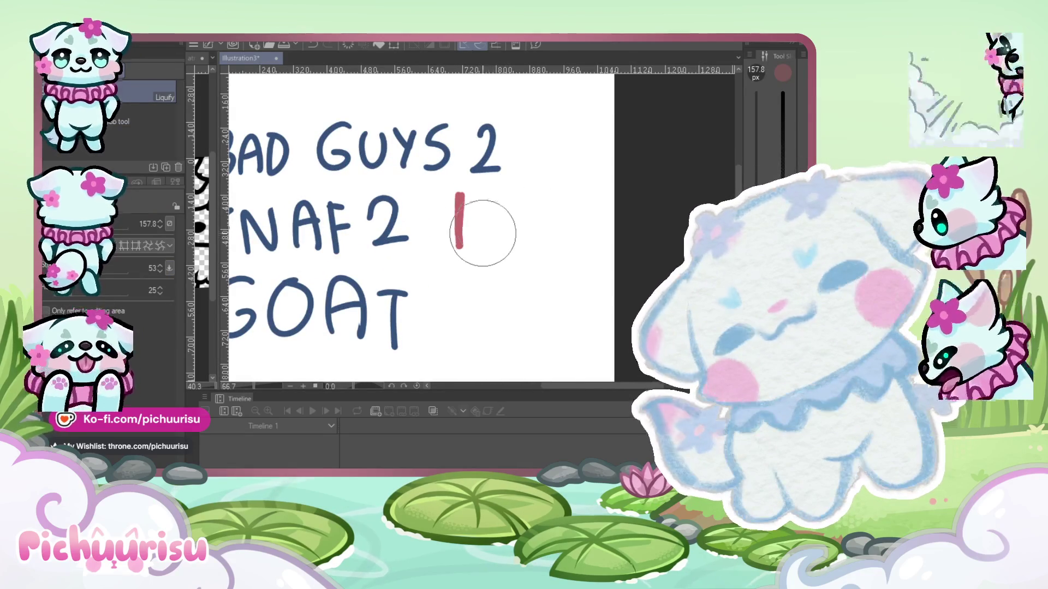
left_click_drag(483, 202, 463, 249)
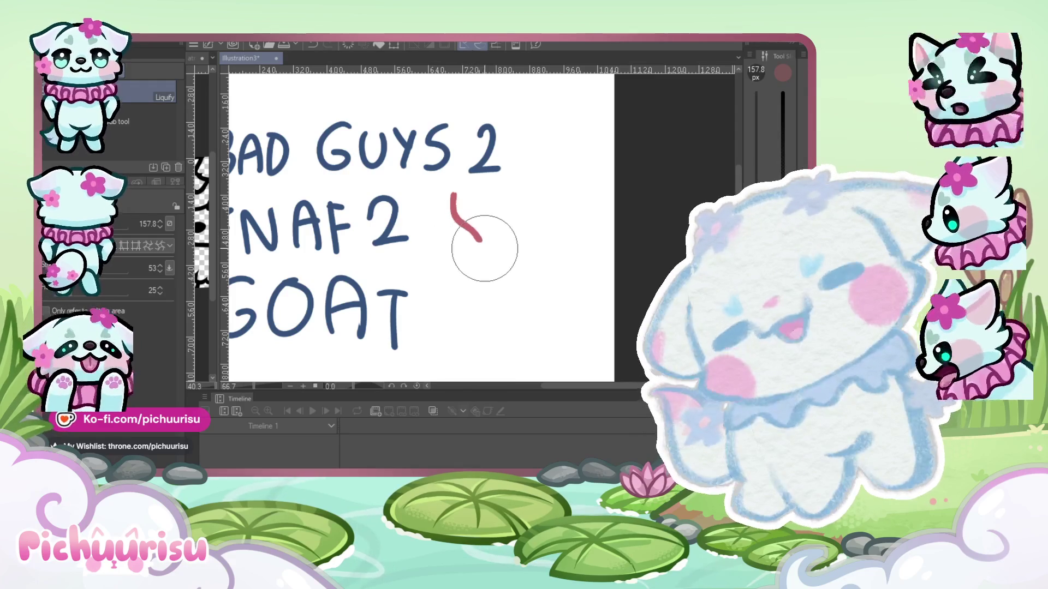
mouse_move(463, 248)
left_mouse_down()
mouse_move(432, 257)
mouse_move(449, 234)
left_mouse_up()
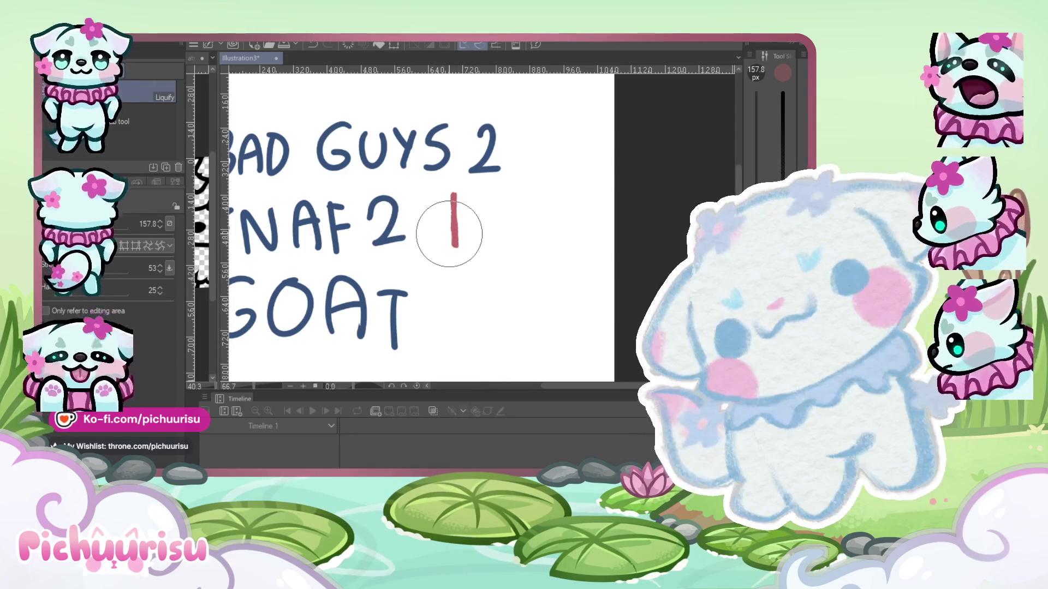
mouse_move(437, 285)
left_mouse_down()
mouse_move(443, 252)
mouse_move(479, 250)
left_mouse_up()
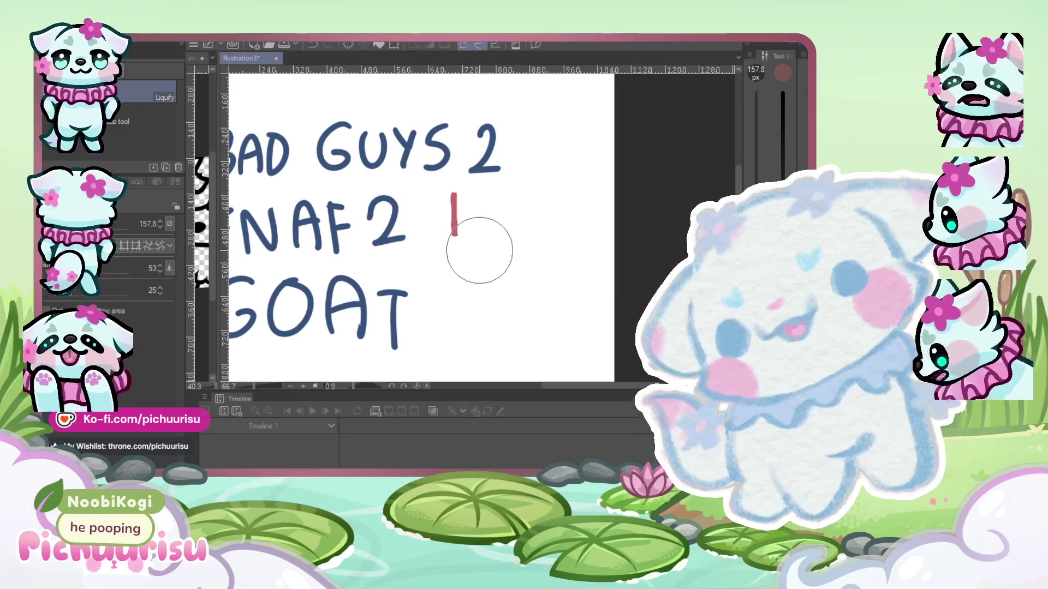
left_click_drag(460, 207, 456, 238)
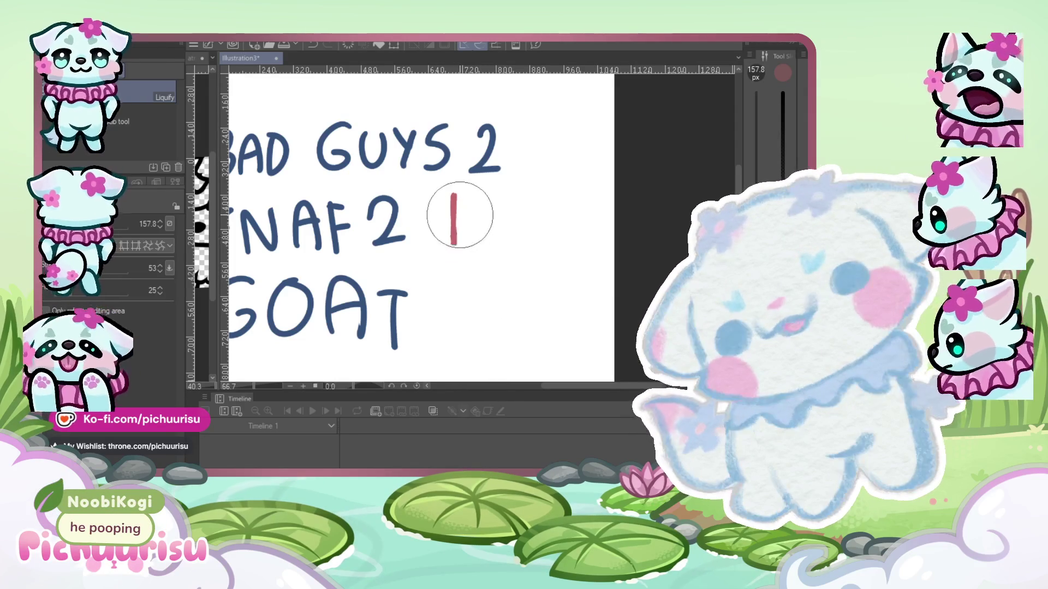
scroll(462, 215, "down", 2)
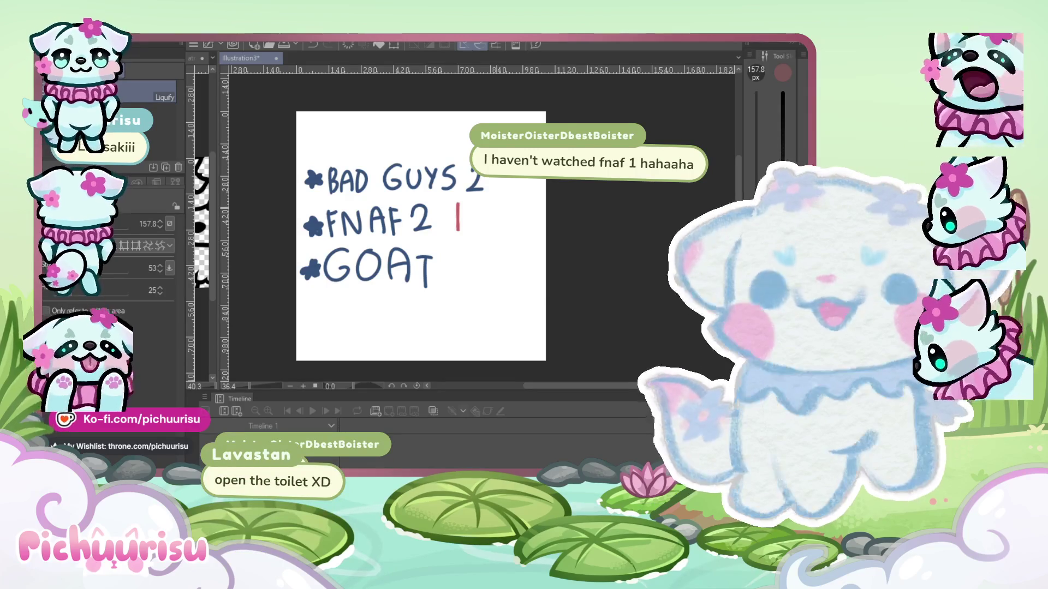
key("ctrl+plus")
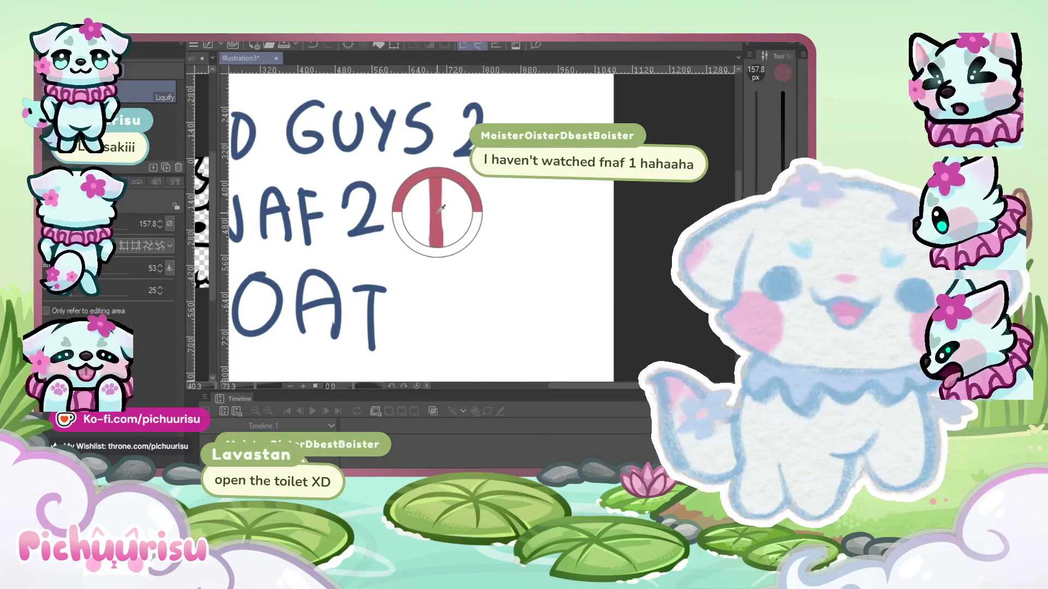
scroll(442, 212, "down", 3)
scroll(349, 248, "up", 1)
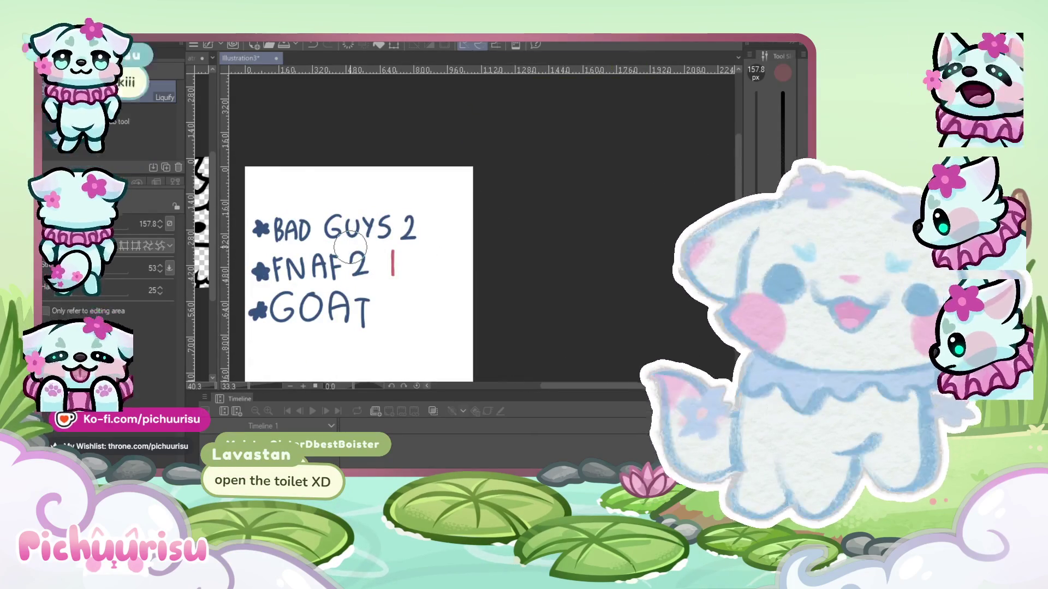